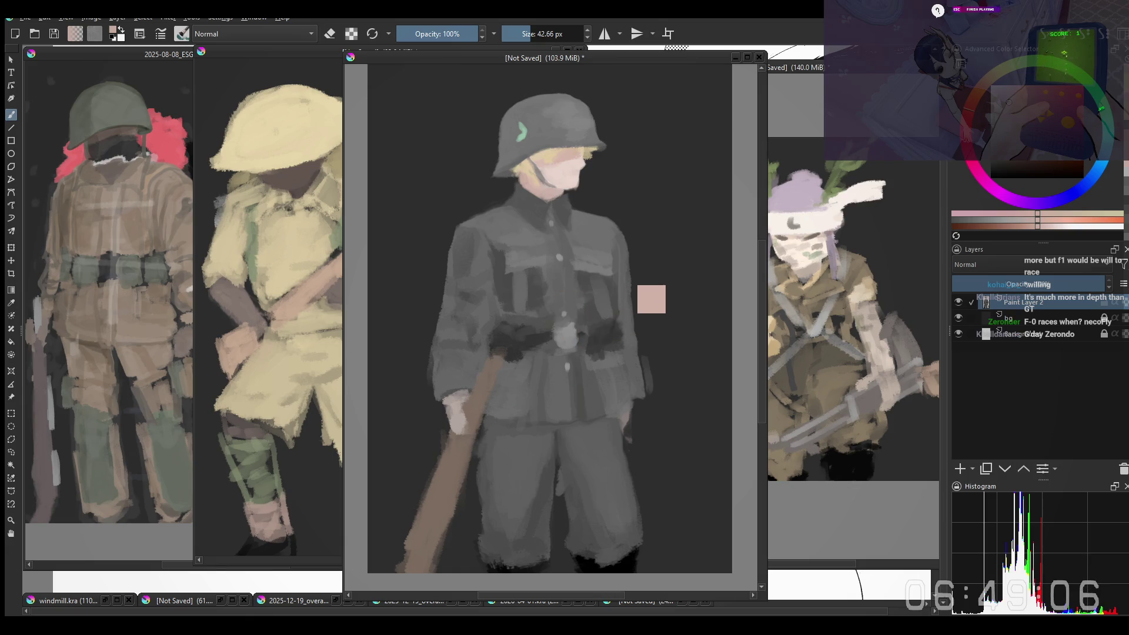
# Step: Sample greys from the jacket, resize the brush, and mirror the canvas view to check the figure
pyautogui.keyDown('ctrl'); pyautogui.click(571, 374); pyautogui.keyUp('ctrl')
pyautogui.keyDown('shift'); pyautogui.moveTo(570, 402); pyautogui.dragTo(572, 385); pyautogui.keyUp('shift')
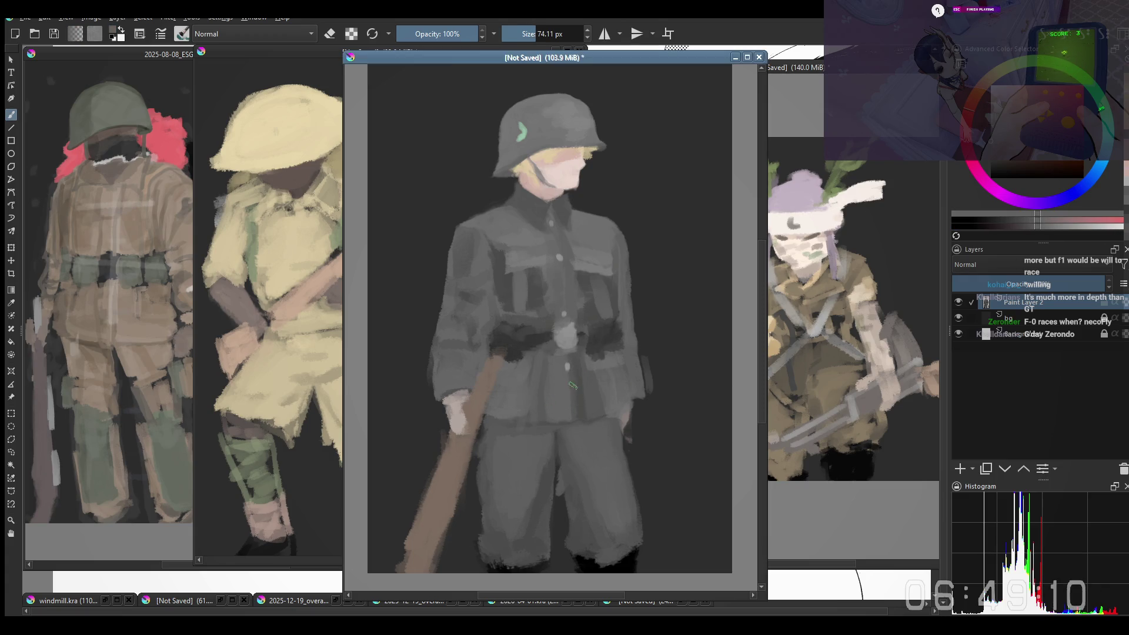
pyautogui.keyDown('ctrl'); pyautogui.click(599, 385); pyautogui.keyUp('ctrl')
pyautogui.keyDown('ctrl'); pyautogui.click(599, 385); pyautogui.keyUp('ctrl')
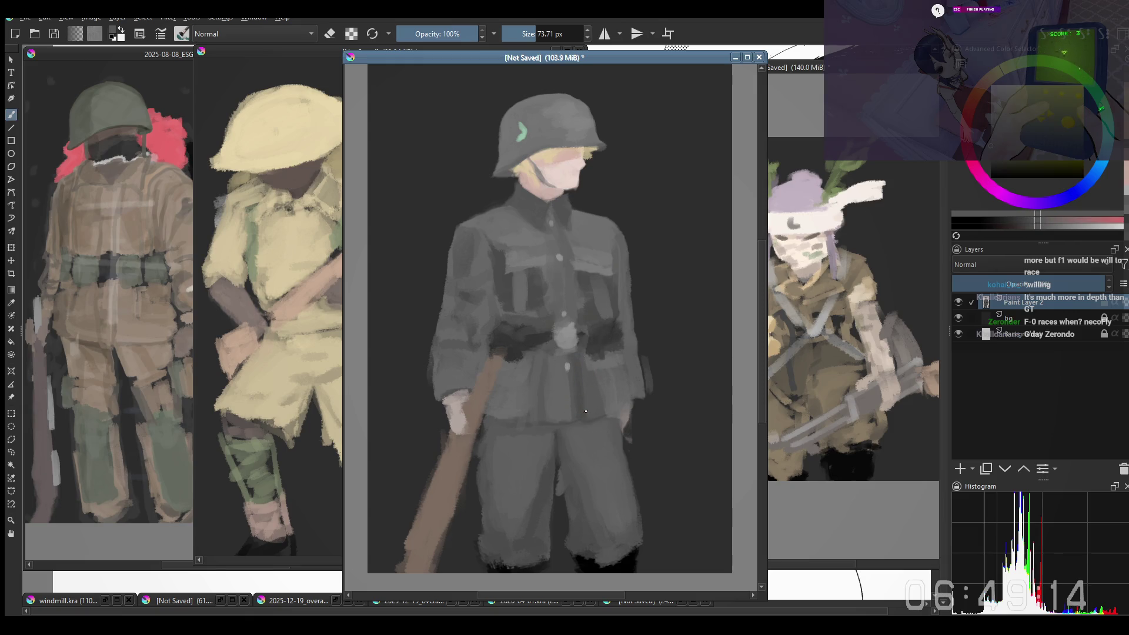
pyautogui.keyDown('shift'); pyautogui.moveTo(568, 371); pyautogui.dragTo(574, 366); pyautogui.keyUp('shift')
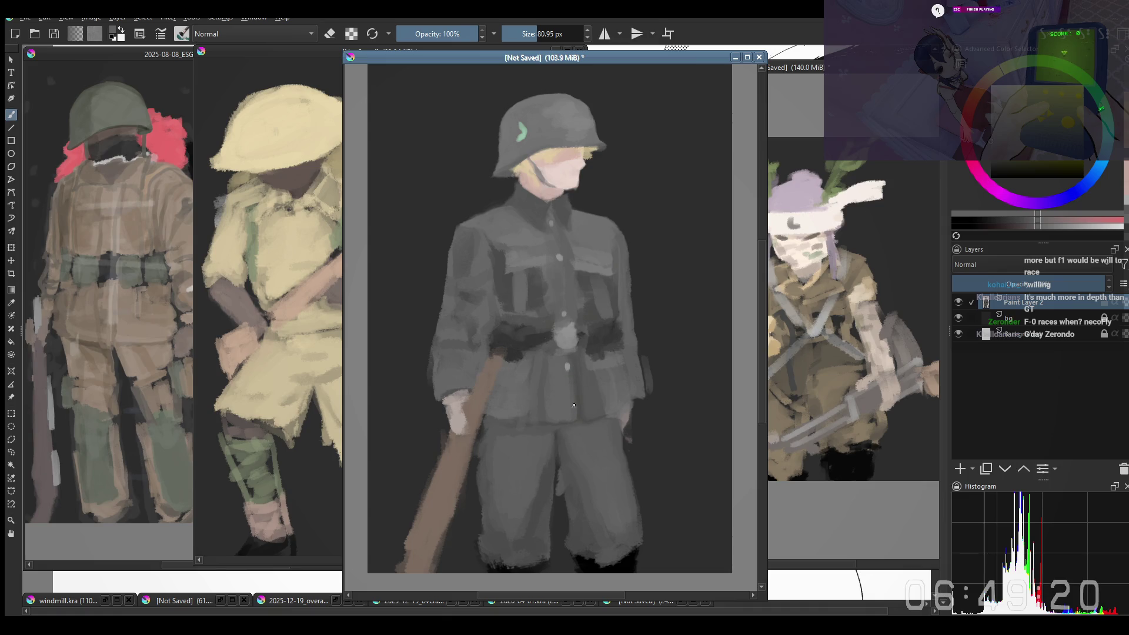
pyautogui.moveTo(564, 208)
pyautogui.keyDown('shift'); pyautogui.mouseDown()
pyautogui.moveTo(557, 226)
pyautogui.moveTo(543, 219)
pyautogui.mouseUp(); pyautogui.keyUp('shift')
pyautogui.press('m')
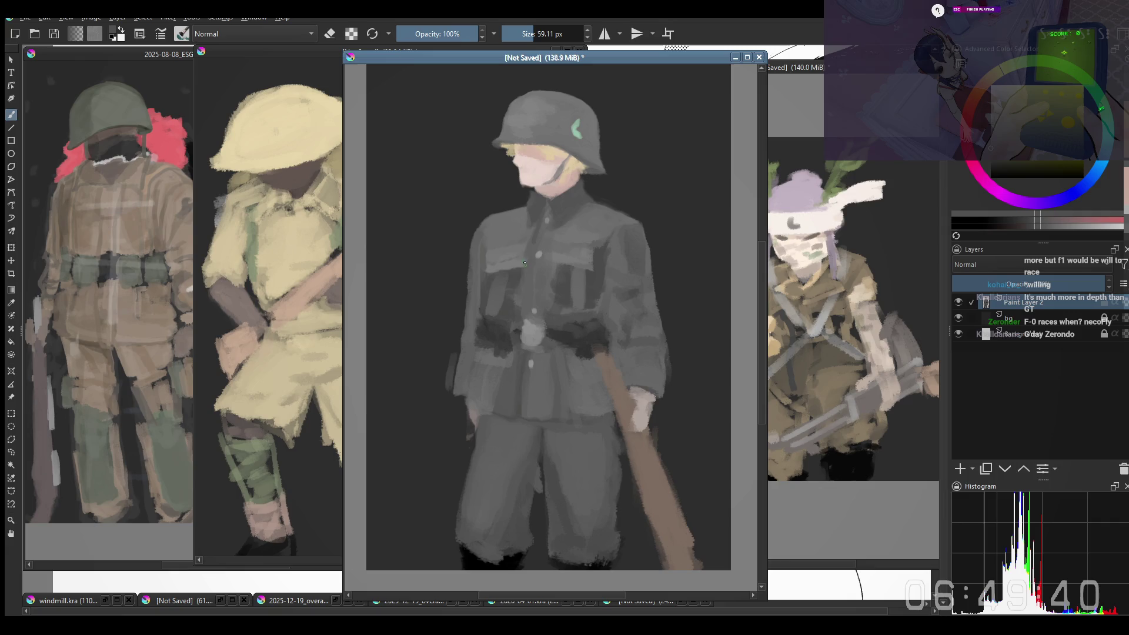
# Step: Sample a darker jacket grey, paint a dark stroke down the jacket front, then unmirror the view
pyautogui.scroll(-1, 526, 318)
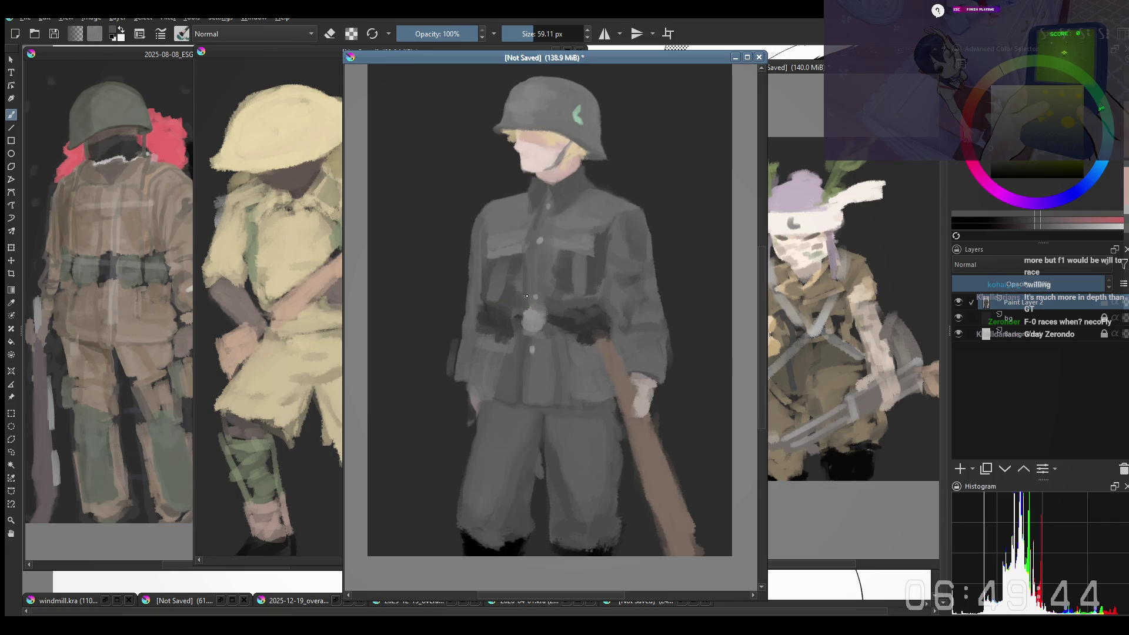
pyautogui.press(']')
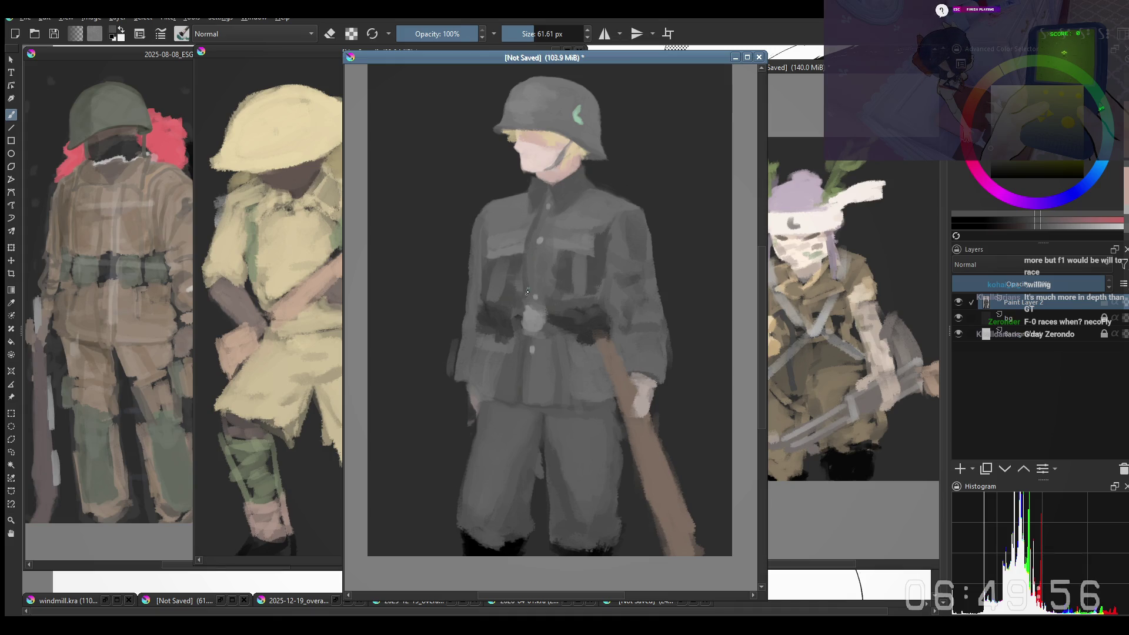
pyautogui.moveTo(529, 303); pyautogui.dragTo(522, 285)
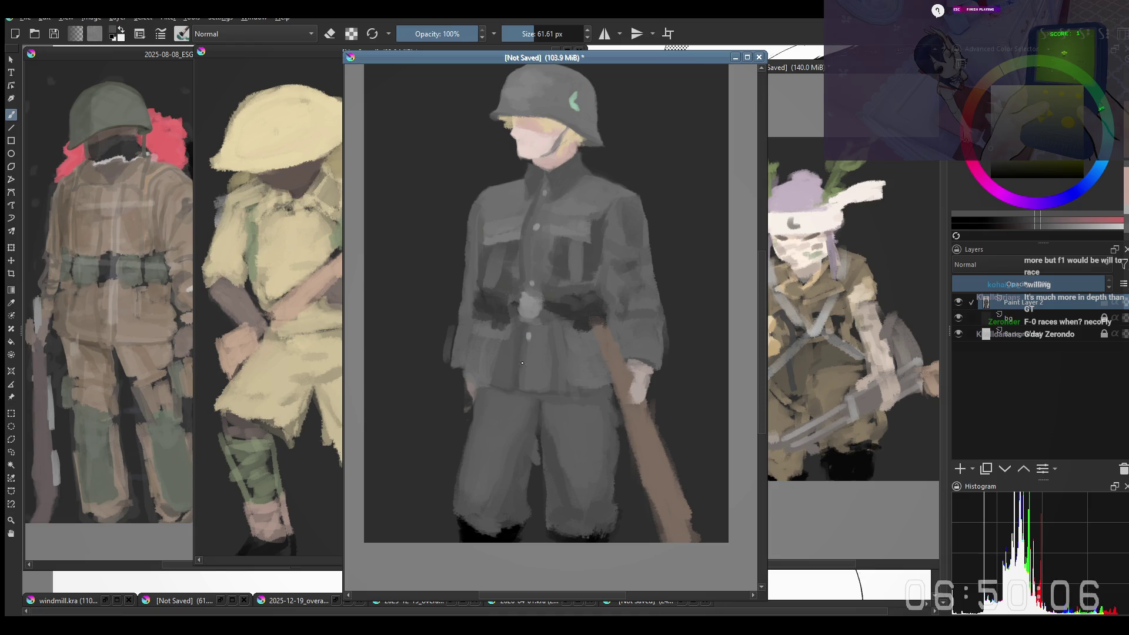
pyautogui.press('[')
pyautogui.keyDown('ctrl'); pyautogui.click(555, 274); pyautogui.keyUp('ctrl')
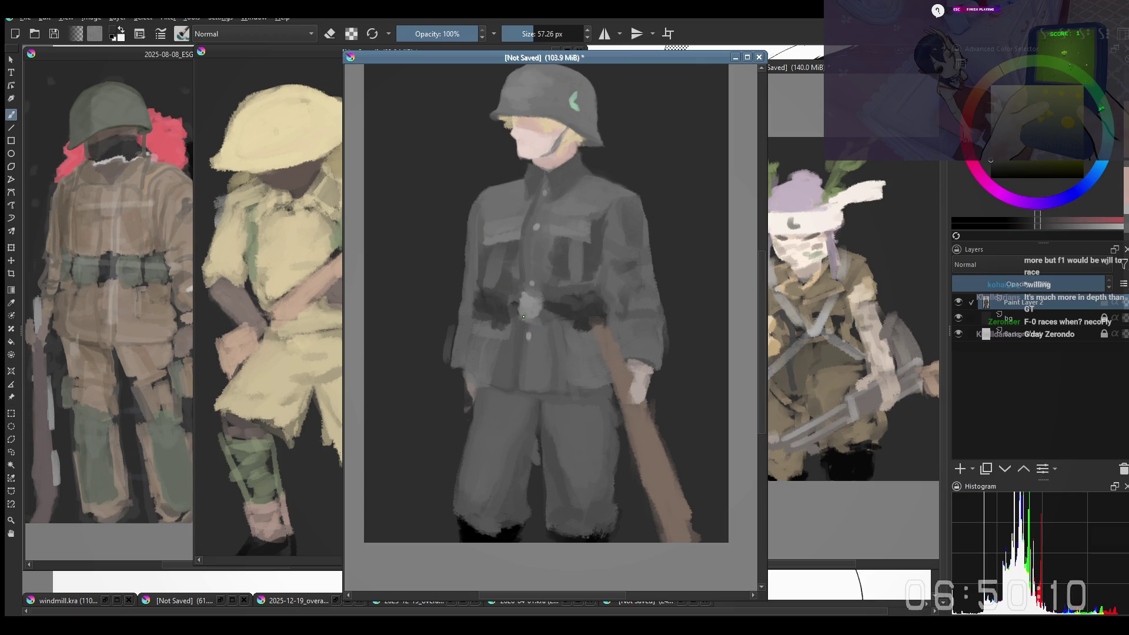
pyautogui.moveTo(520, 332); pyautogui.dragTo(512, 384)
pyautogui.press('m')
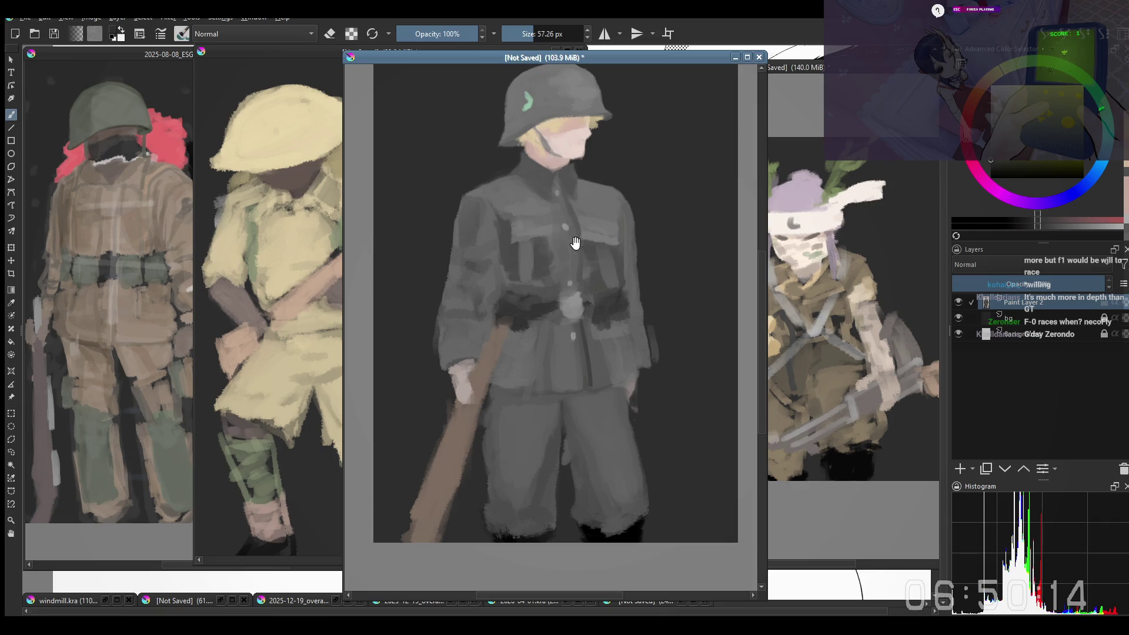
pyautogui.scroll(-2, 610, 312)
pyautogui.scroll(2, 610, 312)
pyautogui.moveTo(610, 312); pyautogui.dragTo(604, 322)
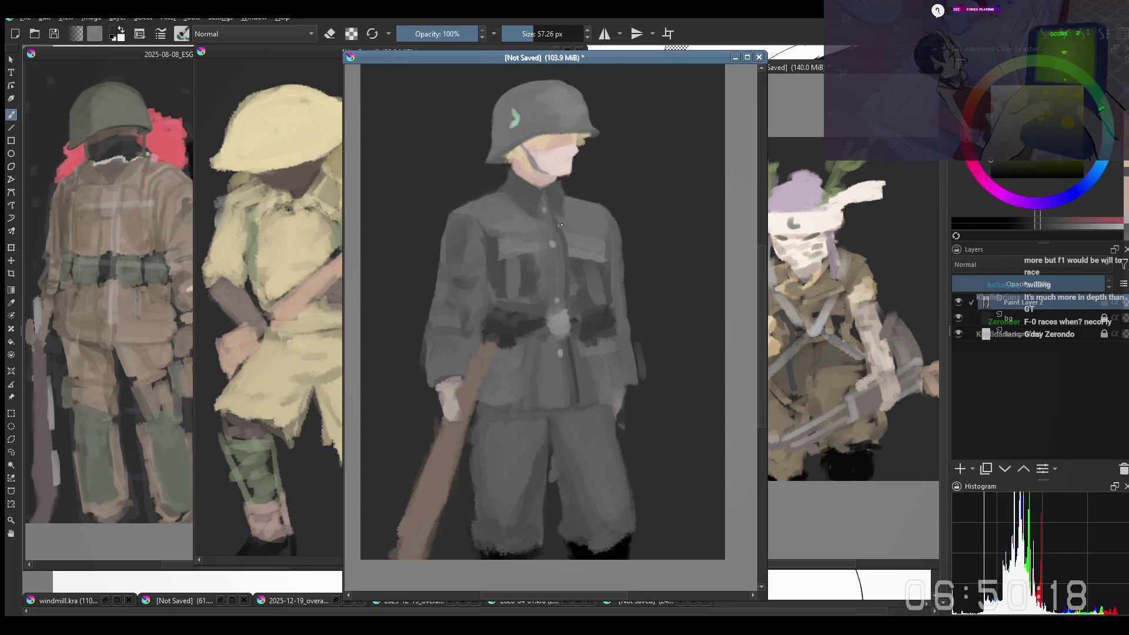
pyautogui.keyDown('ctrl'); pyautogui.click(553, 249); pyautogui.keyUp('ctrl')
pyautogui.keyDown('ctrl'); pyautogui.click(553, 249); pyautogui.keyUp('ctrl')
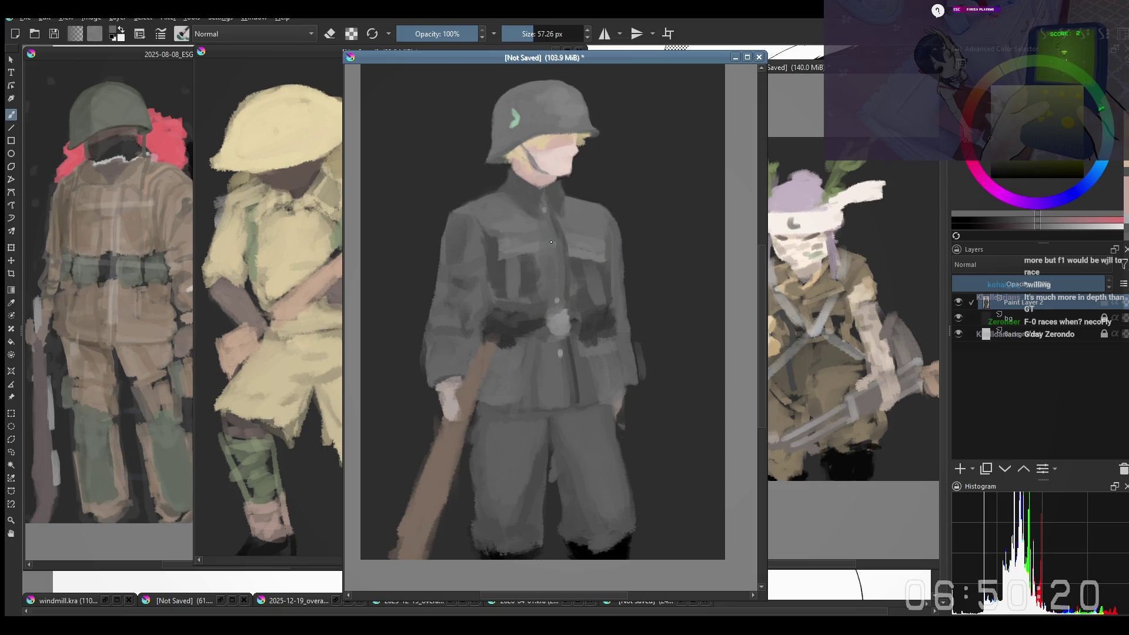
pyautogui.keyDown('ctrl'); pyautogui.click(545, 209); pyautogui.keyUp('ctrl')
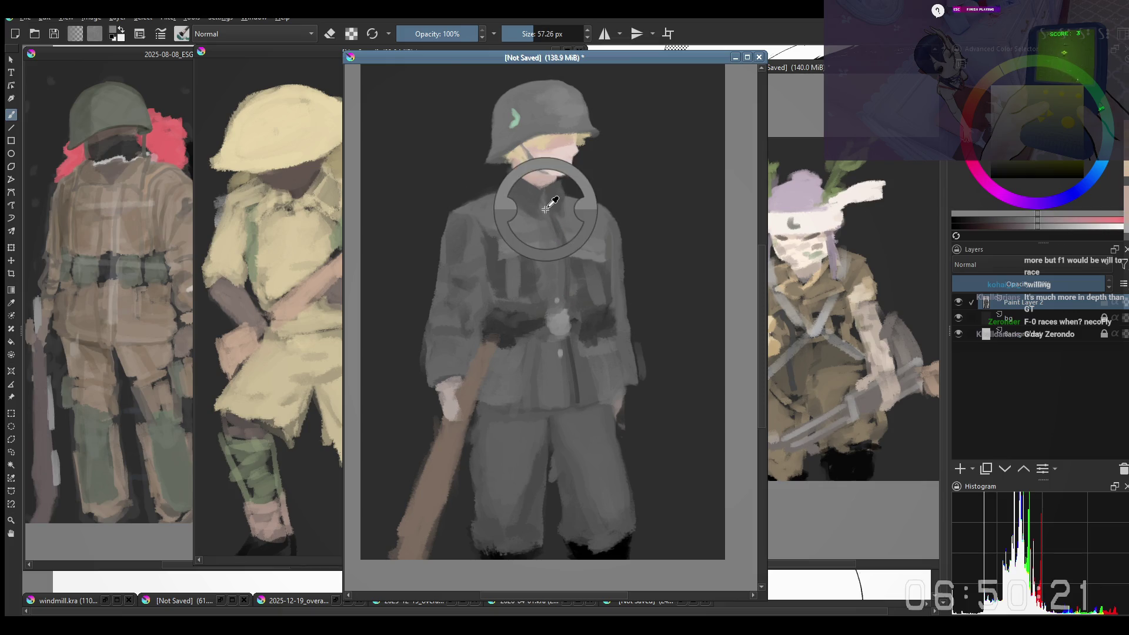
pyautogui.keyDown('ctrl'); pyautogui.click(558, 249); pyautogui.keyUp('ctrl')
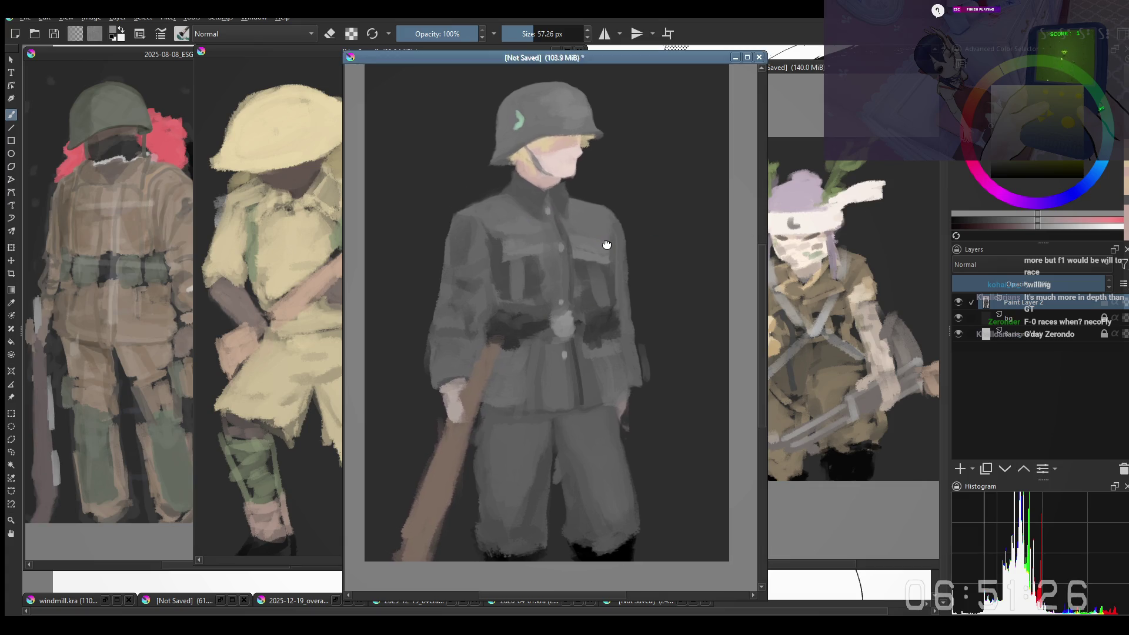
pyautogui.moveTo(602, 247); pyautogui.dragTo(615, 246)
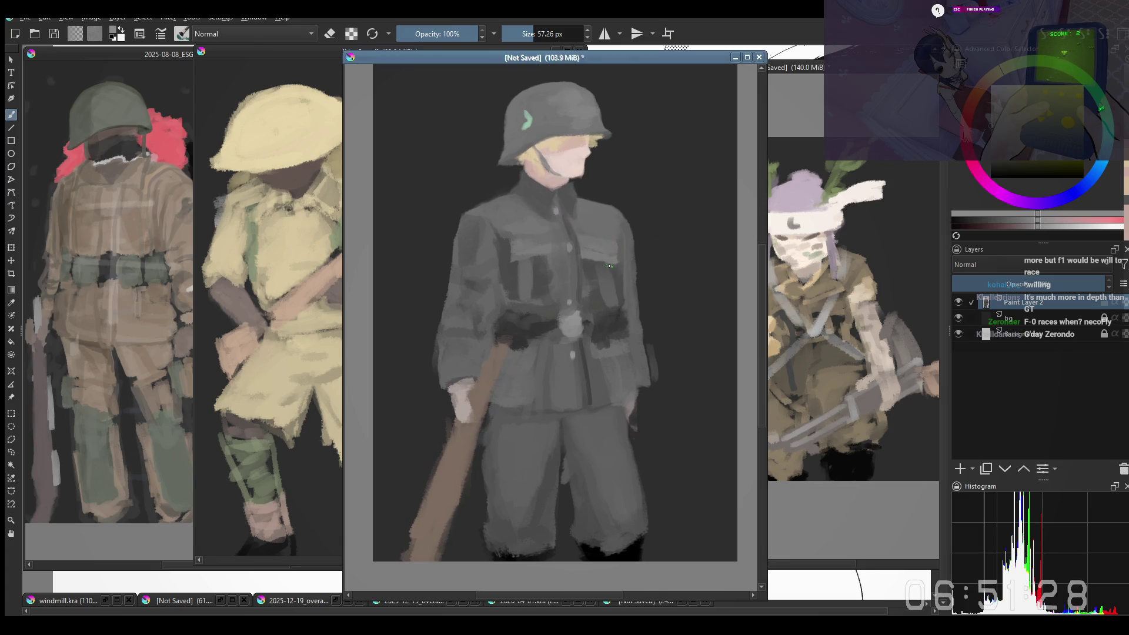
pyautogui.moveTo(596, 312)
pyautogui.mouseDown()
pyautogui.moveTo(535, 345)
pyautogui.moveTo(548, 344)
pyautogui.mouseUp()
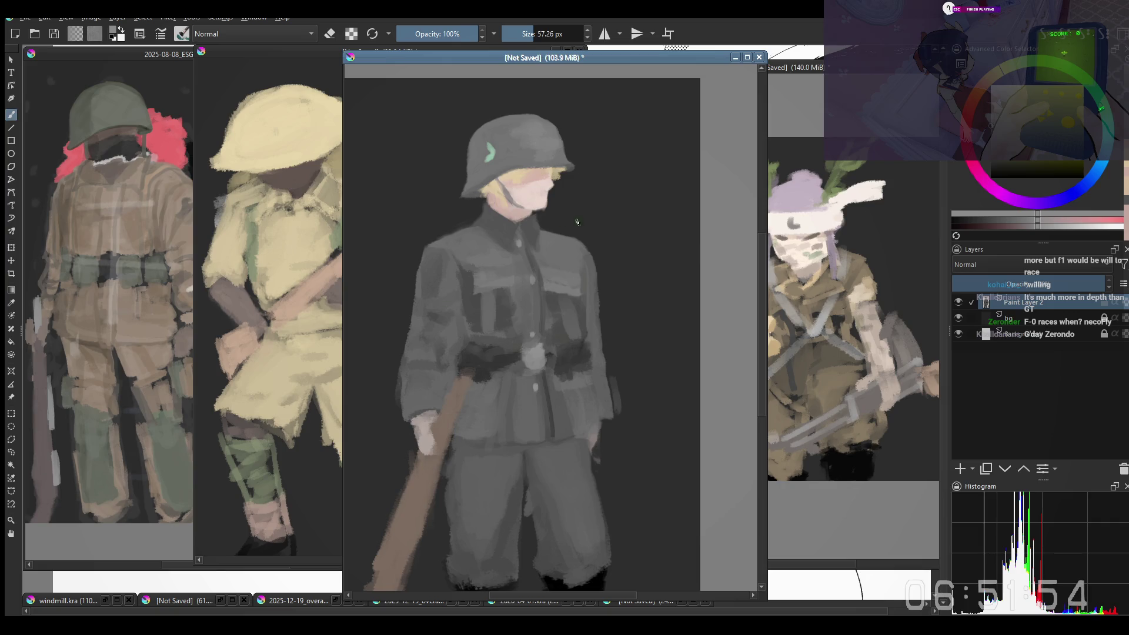
pyautogui.rightClick(527, 258)
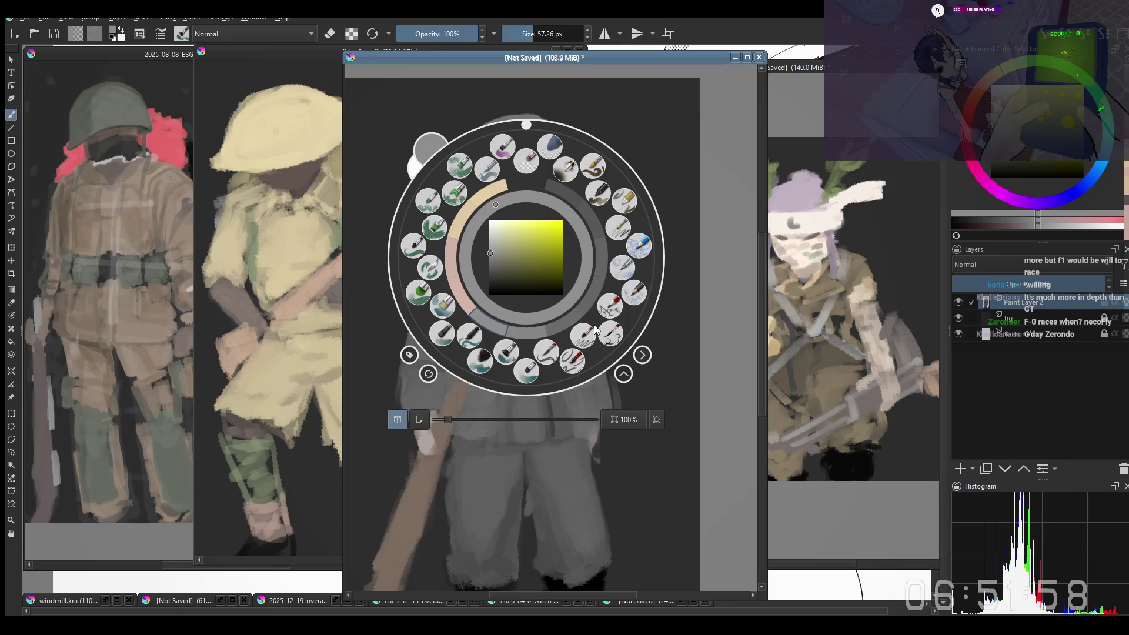
# Step: Switch to a smaller brush preset at 39.08 px and refocus the painting
pyautogui.click(526, 372)
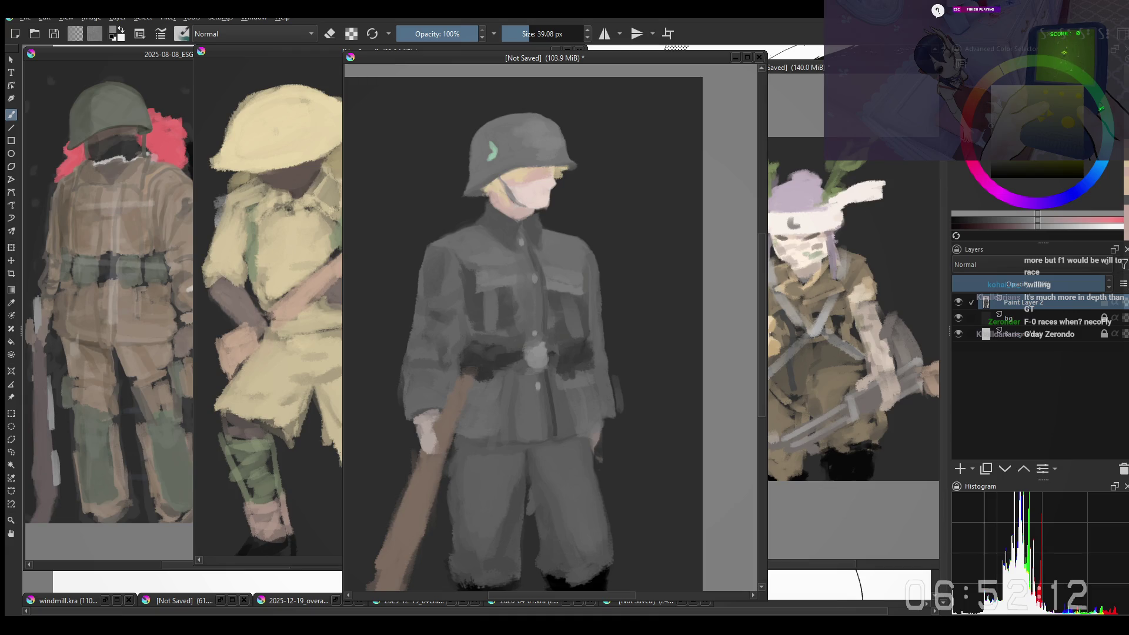
pyautogui.click(513, 265)
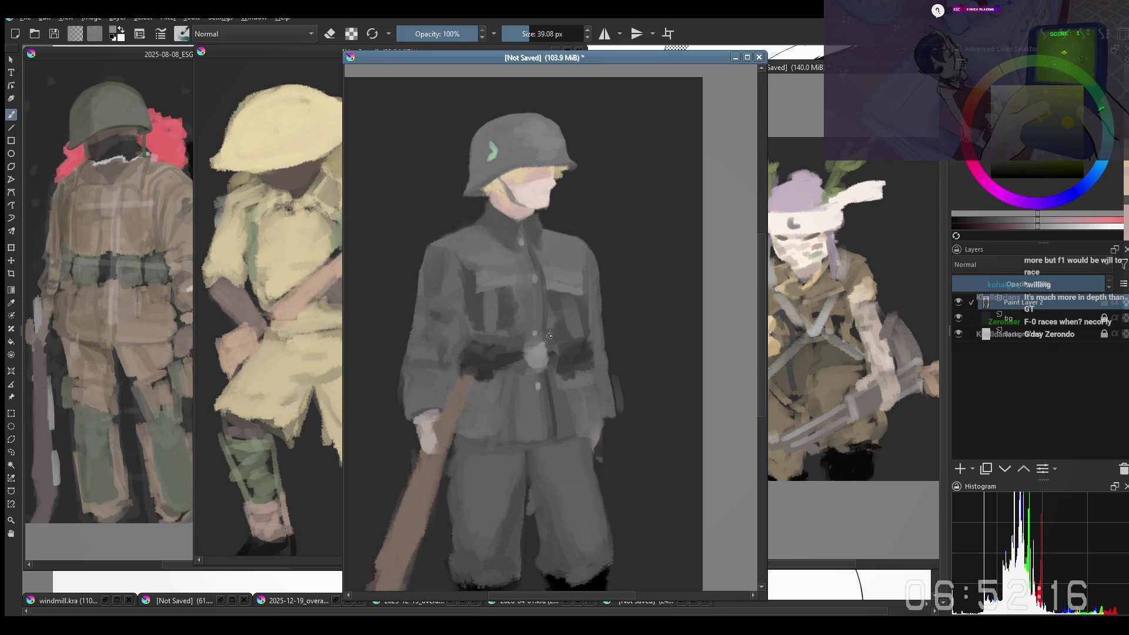
pyautogui.scroll(2, 549, 327)
pyautogui.scroll(-3, 525, 308)
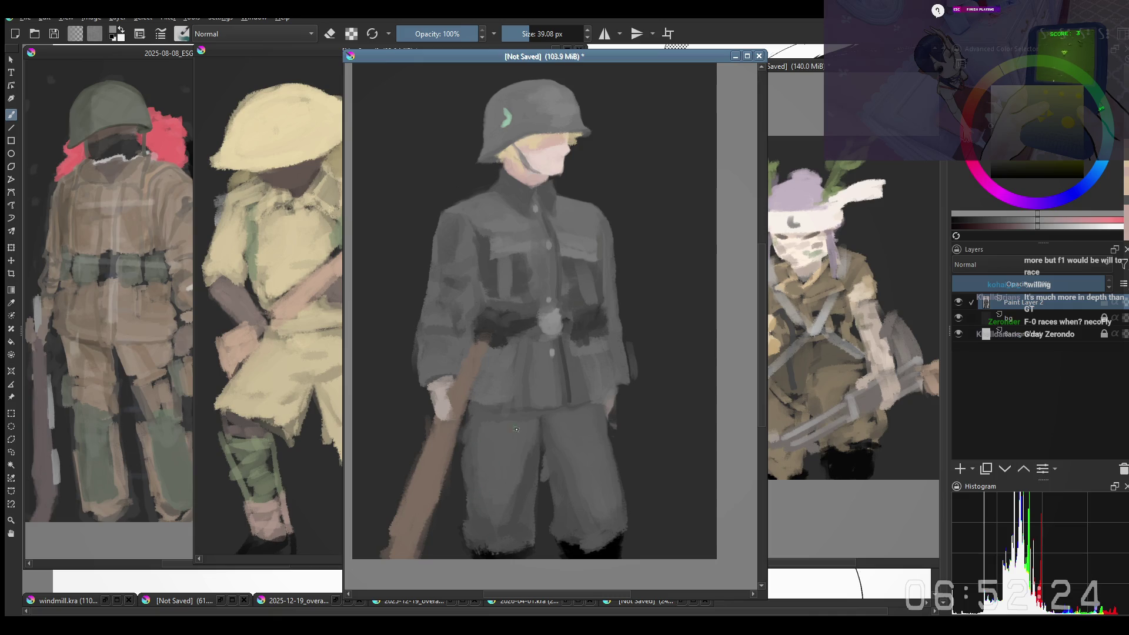
pyautogui.scroll(2, 537, 166)
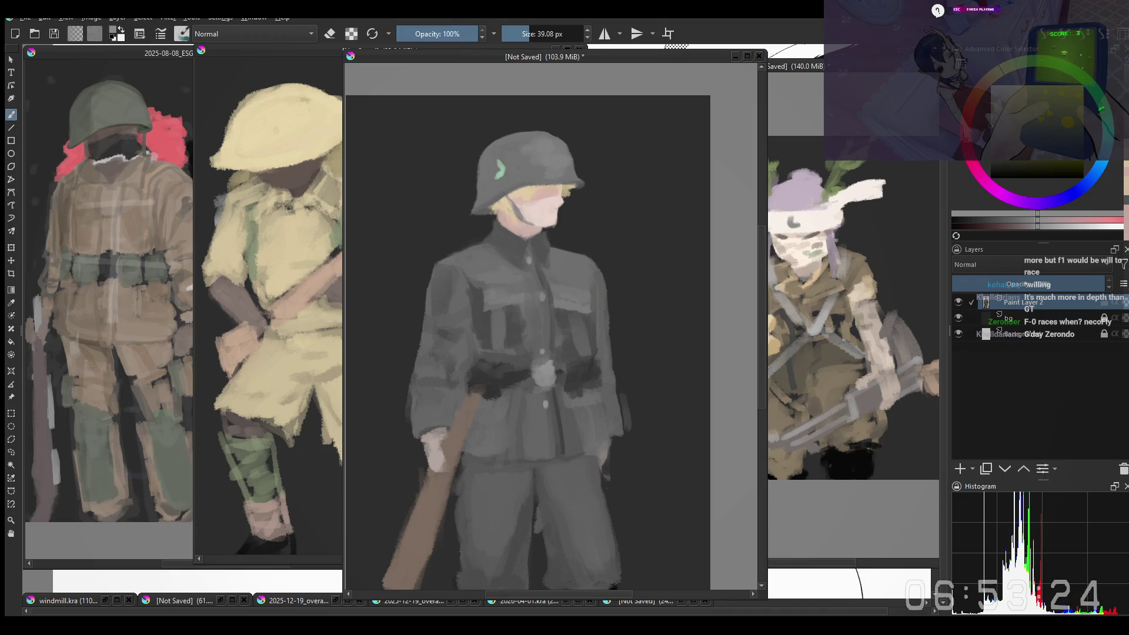
# Step: Pan the view and sample the dark collar grey, then a lighter grey from the uniform
pyautogui.moveTo(475, 254); pyautogui.dragTo(512, 231)
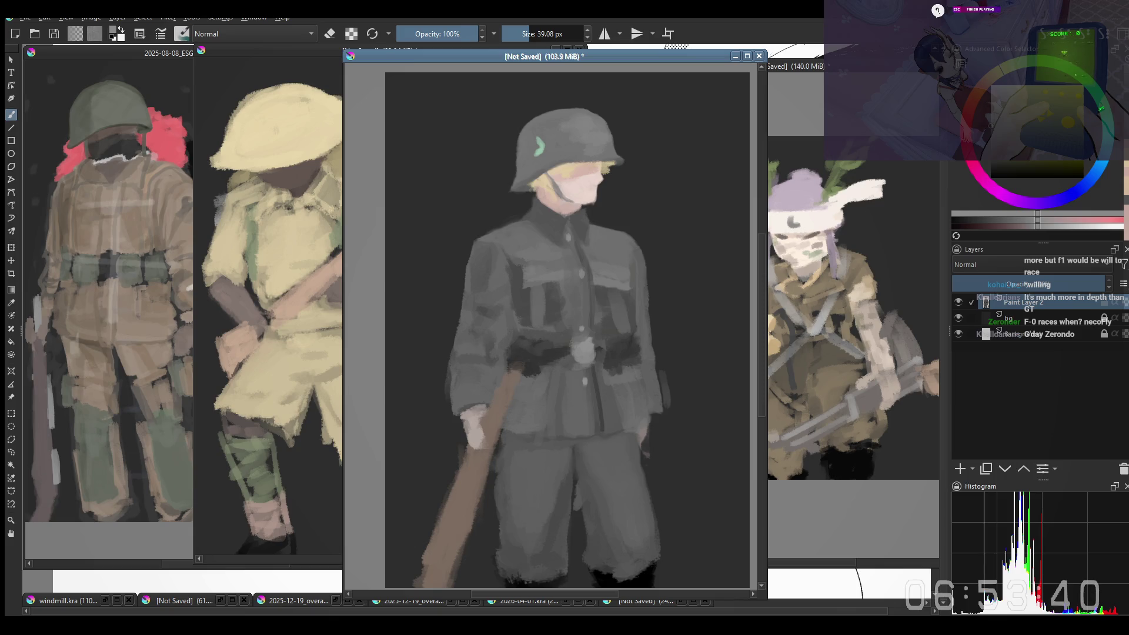
pyautogui.hotkey('alt', 'Tab')
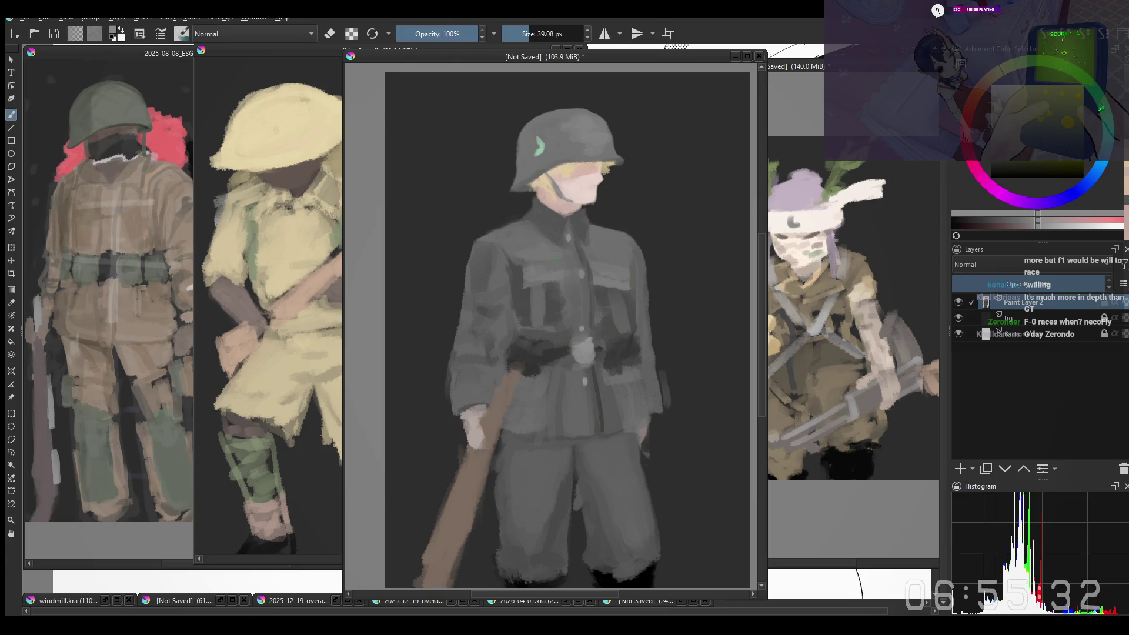
pyautogui.moveTo(586, 224); pyautogui.dragTo(573, 248)
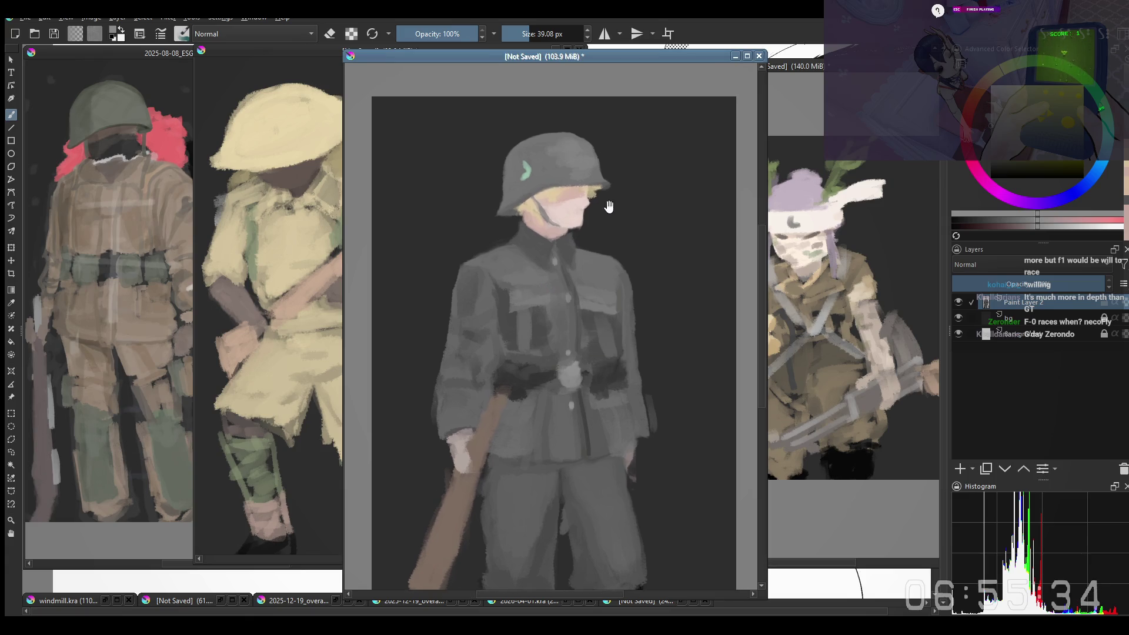
pyautogui.keyDown('ctrl'); pyautogui.click(571, 253); pyautogui.keyUp('ctrl')
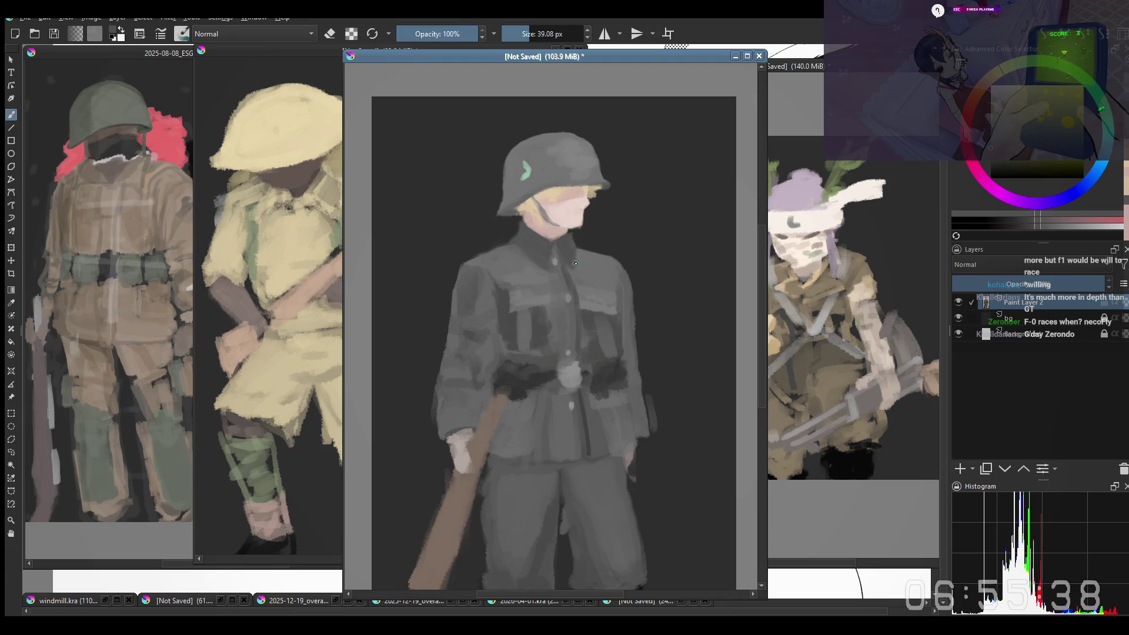
pyautogui.keyDown('ctrl'); pyautogui.click(604, 232); pyautogui.keyUp('ctrl')
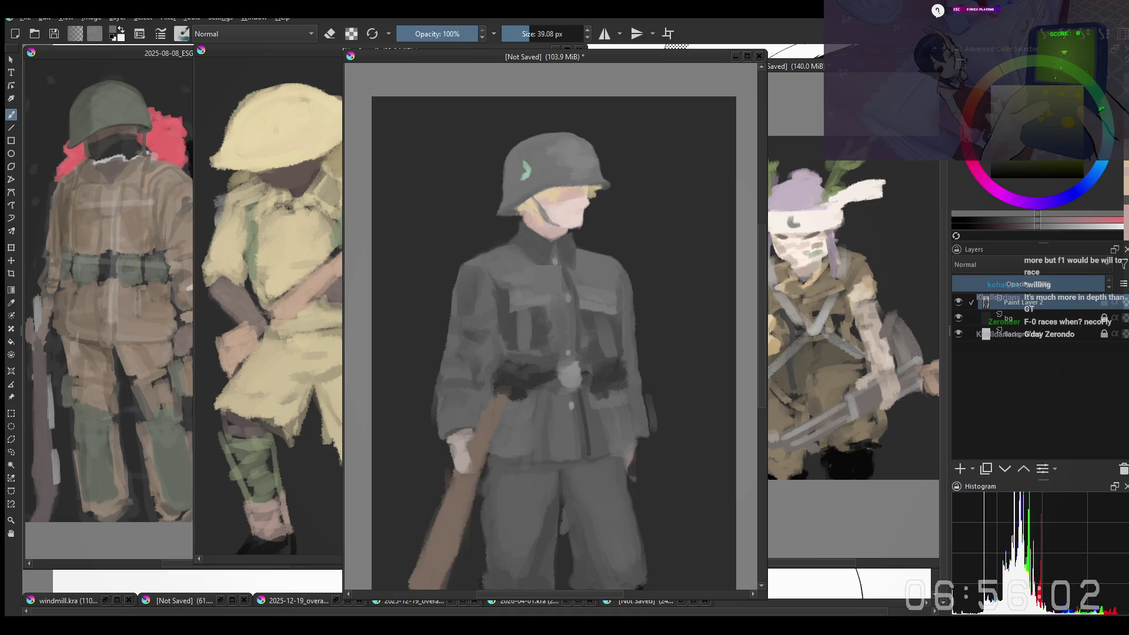
pyautogui.click(537, 336)
pyautogui.press(']')
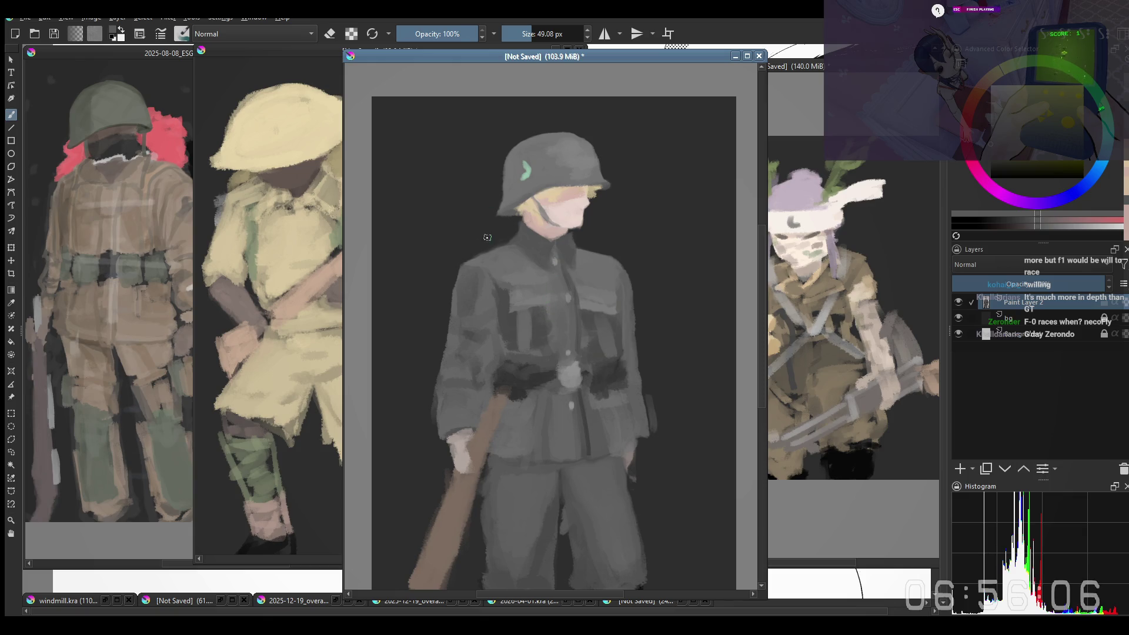
pyautogui.moveTo(538, 332); pyautogui.dragTo(529, 348)
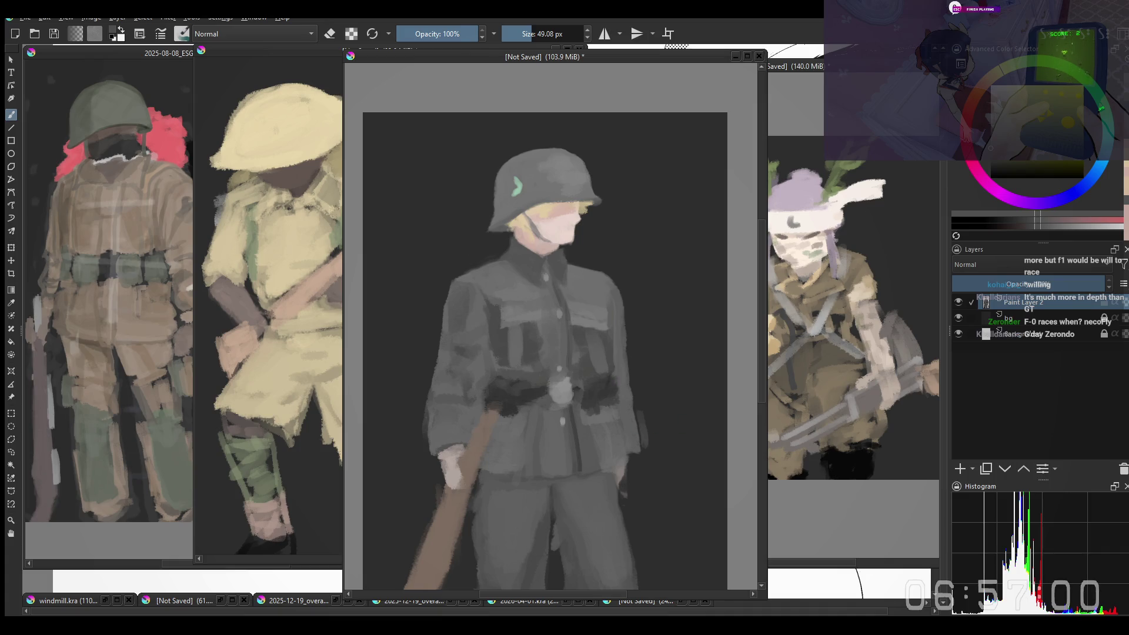
# Step: Zoom into the belt, sample darker uniform greys, and undo a stray brush stroke
pyautogui.scroll(2, 588, 398)
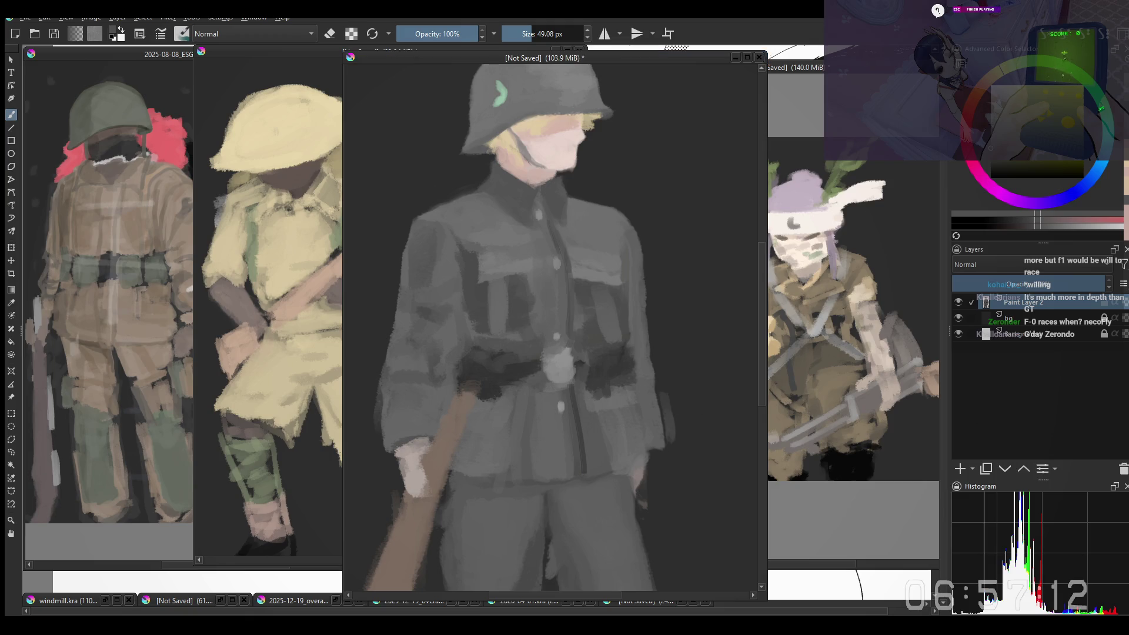
pyautogui.hotkey('alt', 'Tab')
pyautogui.moveTo(569, 439)
pyautogui.mouseDown()
pyautogui.moveTo(542, 416)
pyautogui.moveTo(527, 474)
pyautogui.mouseUp()
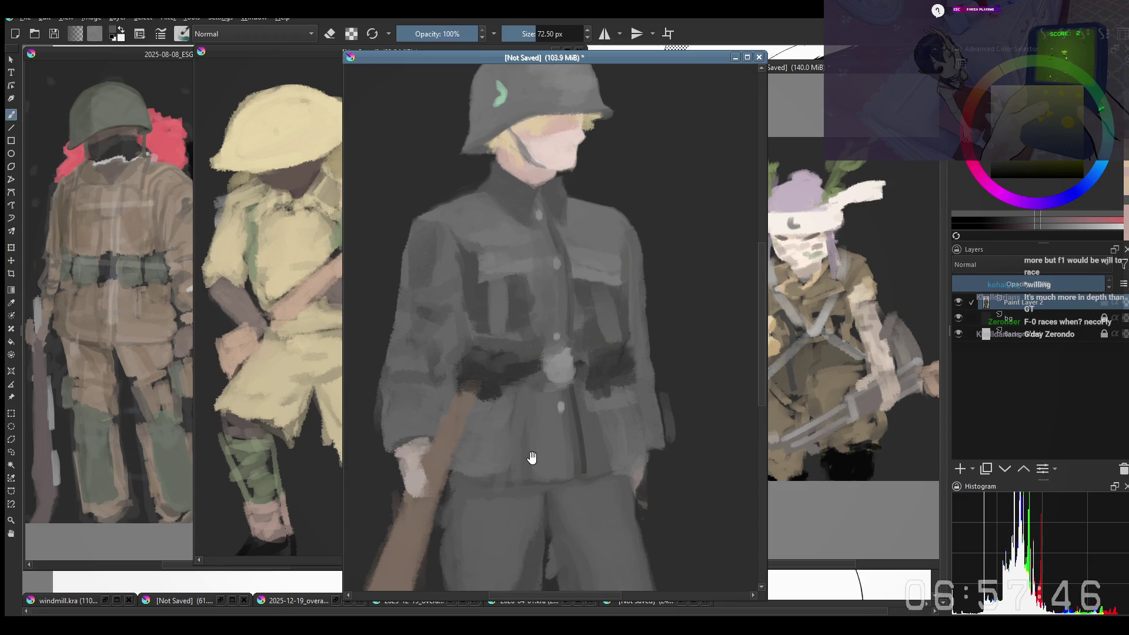
pyautogui.keyDown('ctrl'); pyautogui.click(544, 435); pyautogui.keyUp('ctrl')
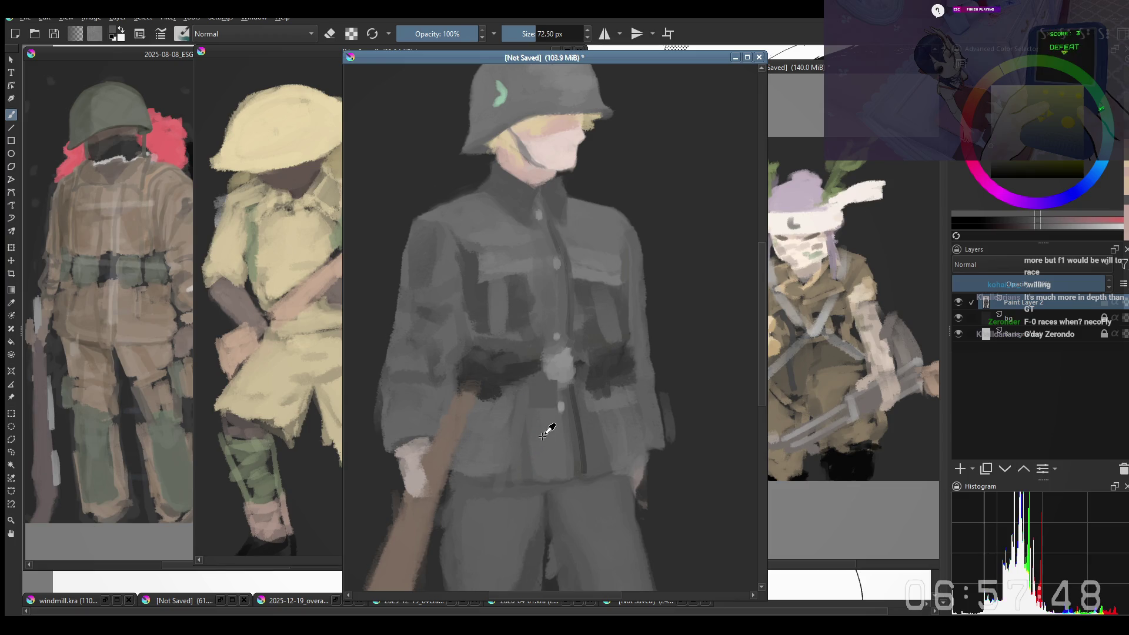
pyautogui.keyDown('ctrl'); pyautogui.click(529, 469); pyautogui.keyUp('ctrl')
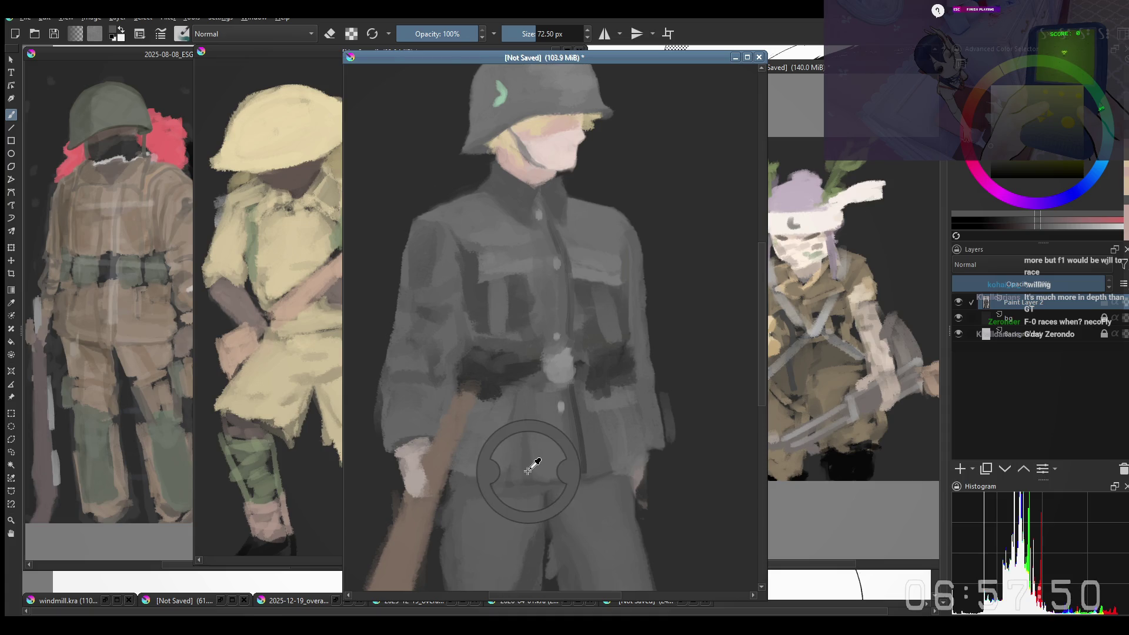
pyautogui.moveTo(521, 380); pyautogui.dragTo(500, 397)
pyautogui.keyDown('ctrl'); pyautogui.click(505, 394); pyautogui.keyUp('ctrl')
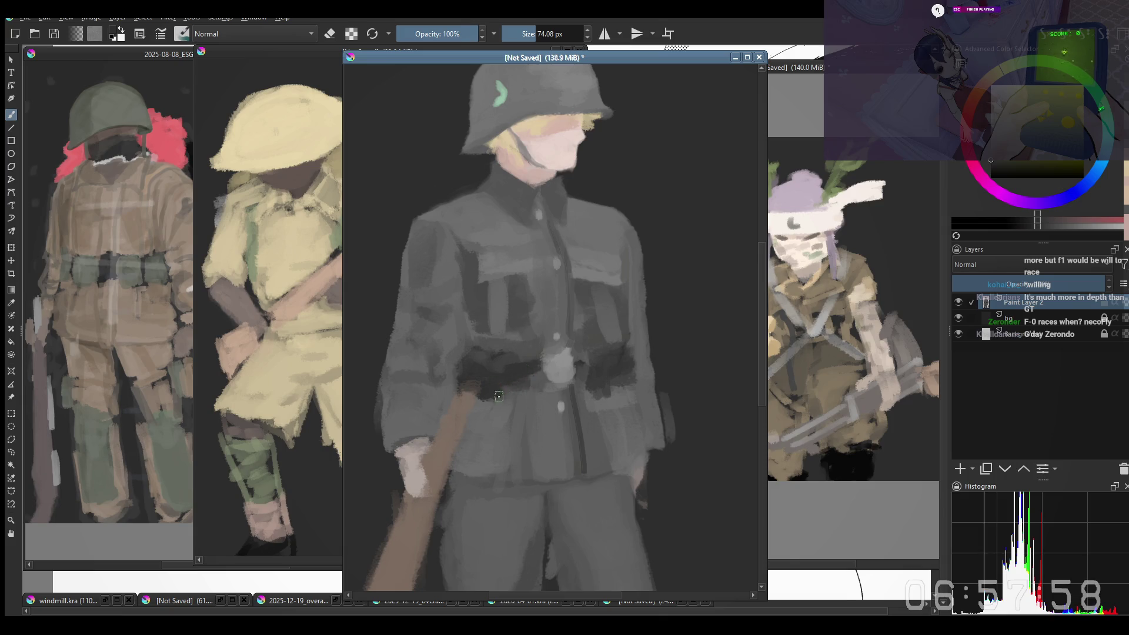
pyautogui.scroll(-2, 499, 397)
pyautogui.hotkey('ctrl', 'z')
pyautogui.keyDown('ctrl'); pyautogui.click(558, 402); pyautogui.keyUp('ctrl')
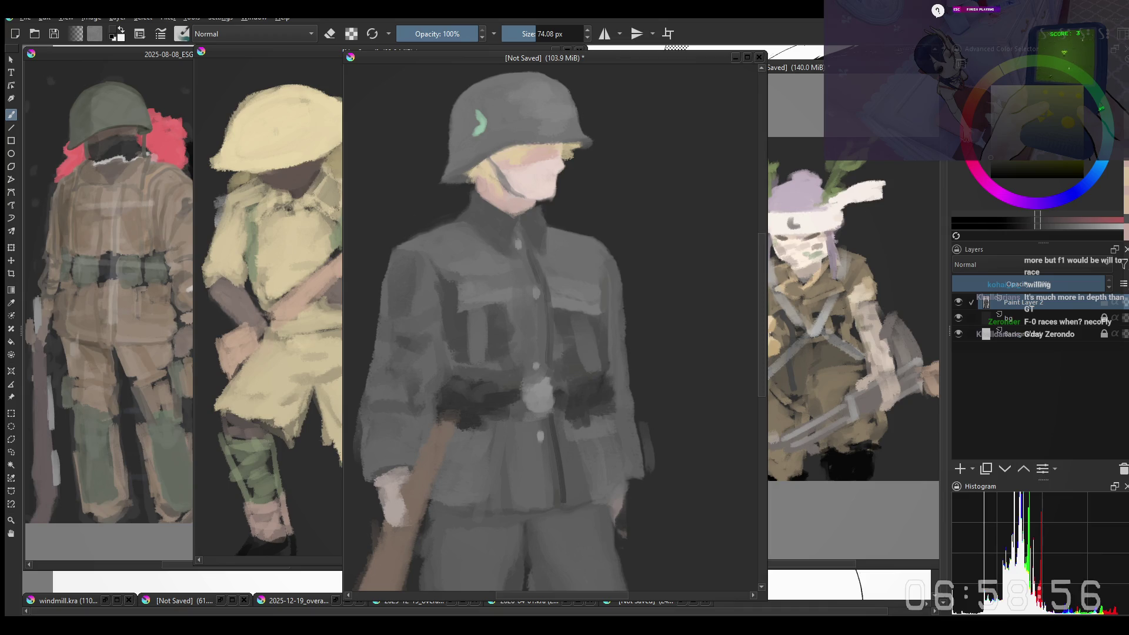
# Step: Sample a belt colour and switch the brush to Hard Light blending at 74.08 px
pyautogui.click(524, 307)
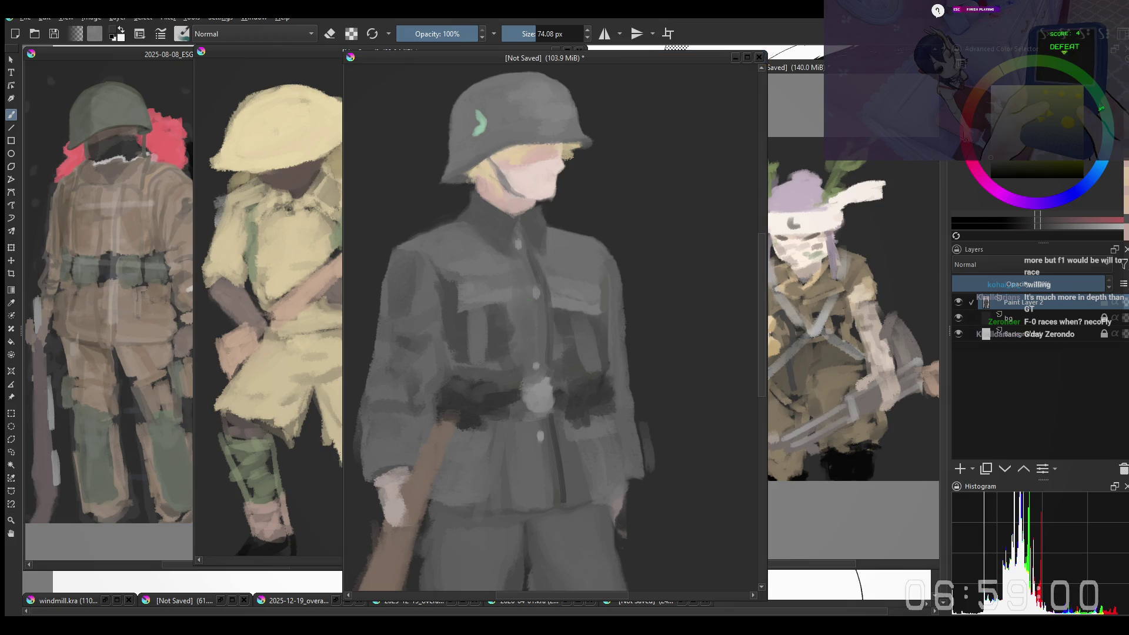
pyautogui.scroll(-1, 447, 400)
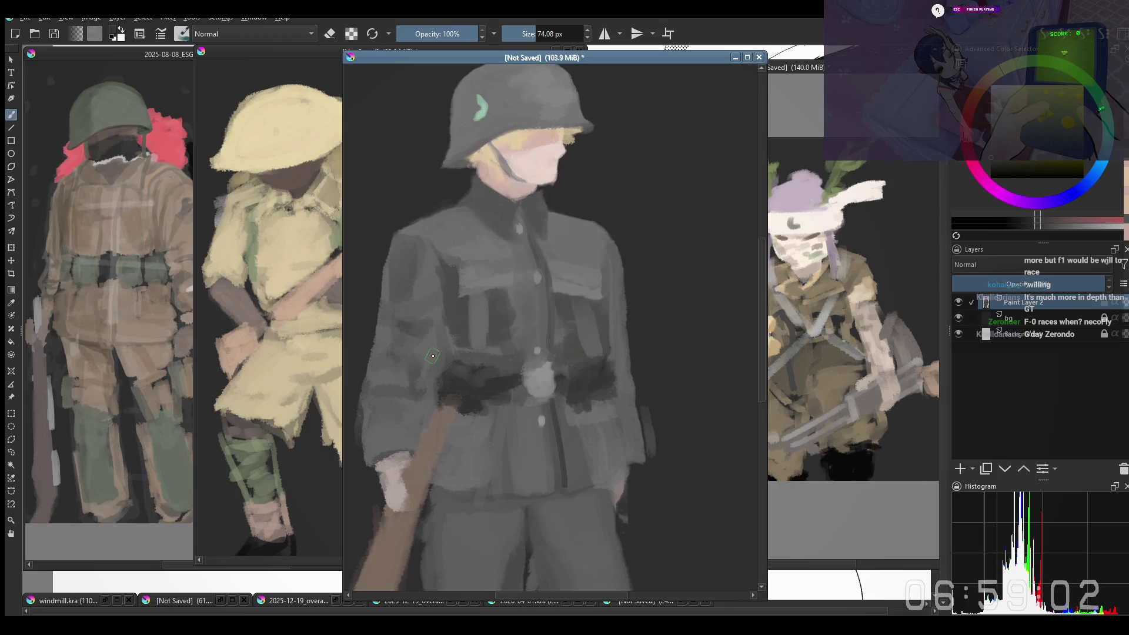
pyautogui.scroll(-3, 489, 376)
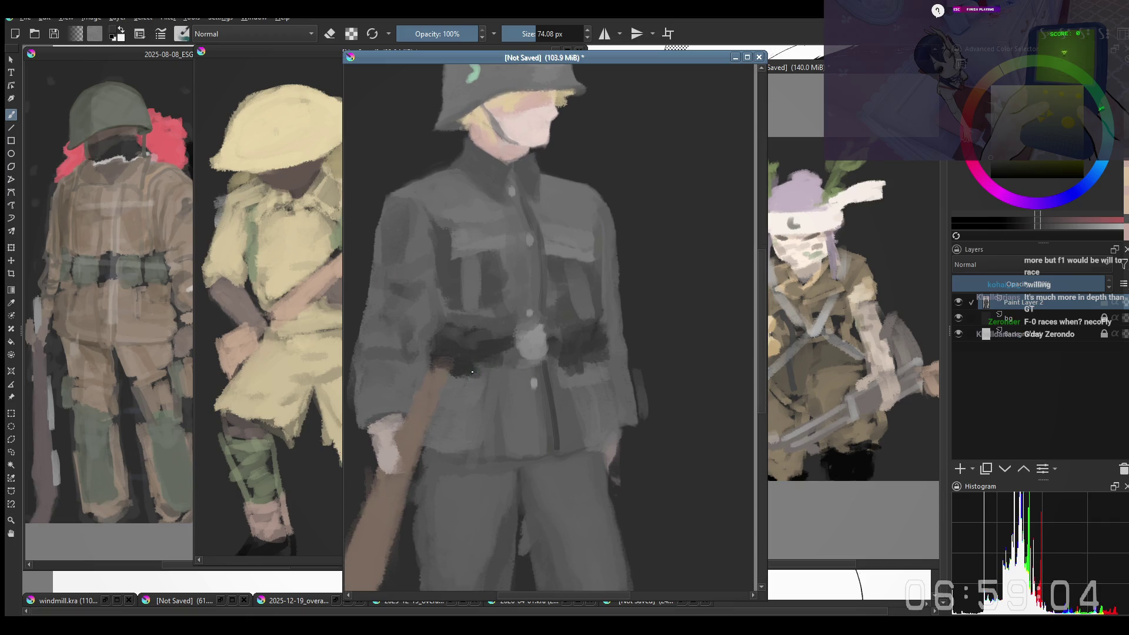
pyautogui.keyDown('ctrl'); pyautogui.click(581, 340); pyautogui.keyUp('ctrl')
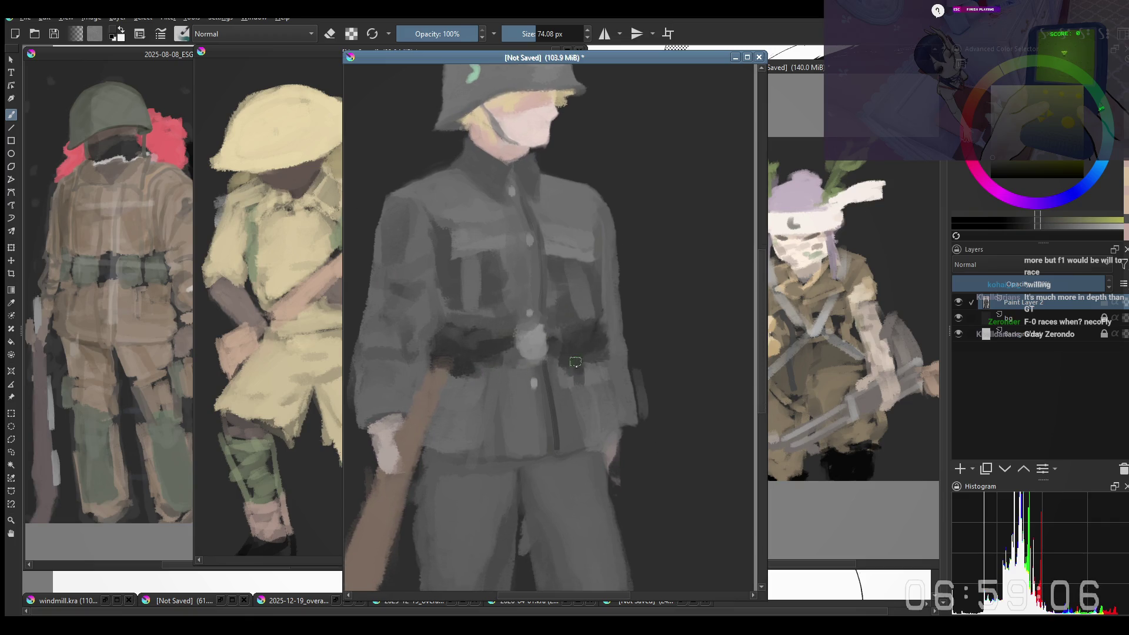
pyautogui.scroll(3, 718, 205)
pyautogui.hotkey('alt', 'shift', 'h')
pyautogui.keyDown('ctrl'); pyautogui.click(547, 218); pyautogui.keyUp('ctrl')
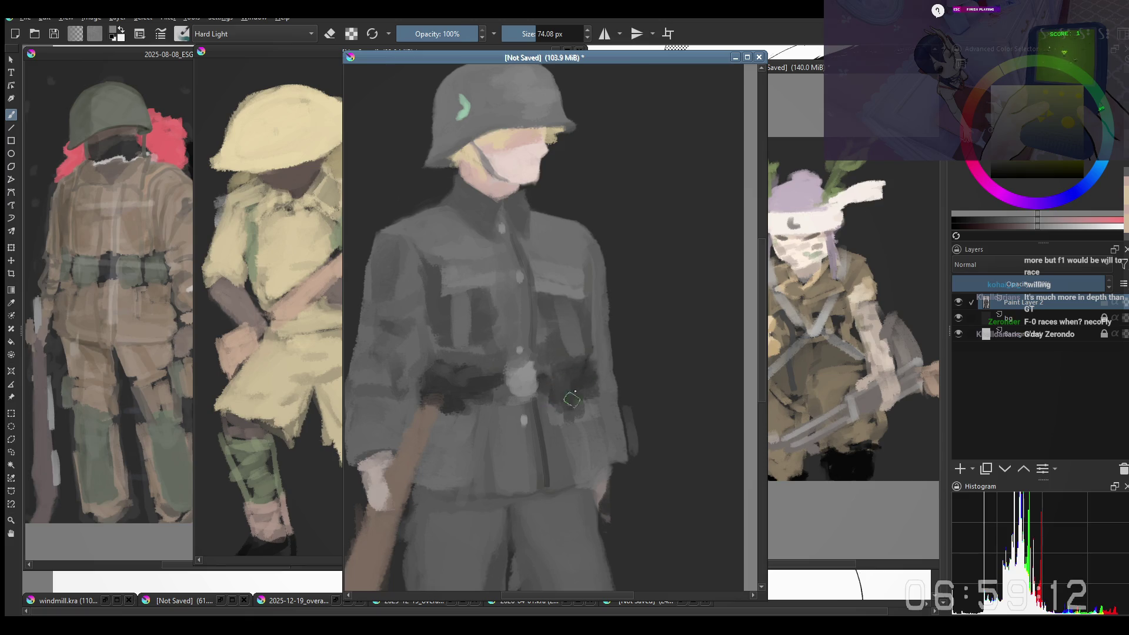
# Step: Choose a new brush preset, paint a light pouch highlight, and draw a straight line down from the belt
pyautogui.rightClick(546, 326)
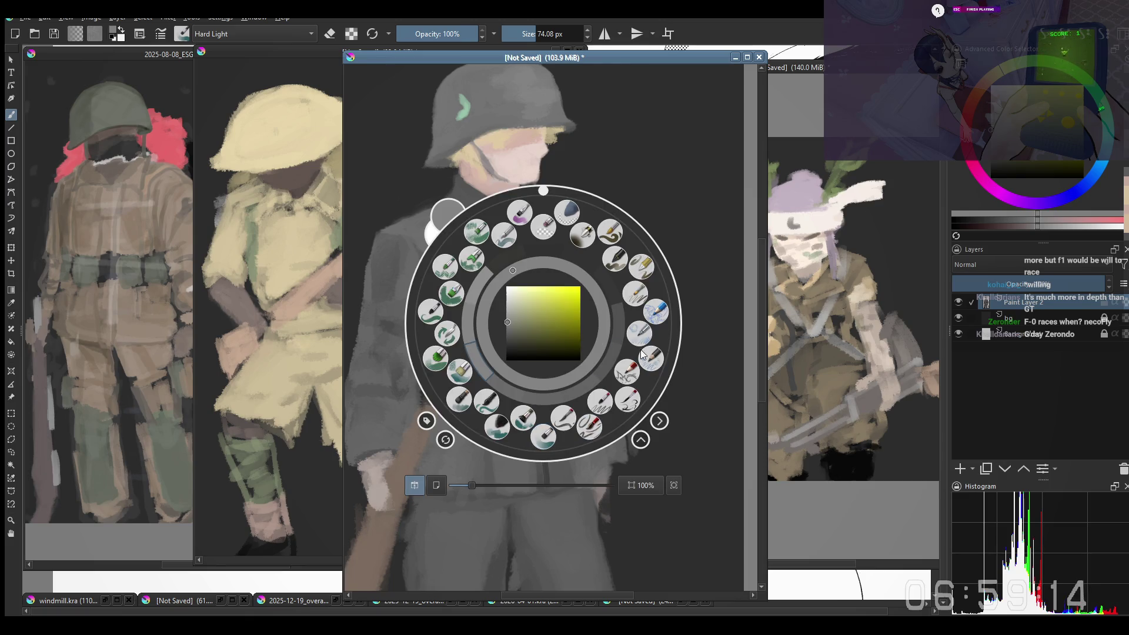
pyautogui.click(595, 407)
pyautogui.moveTo(554, 397)
pyautogui.mouseDown()
pyautogui.moveTo(582, 394)
pyautogui.moveTo(563, 388)
pyautogui.mouseUp()
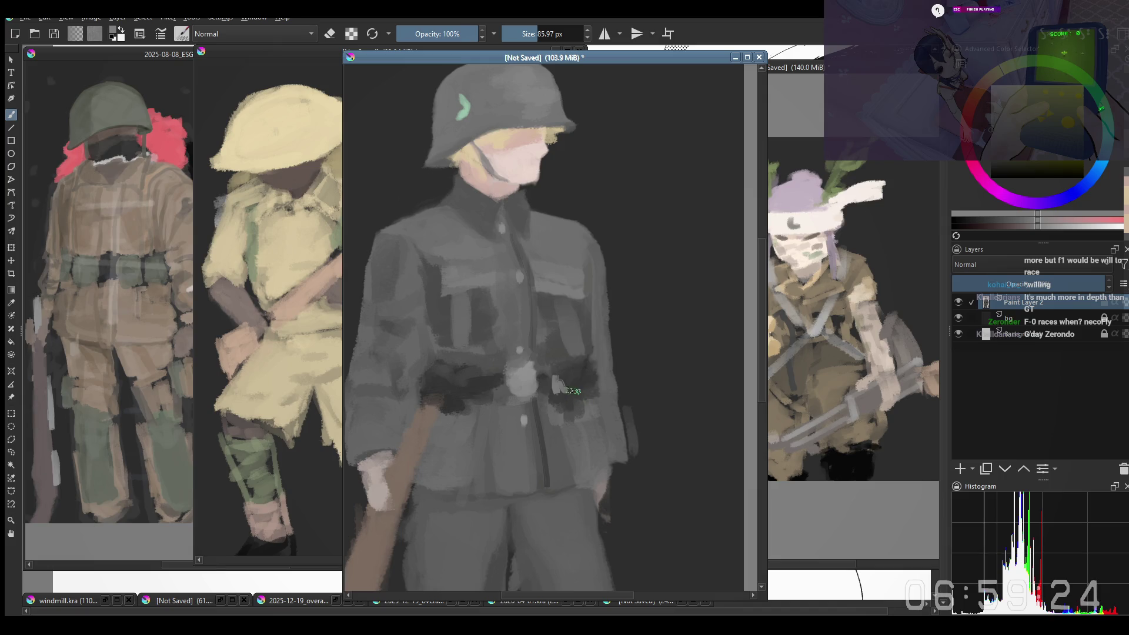
pyautogui.press('[')
pyautogui.moveTo(578, 381); pyautogui.dragTo(579, 396)
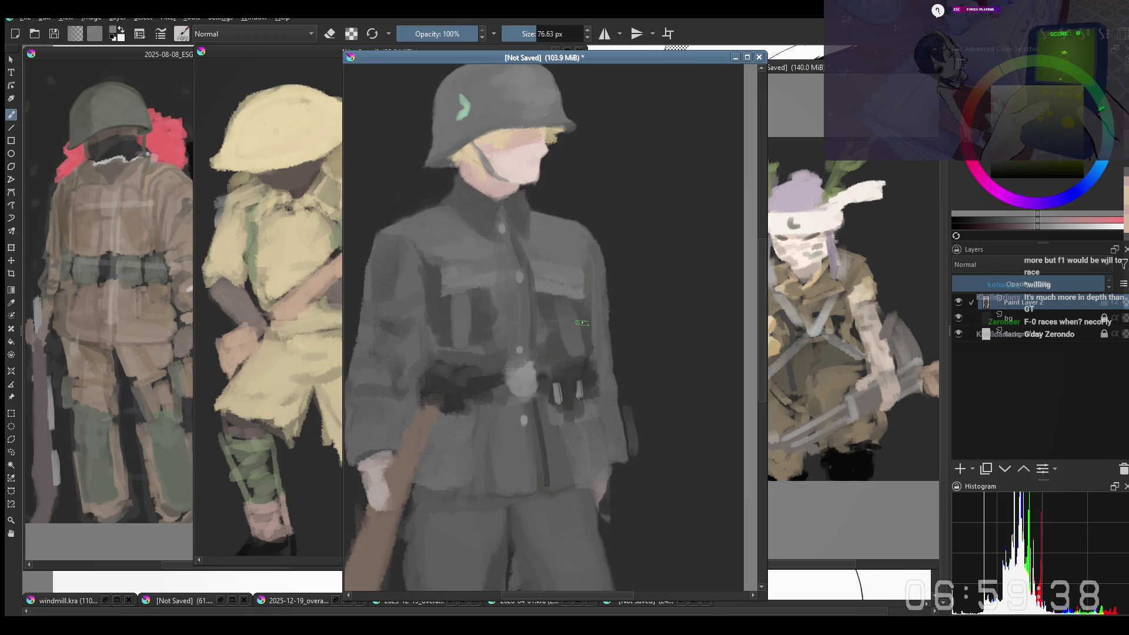
pyautogui.click(11, 127)
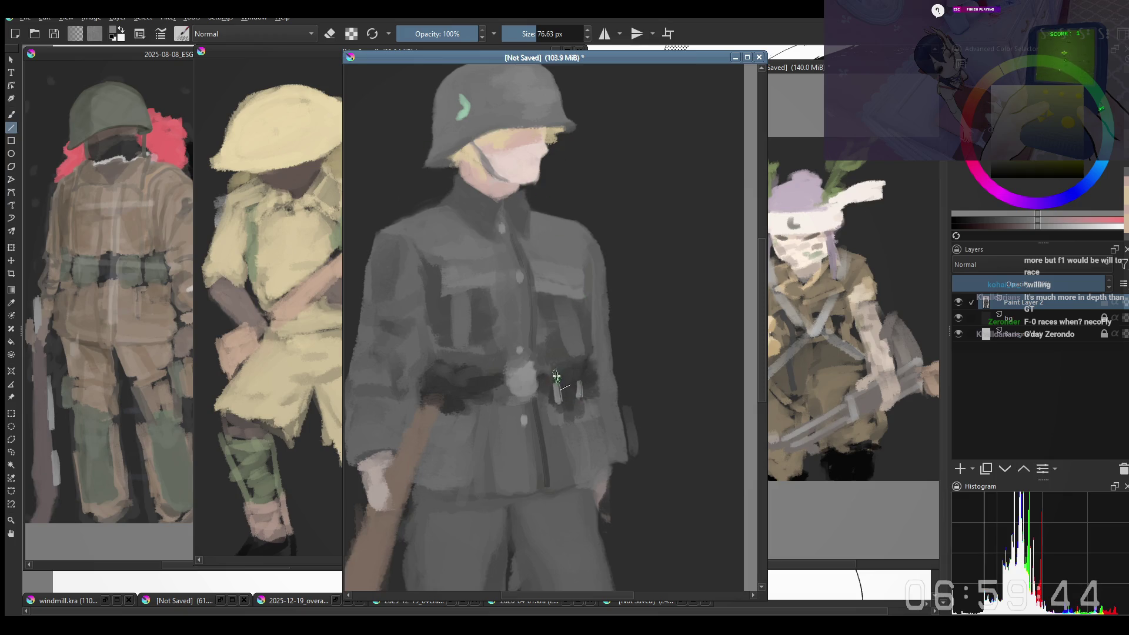
pyautogui.moveTo(559, 372); pyautogui.dragTo(563, 410)
# Step: Darken around the belt pouches and paint grey over the rifle top and lower tunic freehand
pyautogui.press('b')
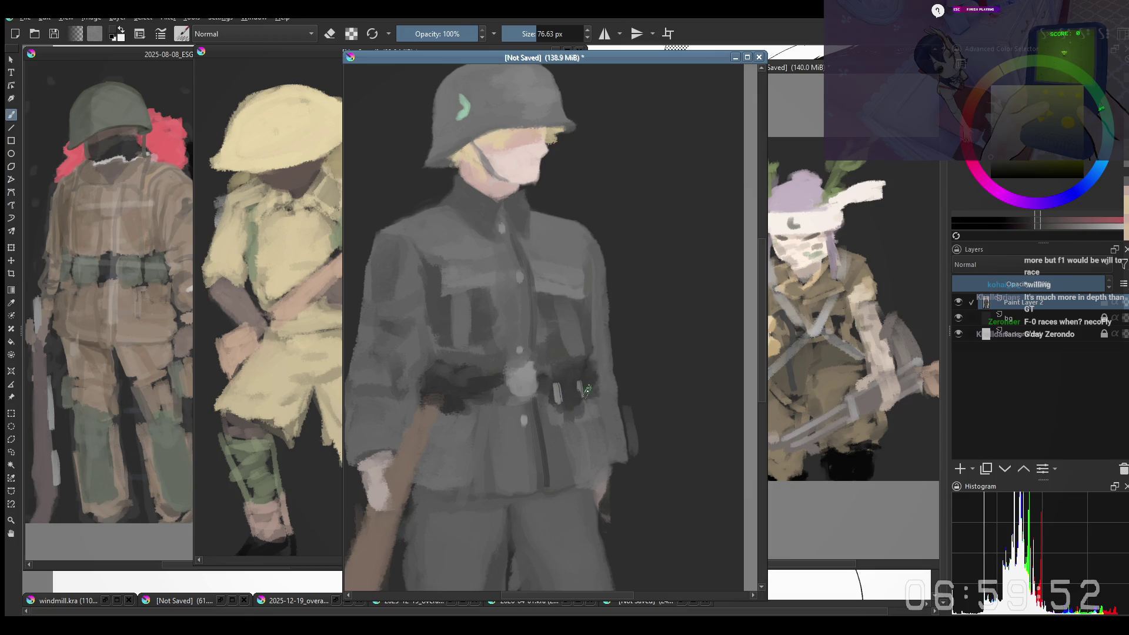
pyautogui.keyDown('ctrl'); pyautogui.click(580, 383); pyautogui.keyUp('ctrl')
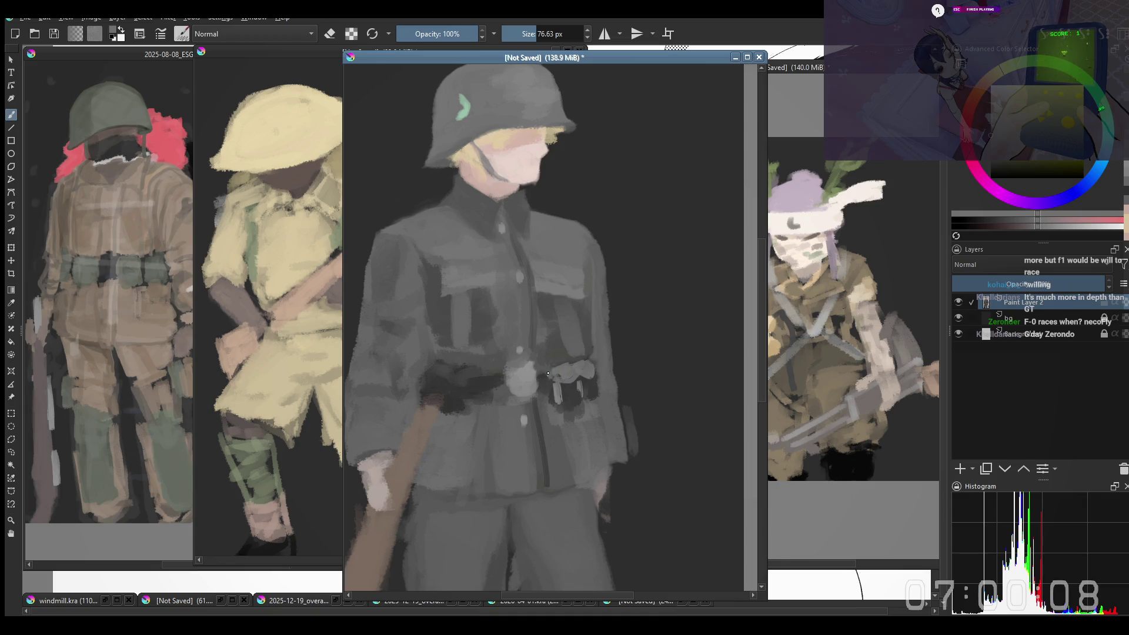
pyautogui.keyDown('ctrl'); pyautogui.click(547, 379); pyautogui.keyUp('ctrl')
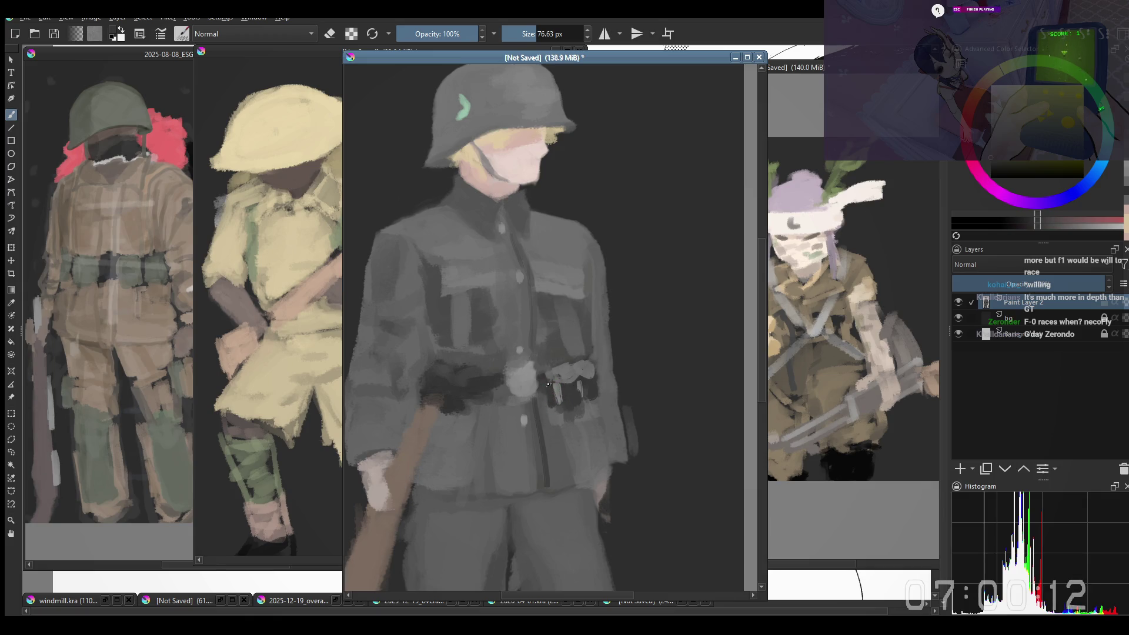
pyautogui.moveTo(550, 385); pyautogui.dragTo(574, 397)
pyautogui.keyDown('ctrl'); pyautogui.click(596, 397); pyautogui.keyUp('ctrl')
pyautogui.moveTo(596, 397); pyautogui.dragTo(532, 414)
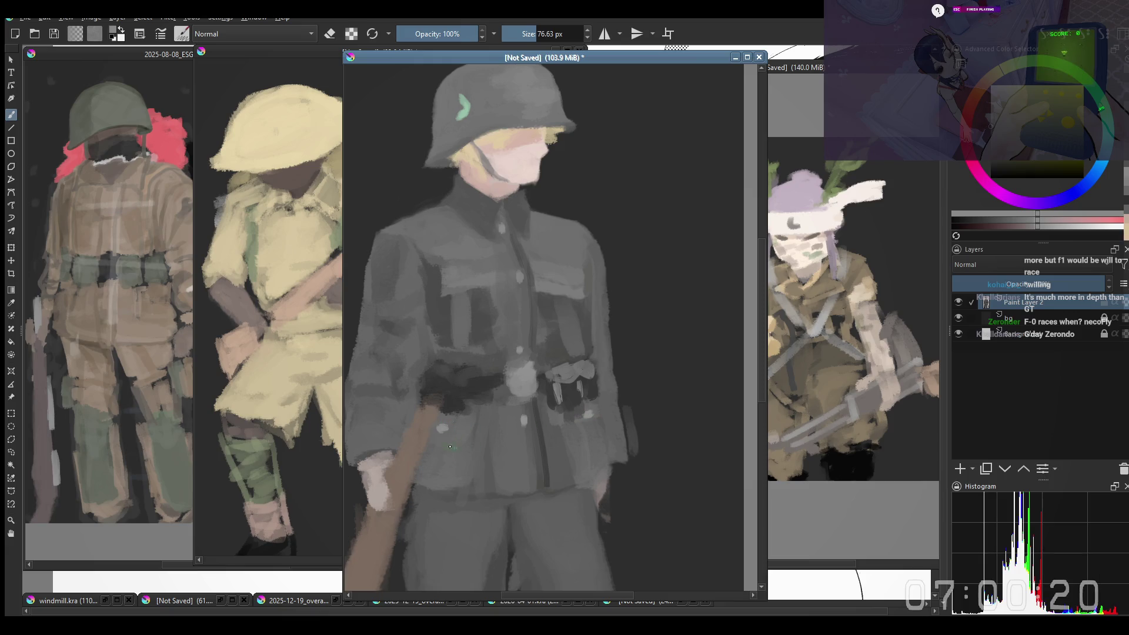
pyautogui.moveTo(412, 447); pyautogui.dragTo(461, 411)
pyautogui.keyDown('ctrl'); pyautogui.click(449, 464); pyautogui.keyUp('ctrl')
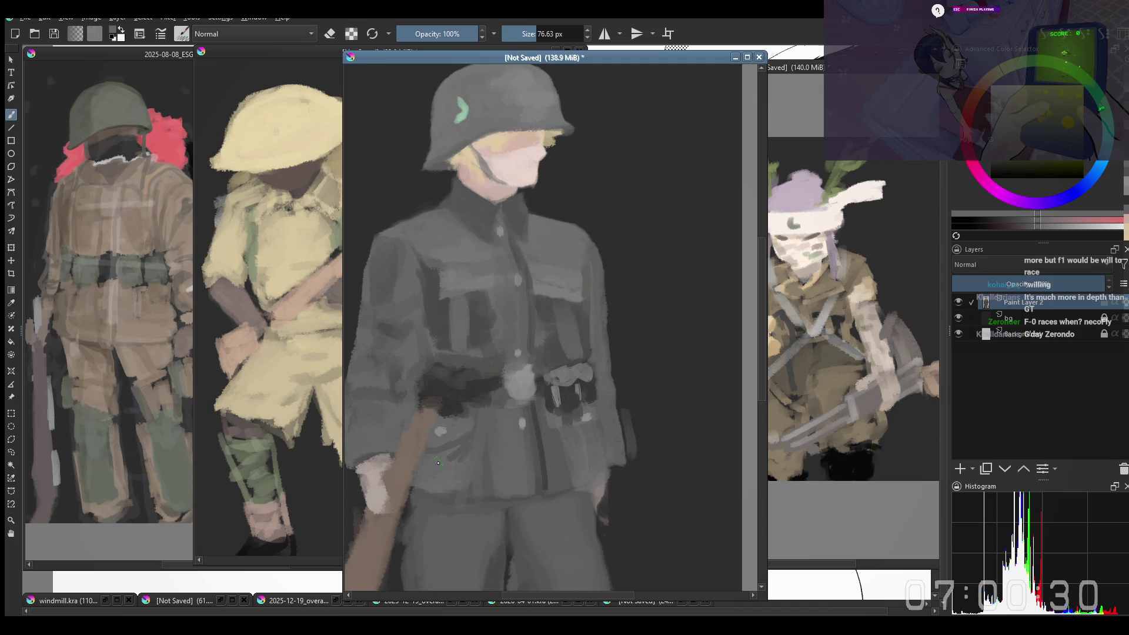
pyautogui.keyDown('shift'); pyautogui.moveTo(461, 459); pyautogui.dragTo(465, 449); pyautogui.keyUp('shift')
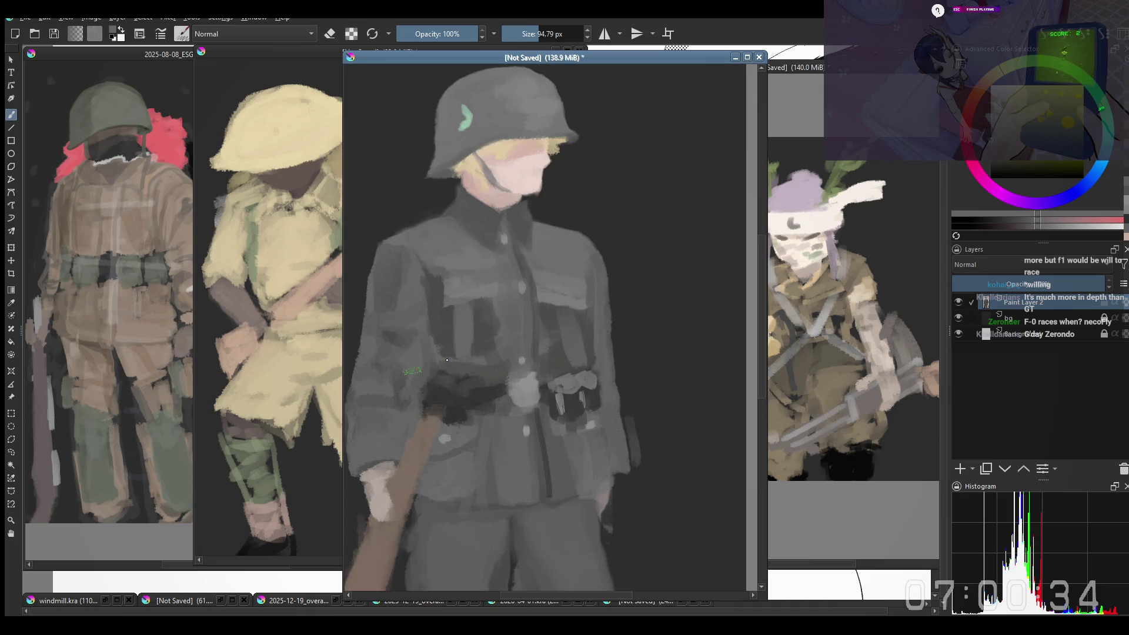
# Step: Sample skin and helmet colours and touch up the chin strap and green emblem with a smaller brush
pyautogui.scroll(-2, 471, 394)
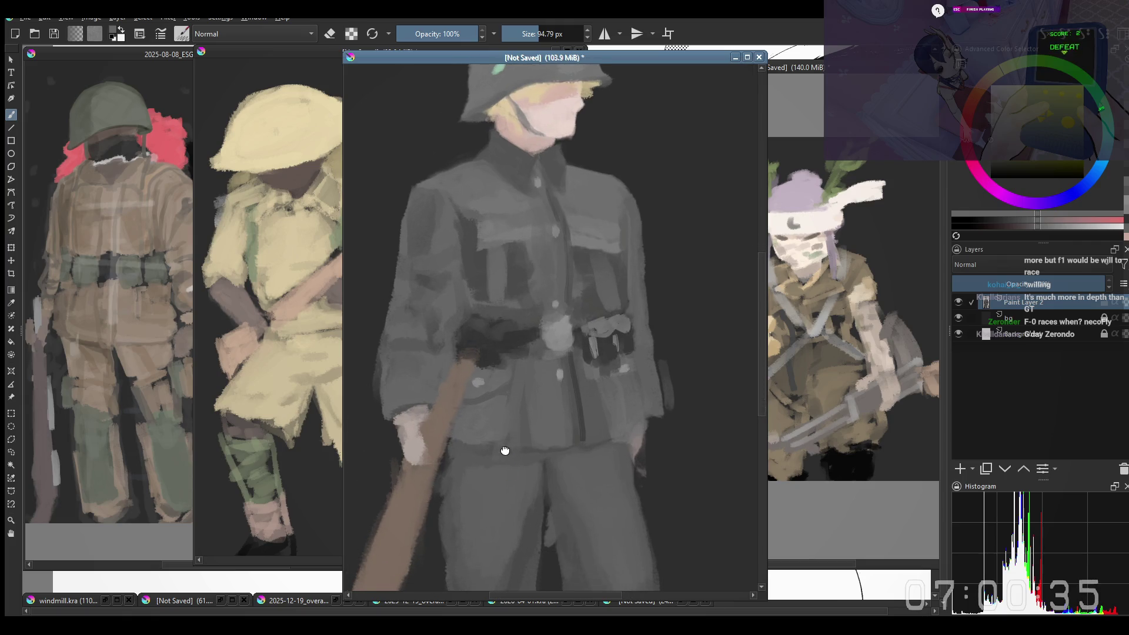
pyautogui.keyDown('ctrl'); pyautogui.click(563, 141); pyautogui.keyUp('ctrl')
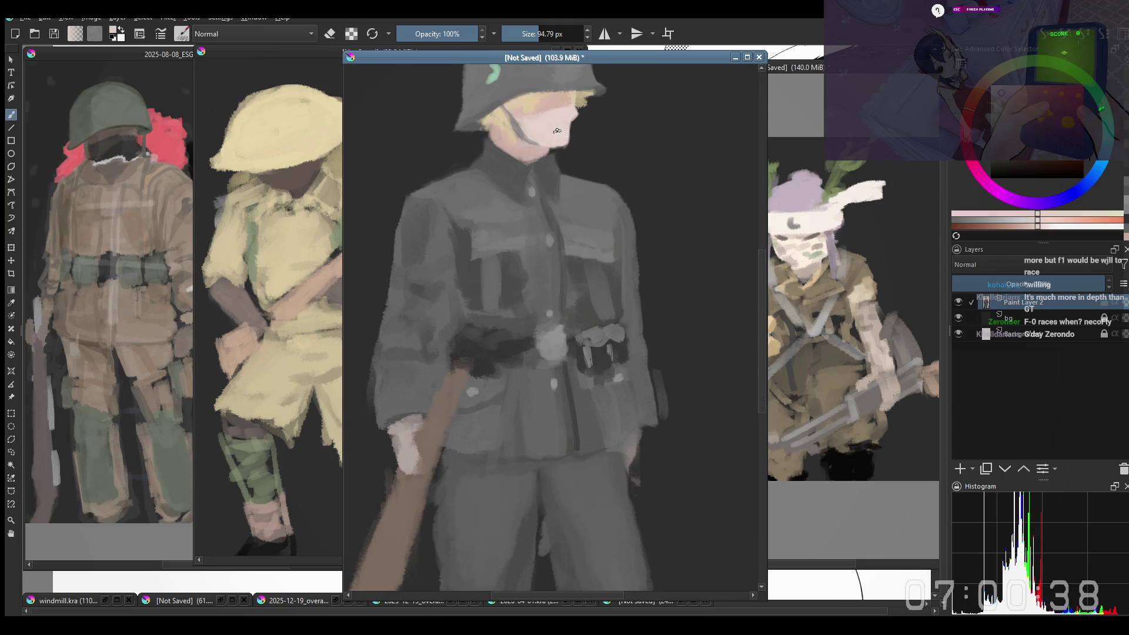
pyautogui.scroll(1, 553, 132)
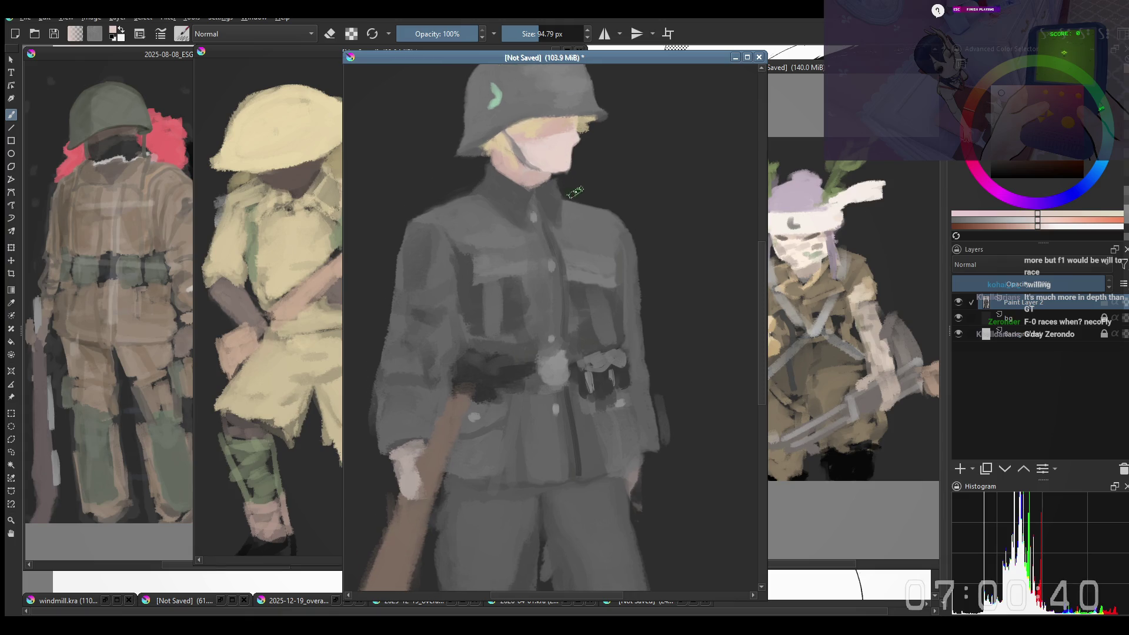
pyautogui.press('[')
pyautogui.press('[')
pyautogui.press('[')
pyautogui.press('[')
pyautogui.press('[')
pyautogui.moveTo(571, 144); pyautogui.dragTo(573, 148)
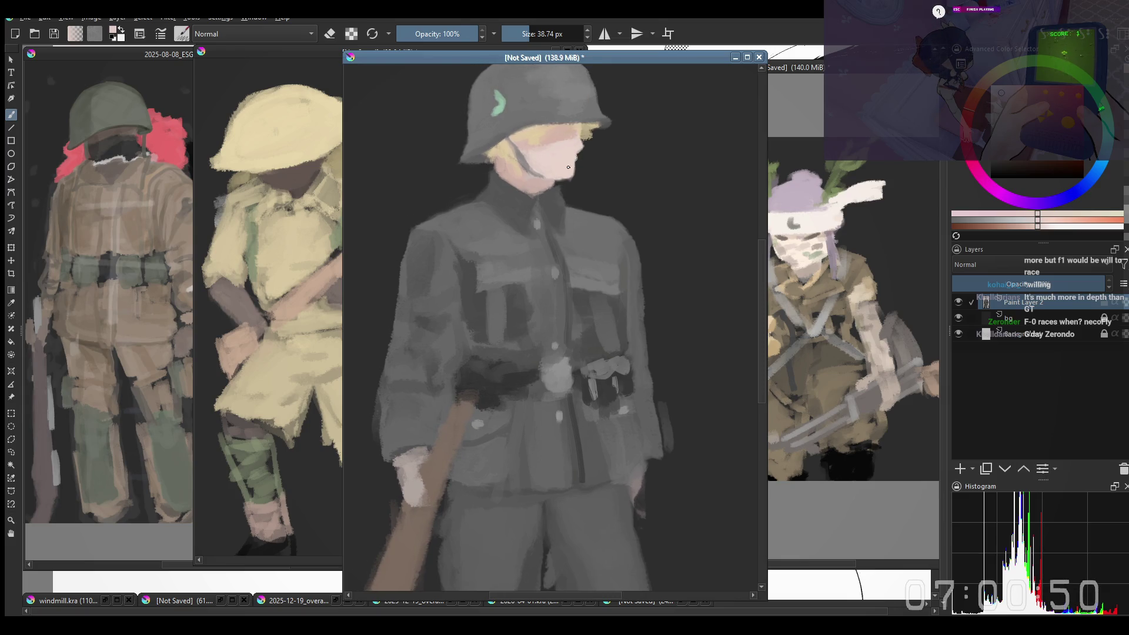
pyautogui.keyDown('ctrl'); pyautogui.click(499, 159); pyautogui.keyUp('ctrl')
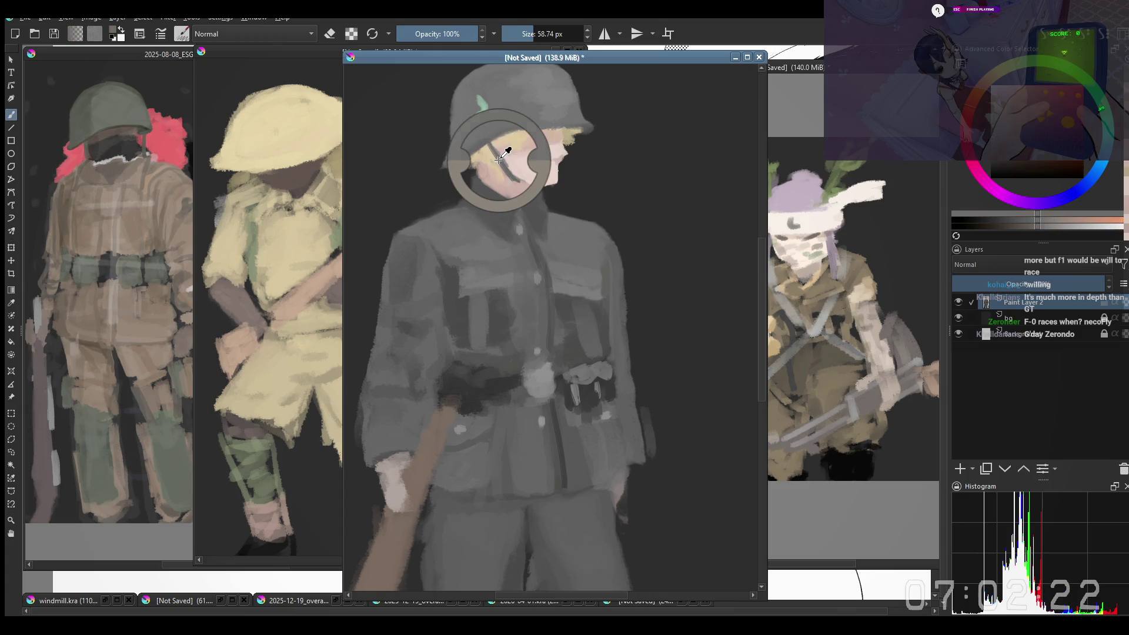
pyautogui.keyDown('ctrl'); pyautogui.click(478, 143); pyautogui.keyUp('ctrl')
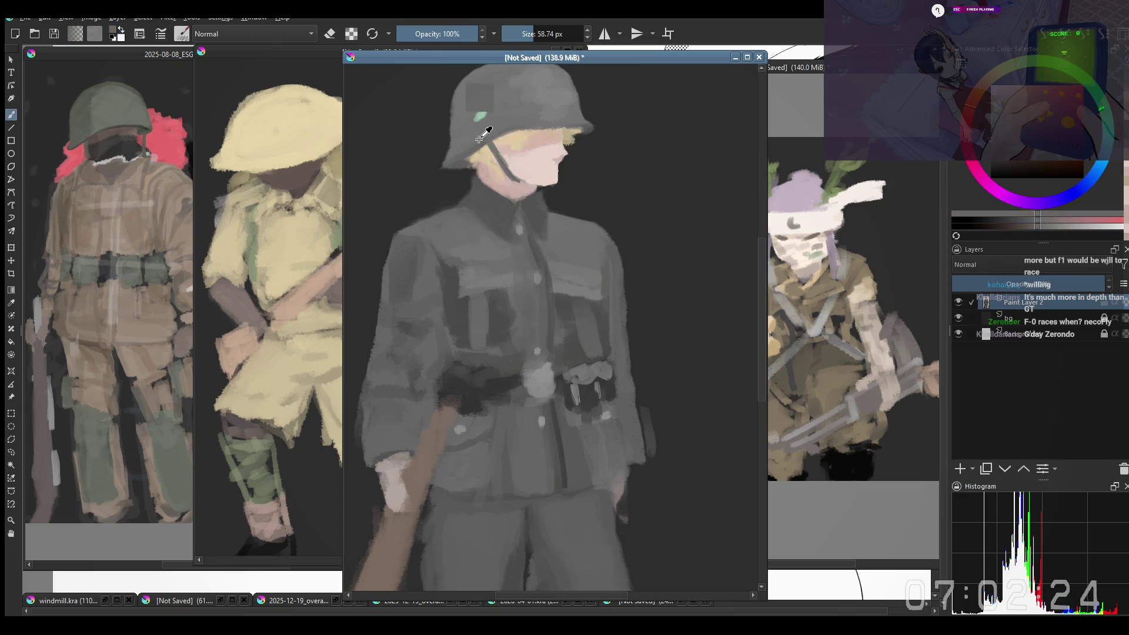
pyautogui.keyDown('ctrl'); pyautogui.click(461, 144); pyautogui.keyUp('ctrl')
pyautogui.press('[')
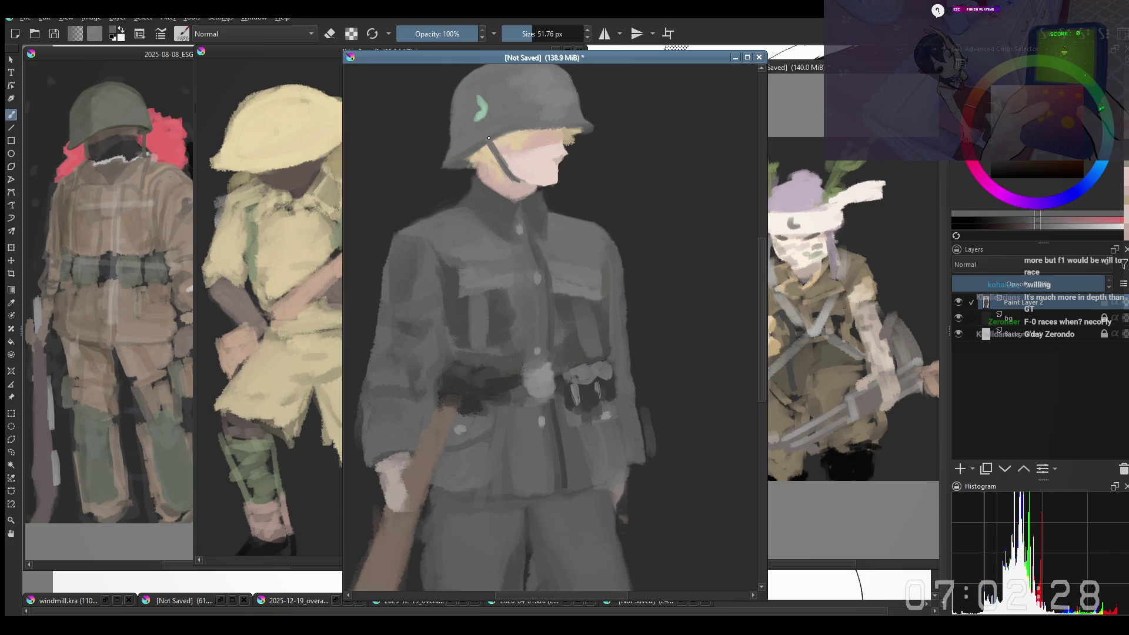
pyautogui.press('-')
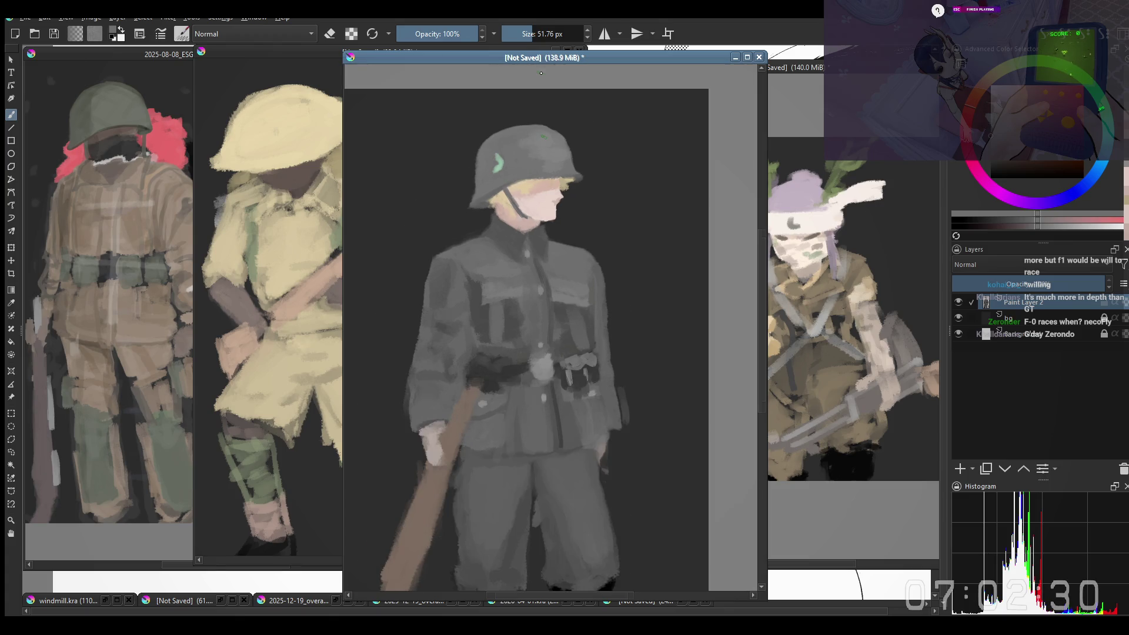
# Step: Enlarge the brush and rework the trousers with sampled greys, undoing a stray stroke
pyautogui.press('+')
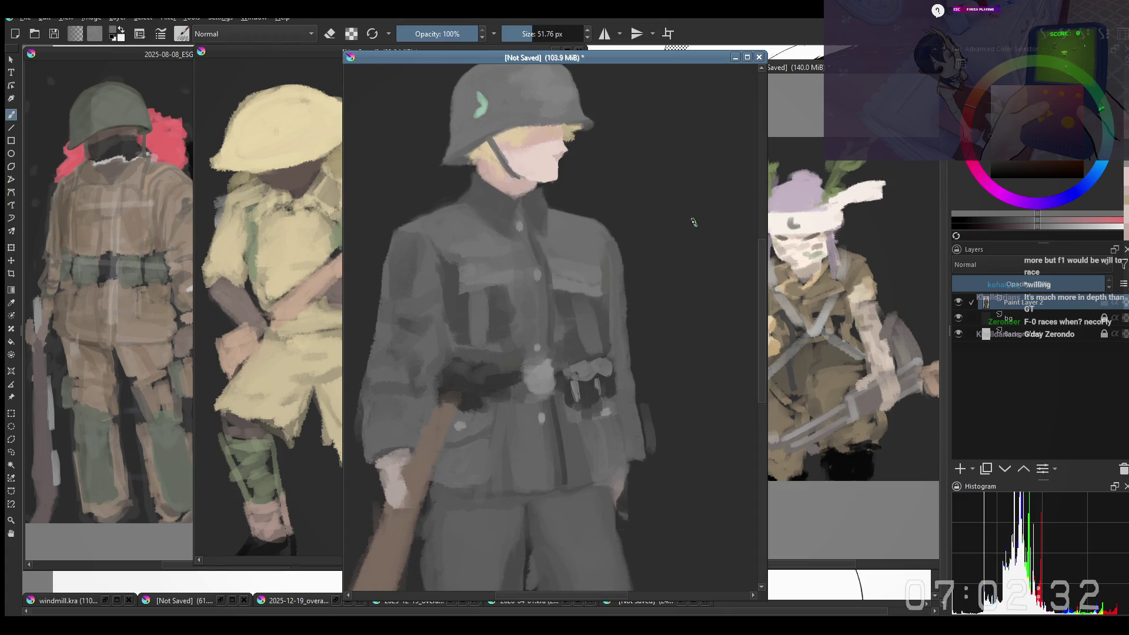
pyautogui.press('-')
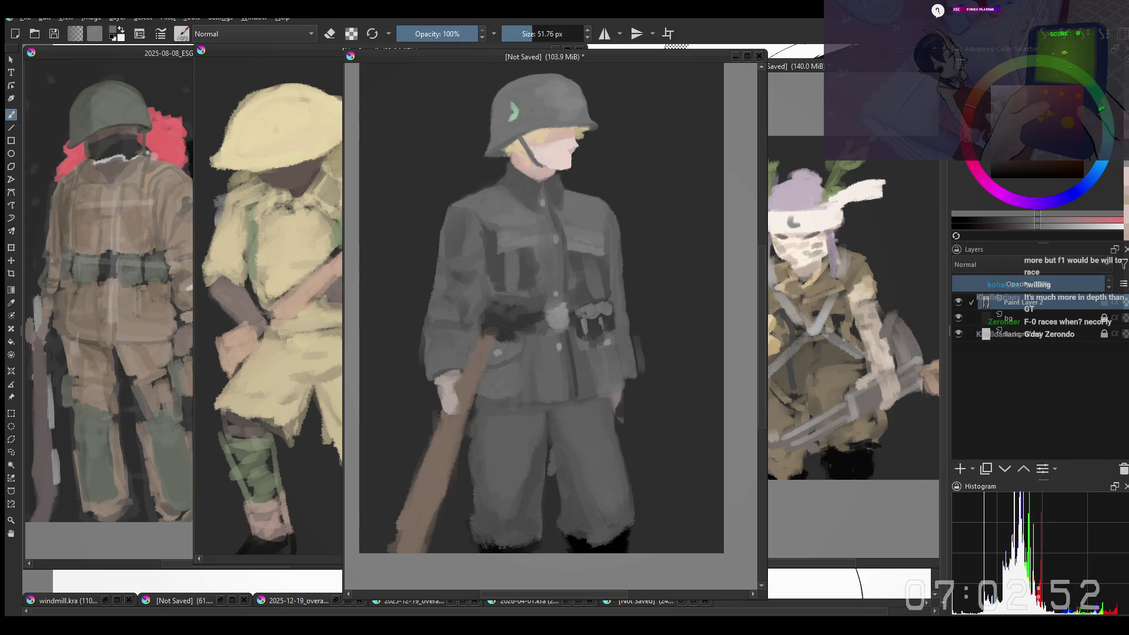
pyautogui.click(631, 269)
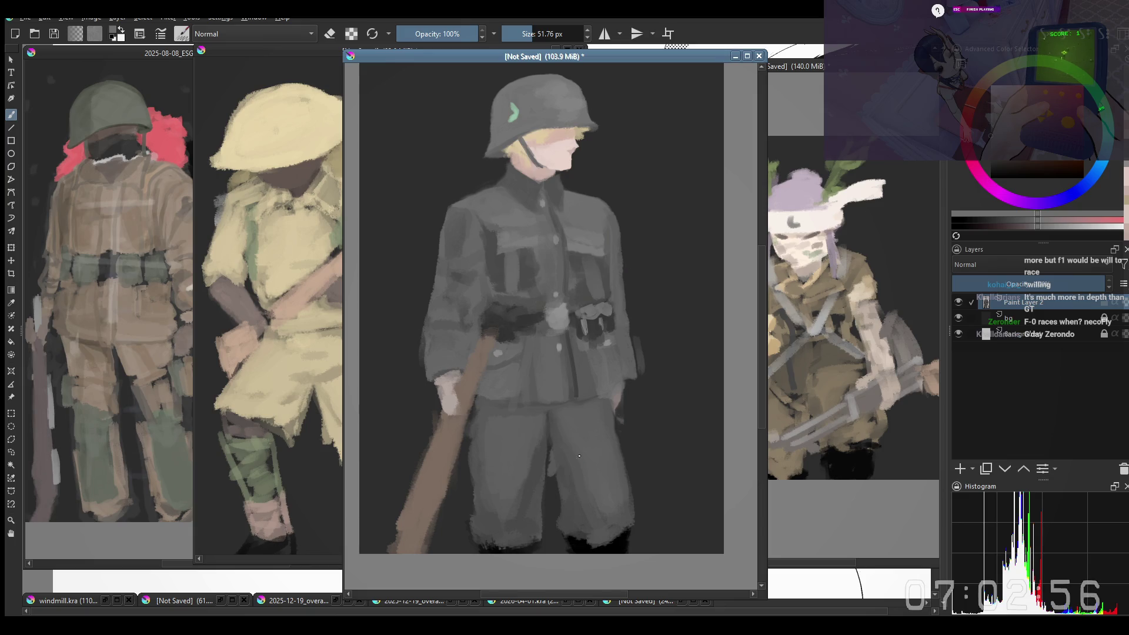
pyautogui.press('e')
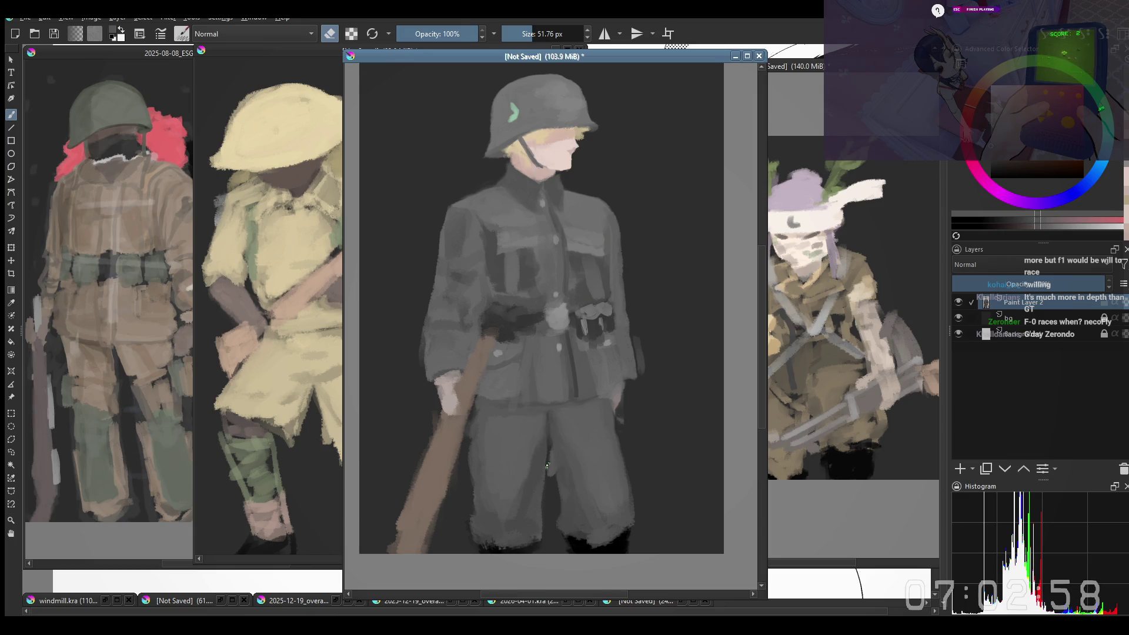
pyautogui.press('e')
pyautogui.press(']')
pyautogui.press(']')
pyautogui.press(']')
pyautogui.press(']')
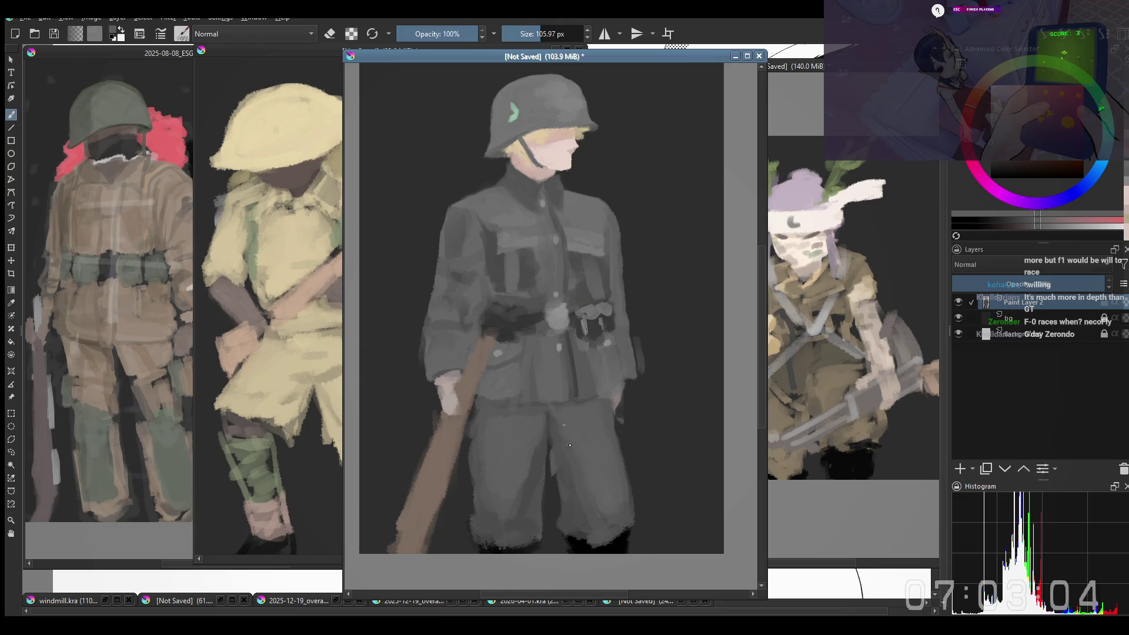
pyautogui.press(']')
pyautogui.press(']')
pyautogui.press(']')
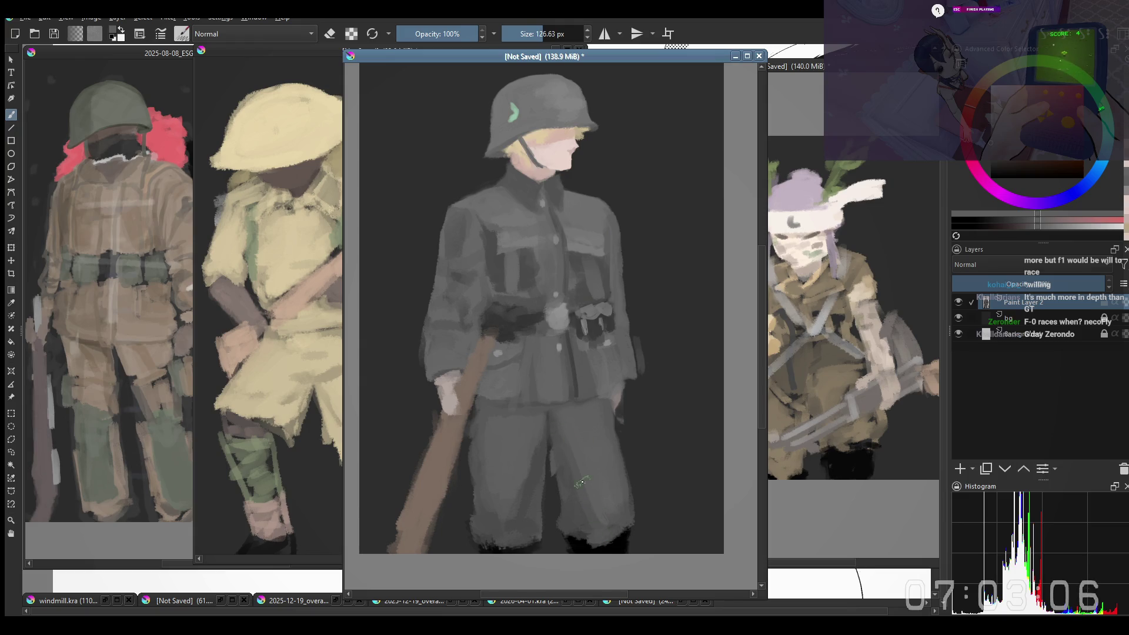
pyautogui.keyDown('ctrl'); pyautogui.click(586, 498); pyautogui.keyUp('ctrl')
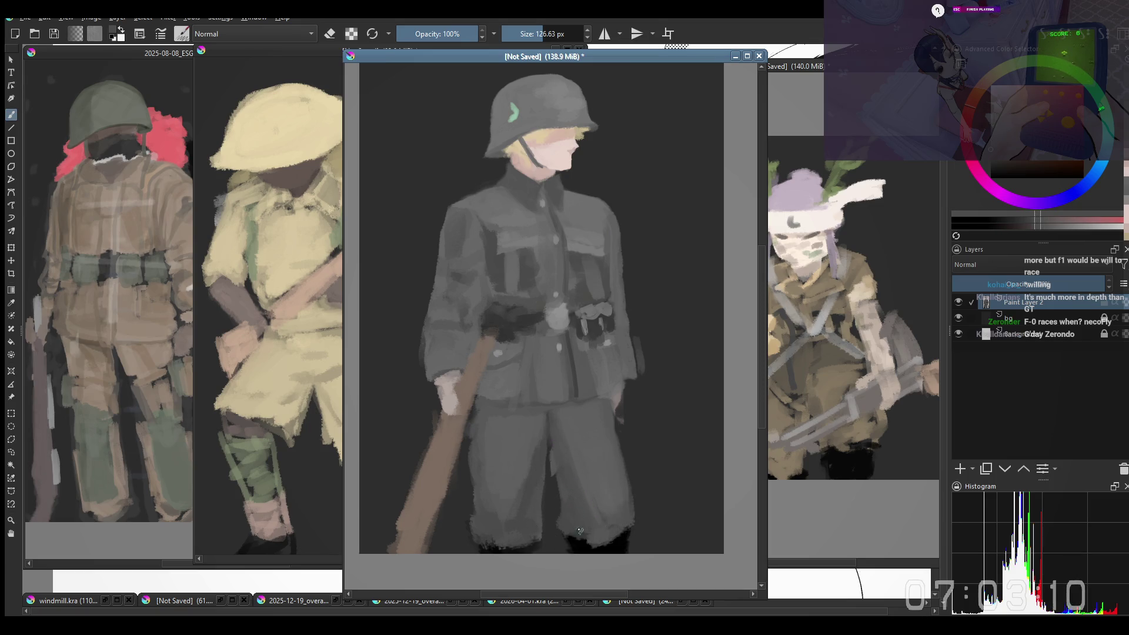
pyautogui.moveTo(581, 532)
pyautogui.mouseDown()
pyautogui.moveTo(572, 525)
pyautogui.moveTo(586, 481)
pyautogui.moveTo(600, 505)
pyautogui.mouseUp()
pyautogui.keyDown('ctrl'); pyautogui.click(610, 461); pyautogui.keyUp('ctrl')
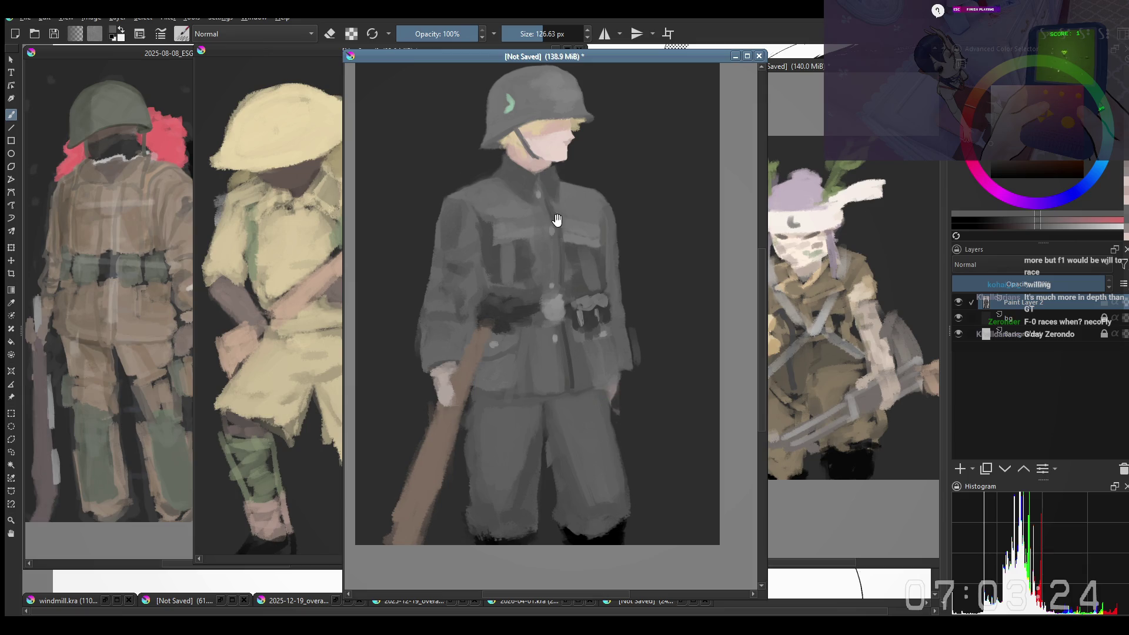
pyautogui.hotkey('ctrl', 'z')
# Step: Sample a jacket grey and shade the jacket's left side and sleeve with a smaller brush
pyautogui.keyDown('ctrl'); pyautogui.click(461, 244); pyautogui.keyUp('ctrl')
pyautogui.moveTo(461, 244); pyautogui.dragTo(453, 249)
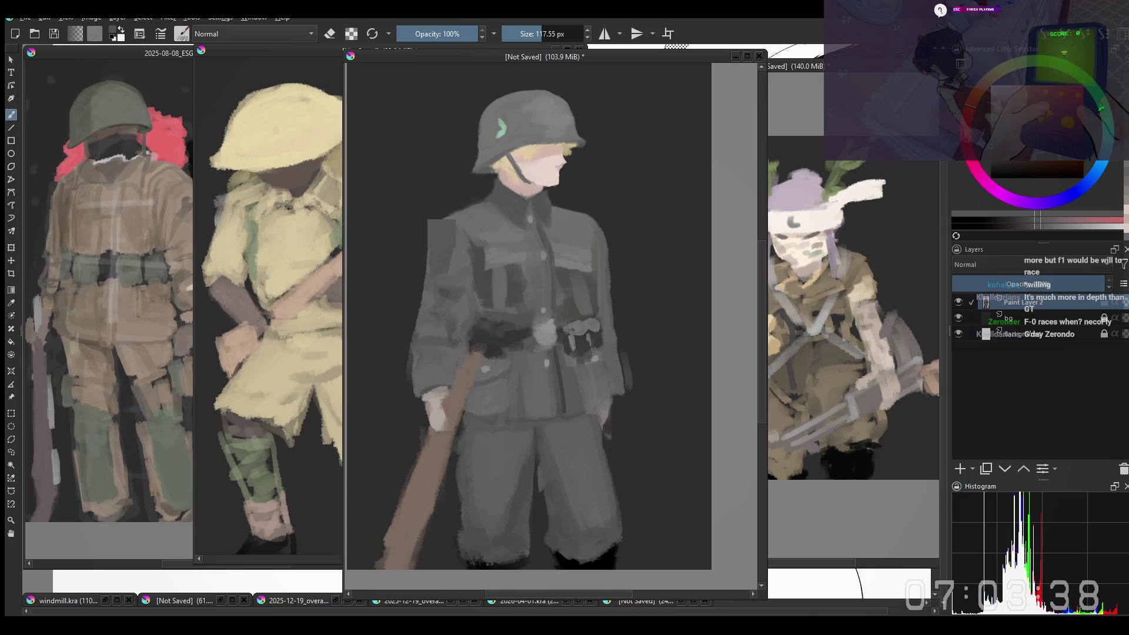
pyautogui.click(440, 233)
pyautogui.press('[')
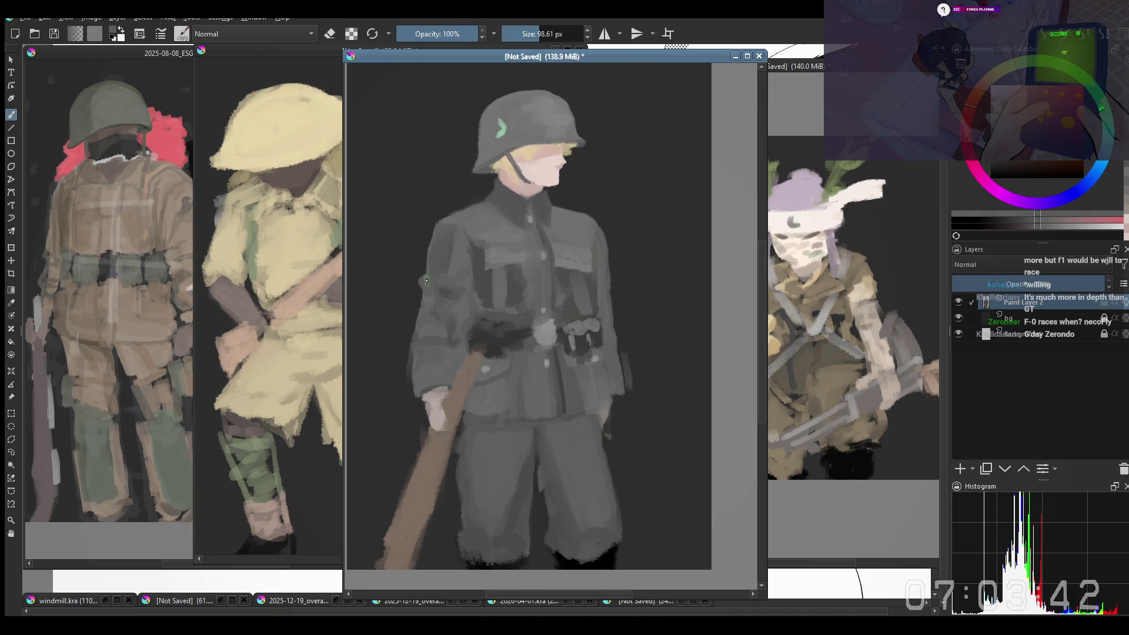
pyautogui.moveTo(420, 308); pyautogui.dragTo(418, 305)
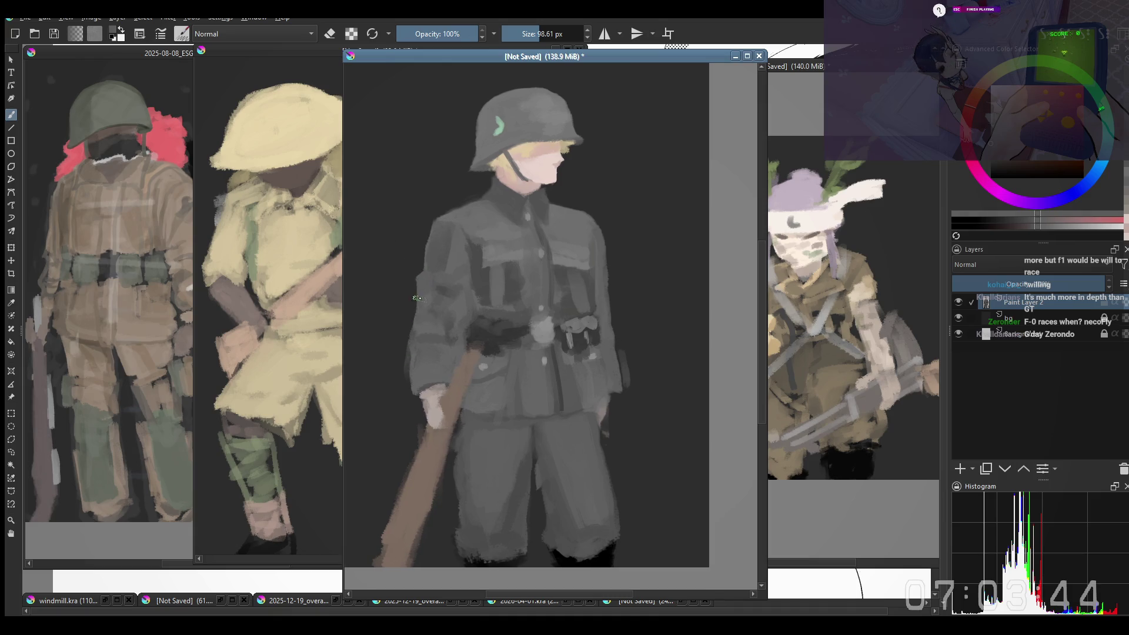
pyautogui.press('e')
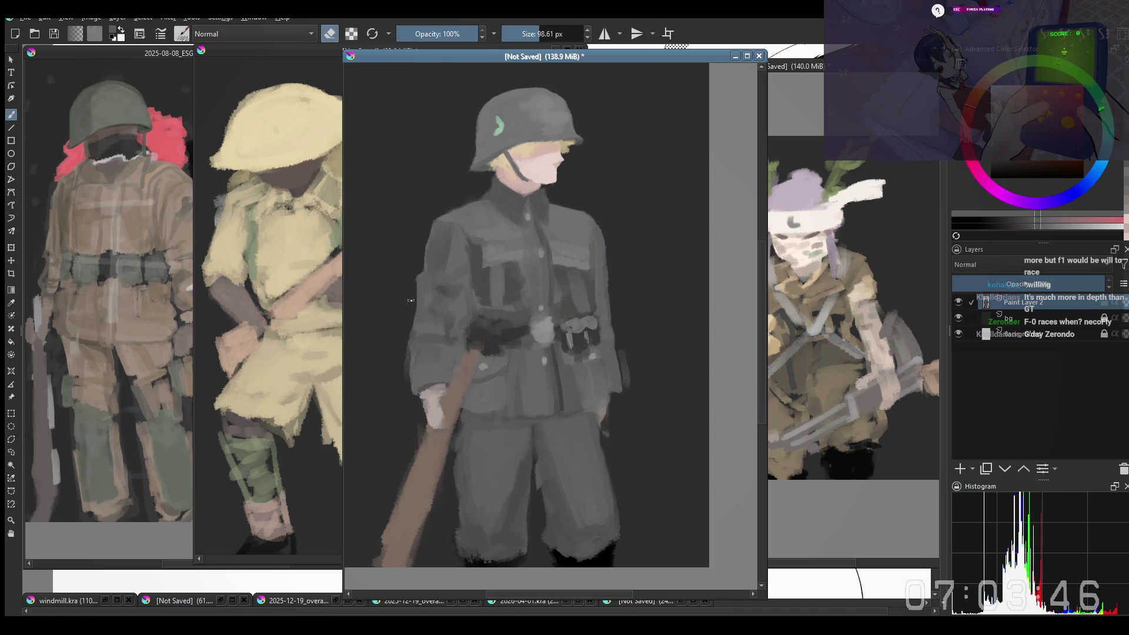
pyautogui.press('e')
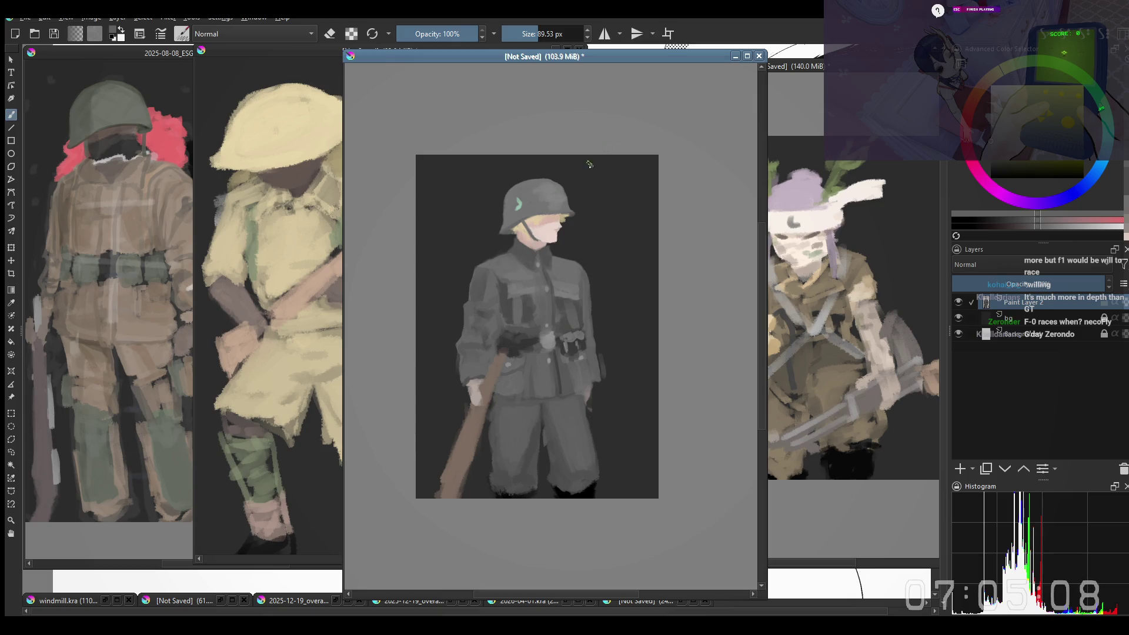
# Step: Repaint the top of the helmet lighter and shrink the brush
pyautogui.scroll(3, 590, 166)
pyautogui.moveTo(537, 268); pyautogui.dragTo(536, 243)
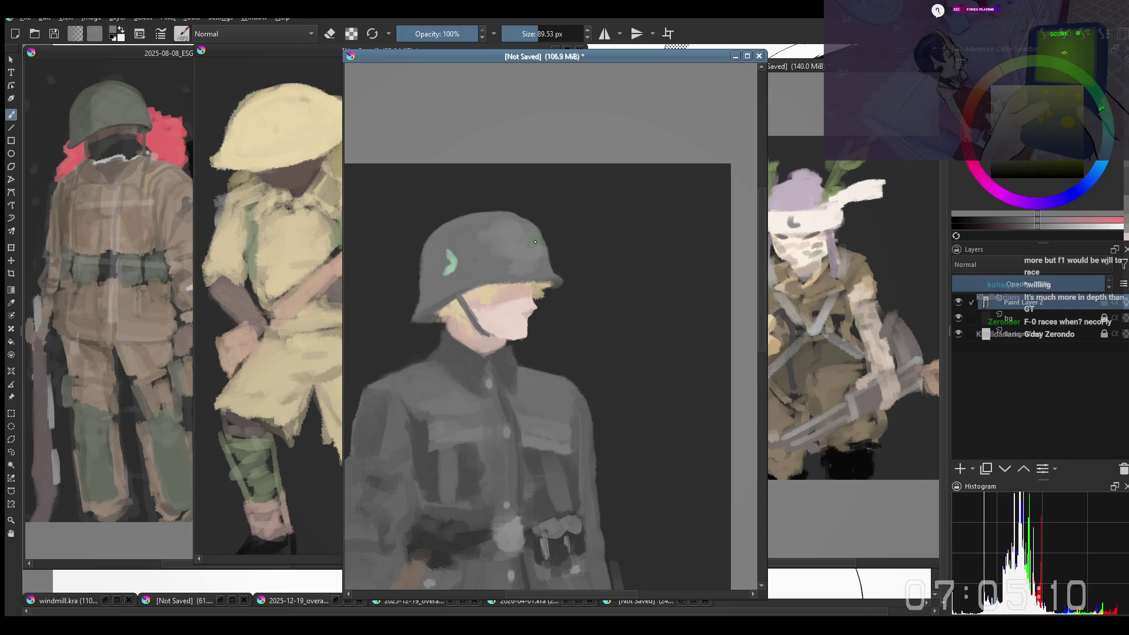
pyautogui.press('[')
pyautogui.press('[')
pyautogui.press('[')
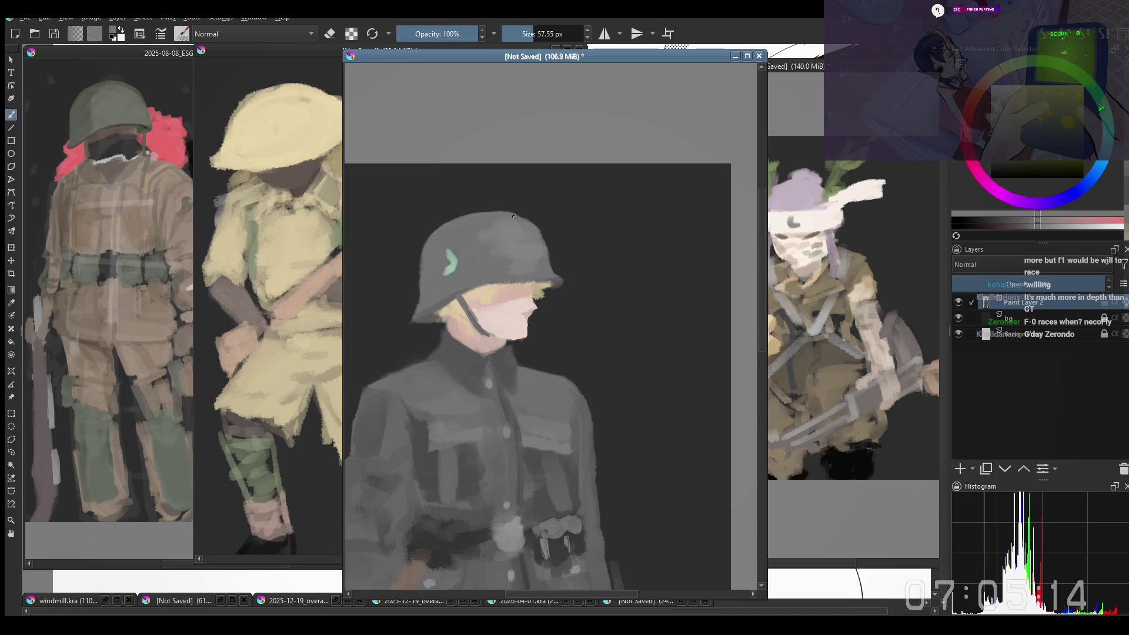
pyautogui.press('[')
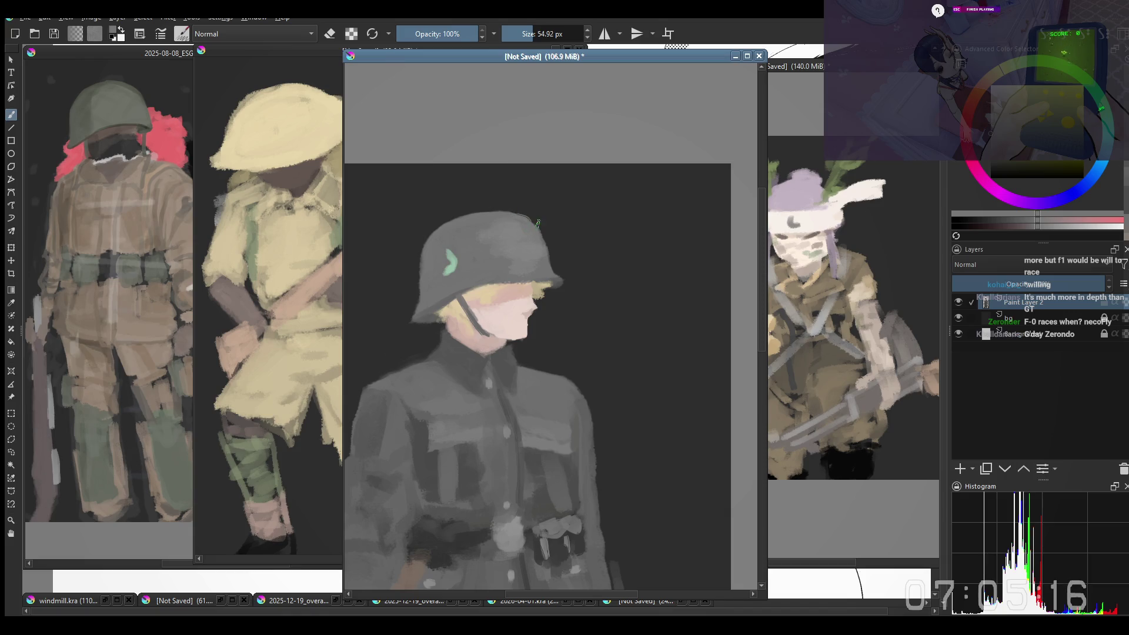
pyautogui.press('[')
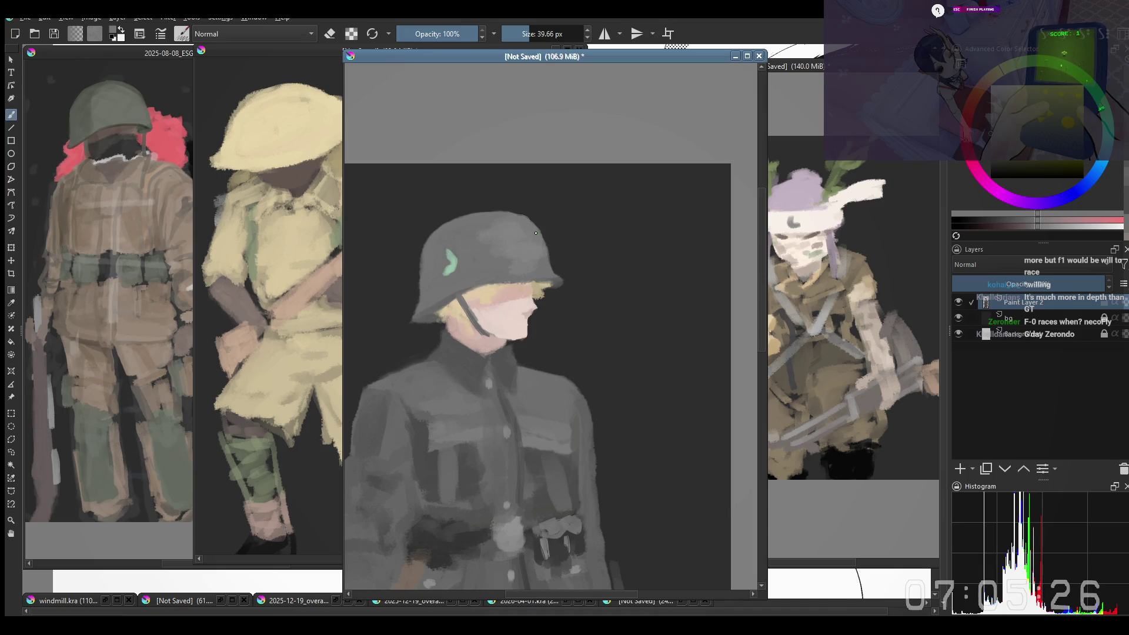
# Step: Sample face skin tones and touch up the nose and mouth of the profile at 39.66 px
pyautogui.press('e')
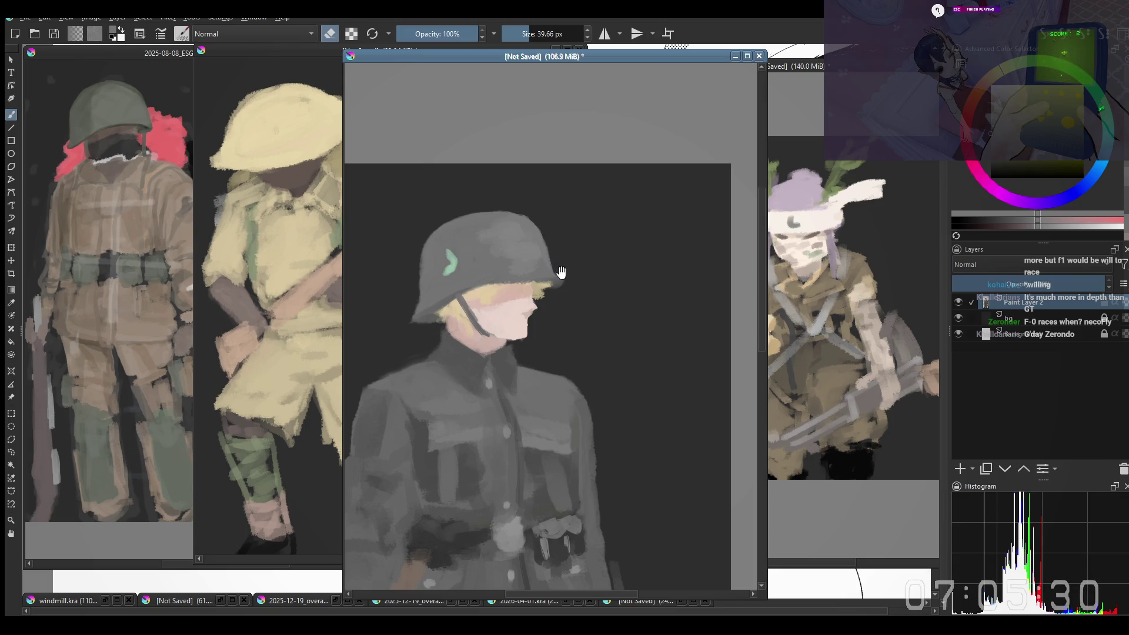
pyautogui.moveTo(561, 272); pyautogui.dragTo(578, 217)
pyautogui.press('e')
pyautogui.keyDown('ctrl'); pyautogui.click(546, 272); pyautogui.keyUp('ctrl')
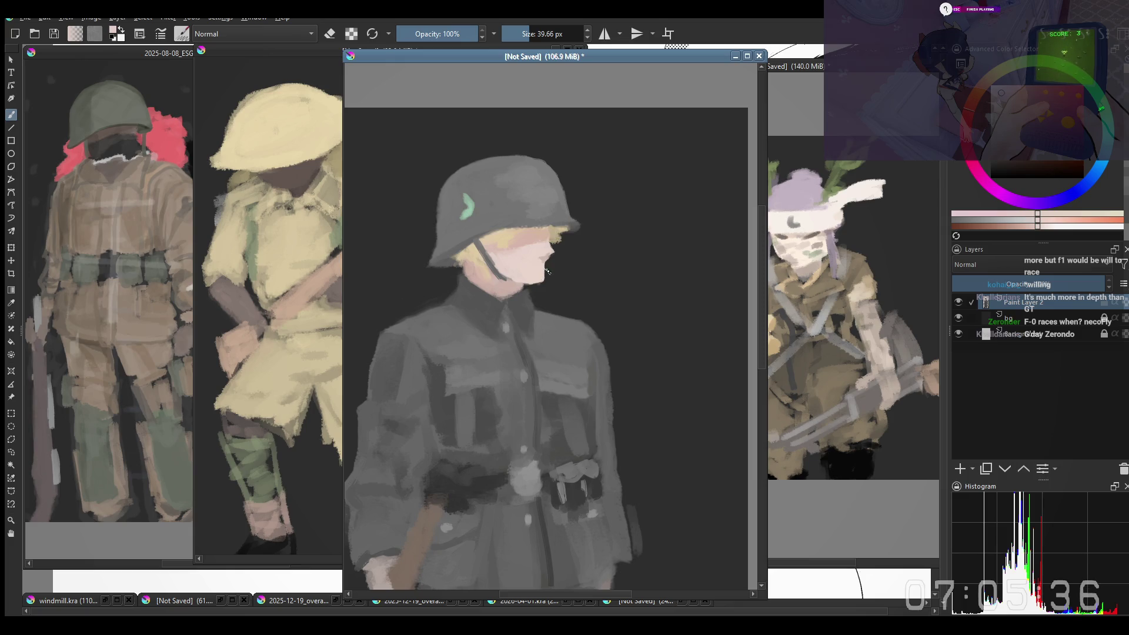
pyautogui.press('e')
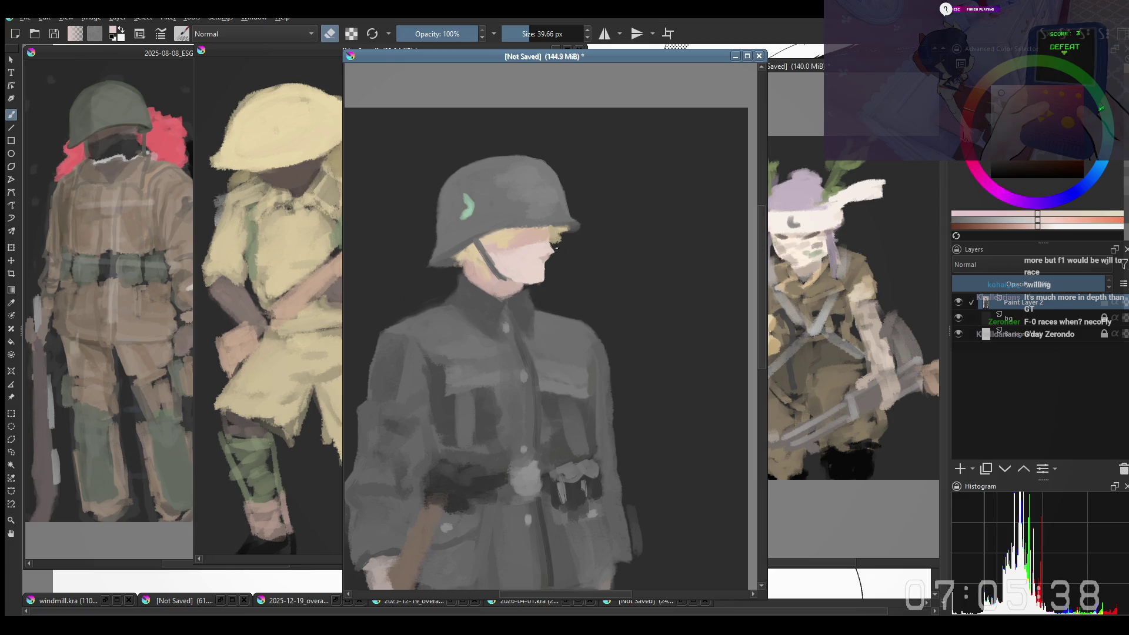
pyautogui.press('e')
pyautogui.keyDown('ctrl'); pyautogui.click(547, 256); pyautogui.keyUp('ctrl')
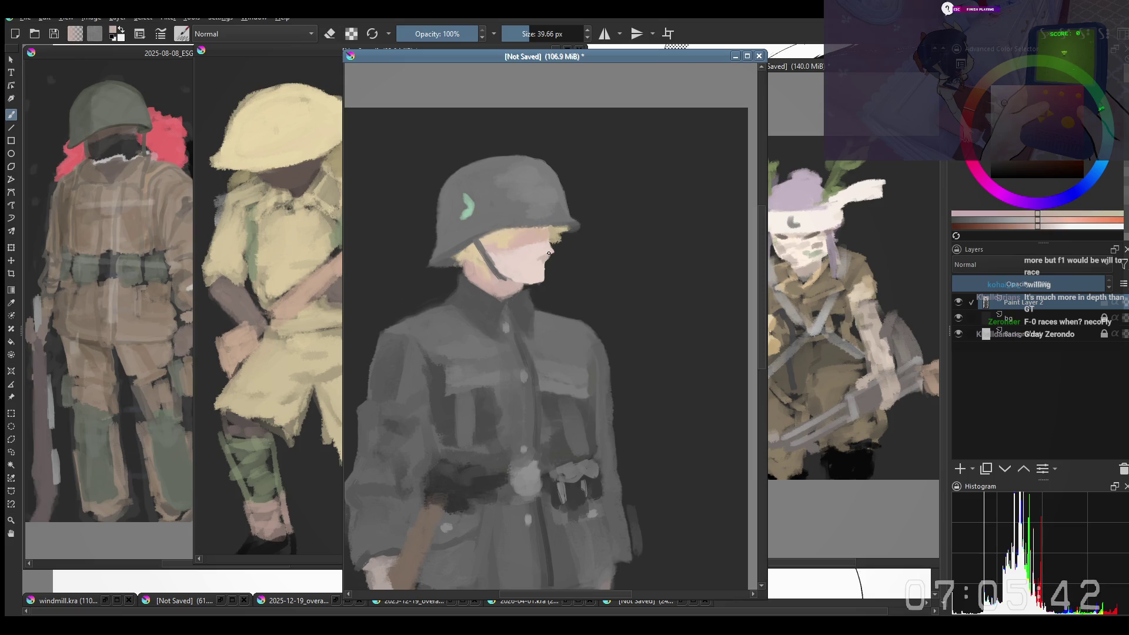
pyautogui.keyDown('ctrl'); pyautogui.click(547, 259); pyautogui.keyUp('ctrl')
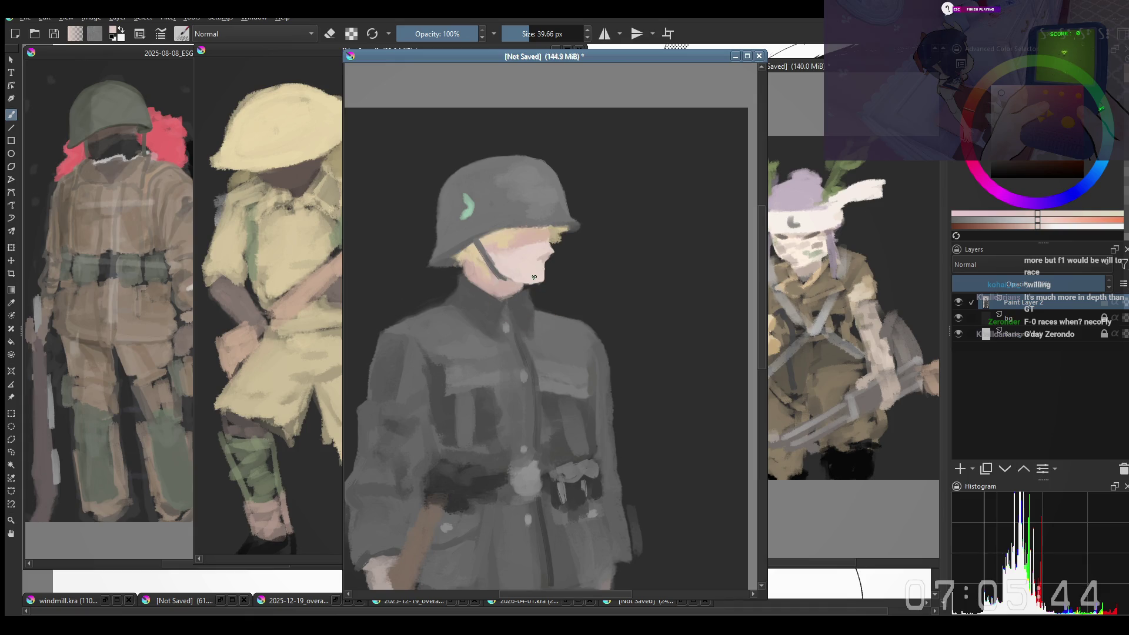
# Step: Mirror the view to check the head, then flip it back so the soldier faces right
pyautogui.press('m')
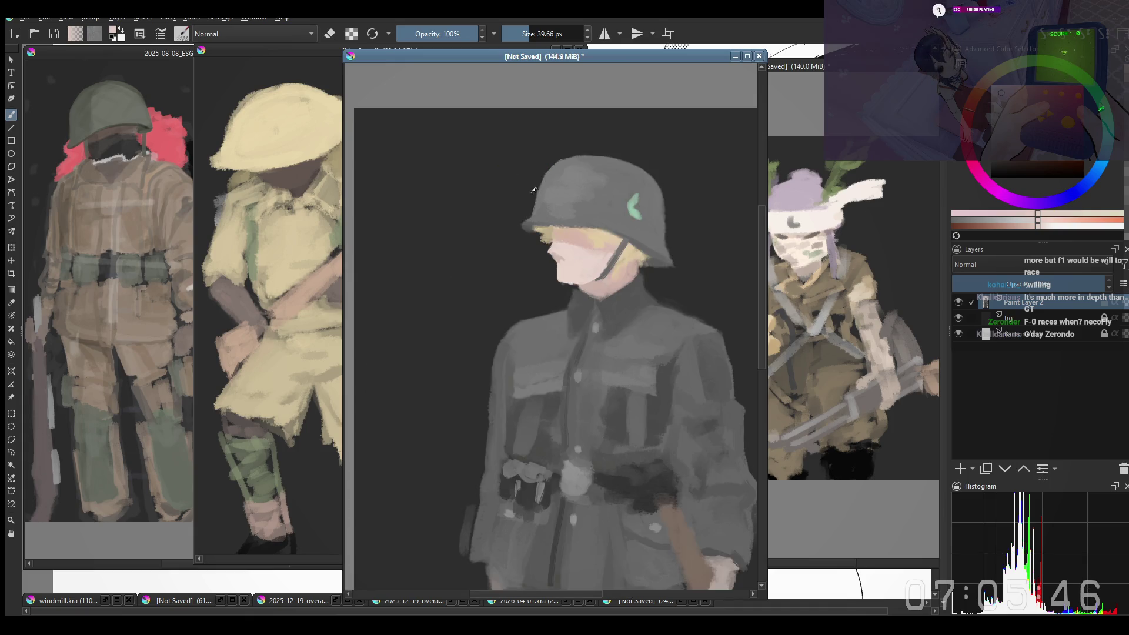
pyautogui.moveTo(534, 190); pyautogui.dragTo(508, 208)
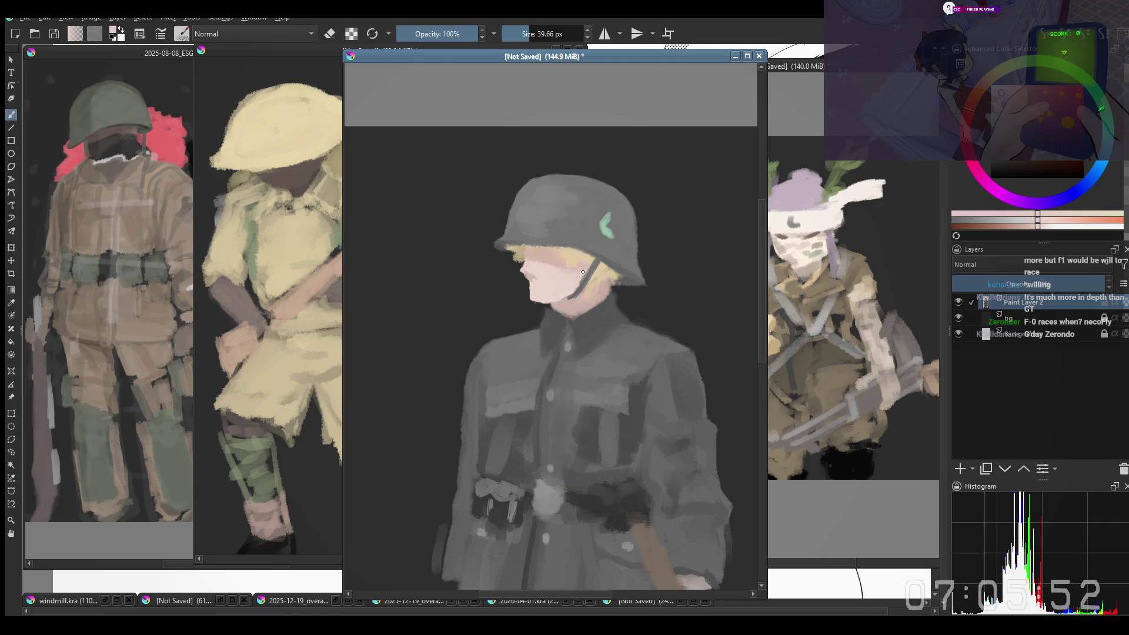
pyautogui.rightClick(564, 282)
pyautogui.rightClick(566, 283)
pyautogui.rightClick(543, 253)
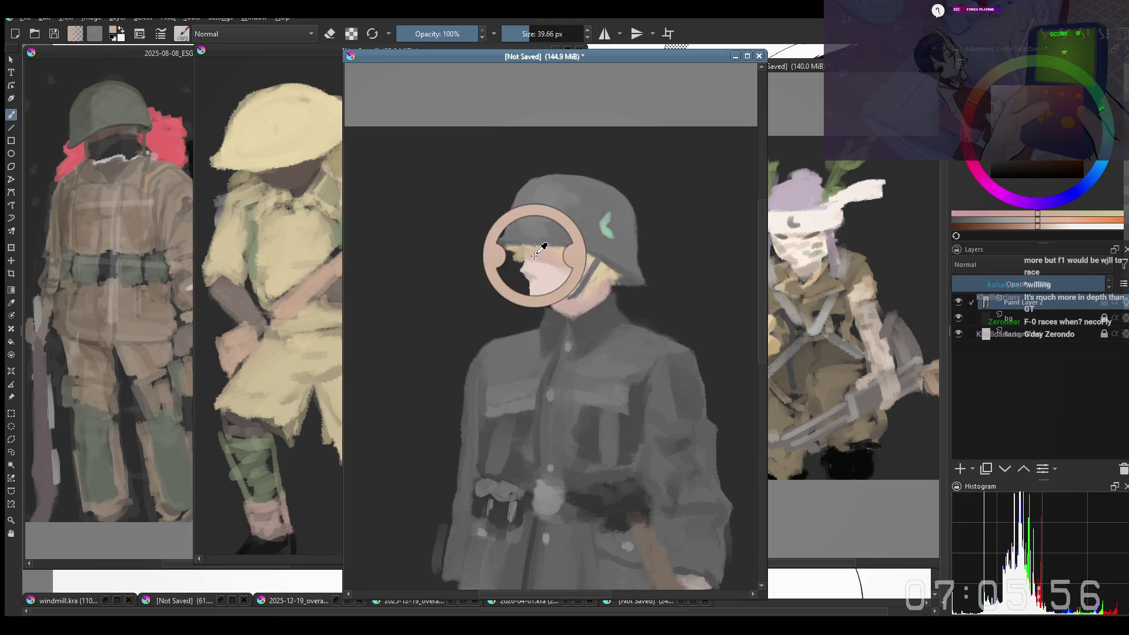
pyautogui.rightClick(528, 259)
pyautogui.press('m')
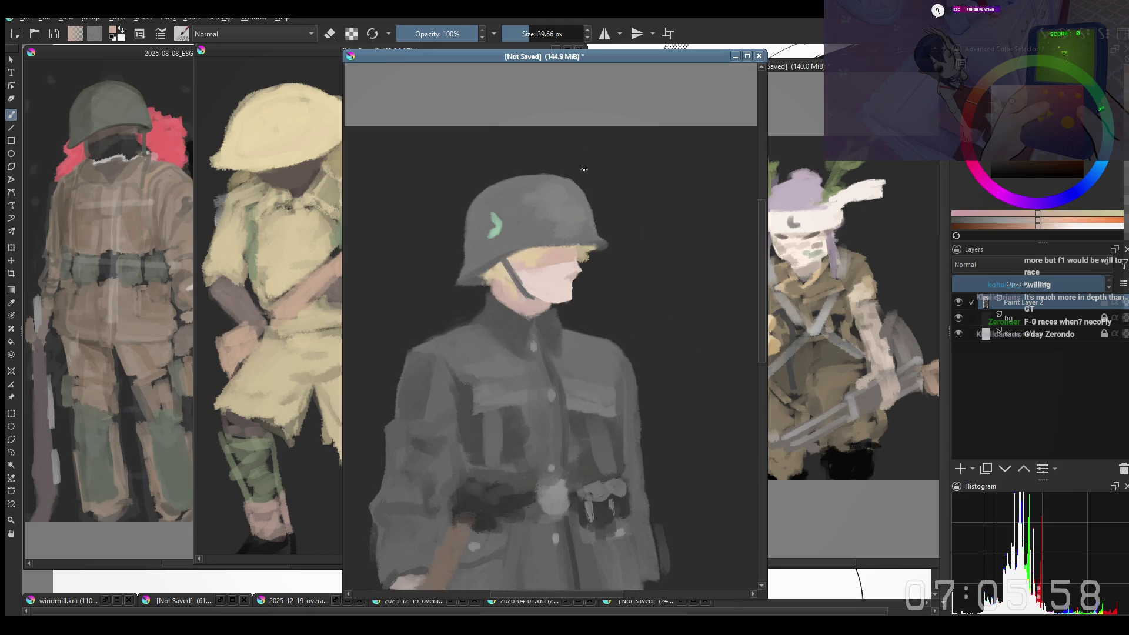
# Step: Sample the blond hair and helmet grey, and enlarge the brush to 66.24 px
pyautogui.keyDown('ctrl'); pyautogui.click(579, 255); pyautogui.keyUp('ctrl')
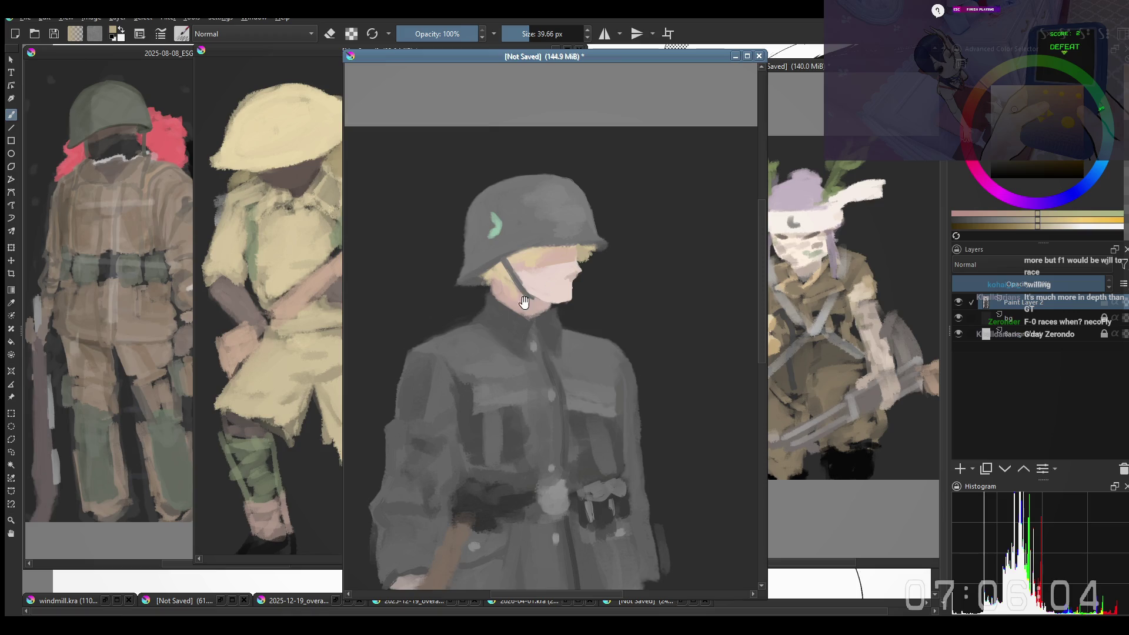
pyautogui.moveTo(526, 261); pyautogui.dragTo(540, 242)
pyautogui.press(']')
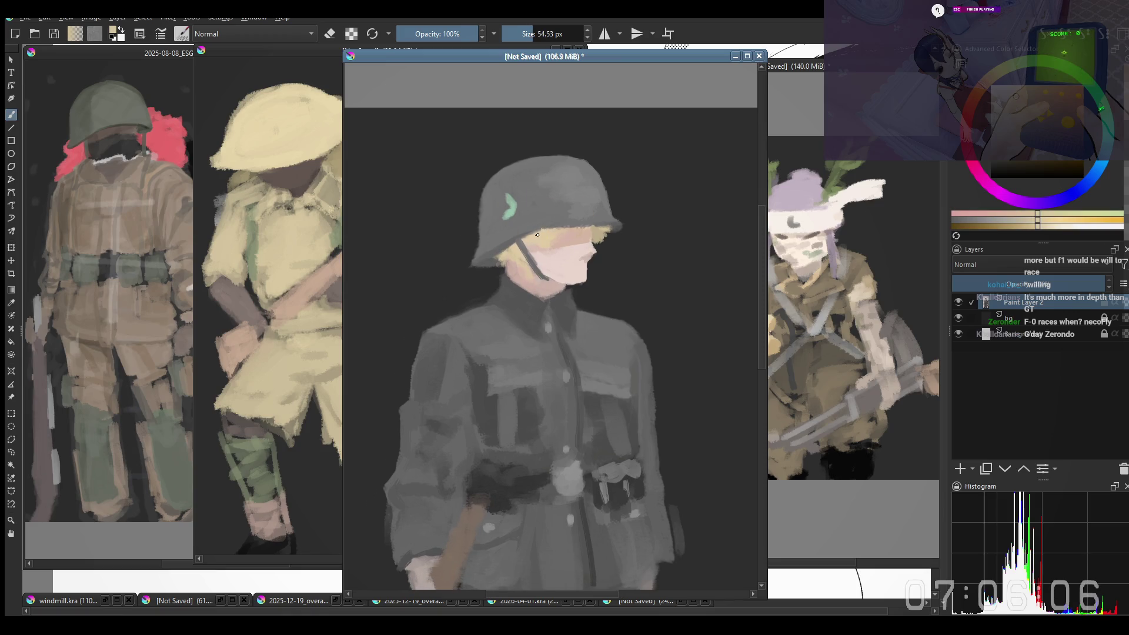
pyautogui.keyDown('ctrl'); pyautogui.click(535, 223); pyautogui.keyUp('ctrl')
pyautogui.press(']')
pyautogui.scroll(-2, 536, 209)
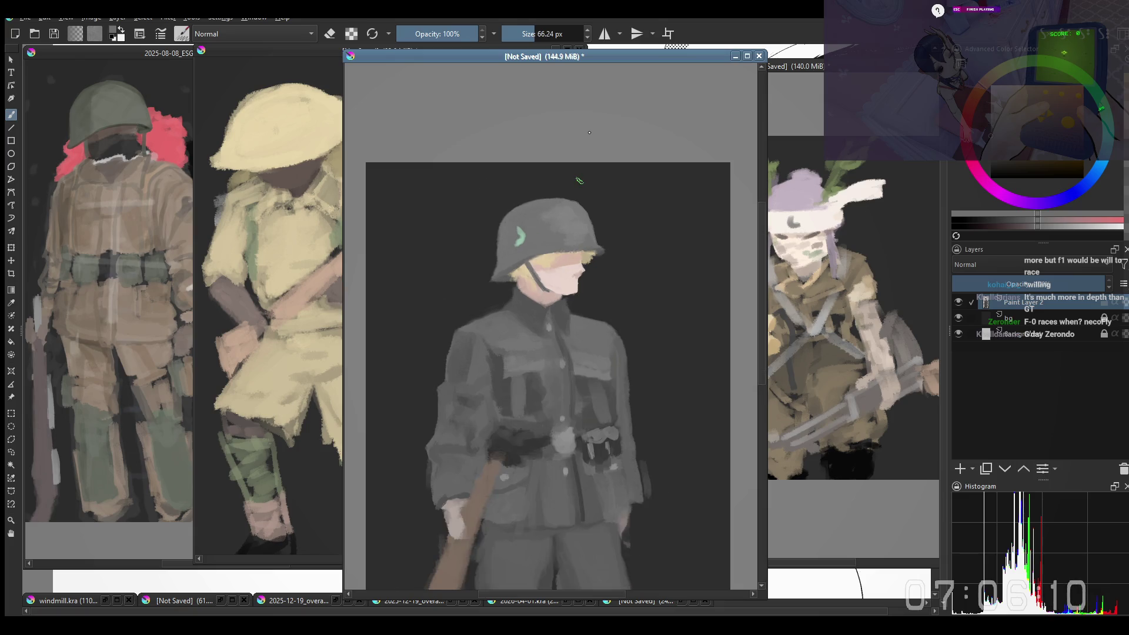
# Step: Paint the trousers, boots and longer rifle stock, refining the belt pouches and hands
pyautogui.scroll(1, 537, 227)
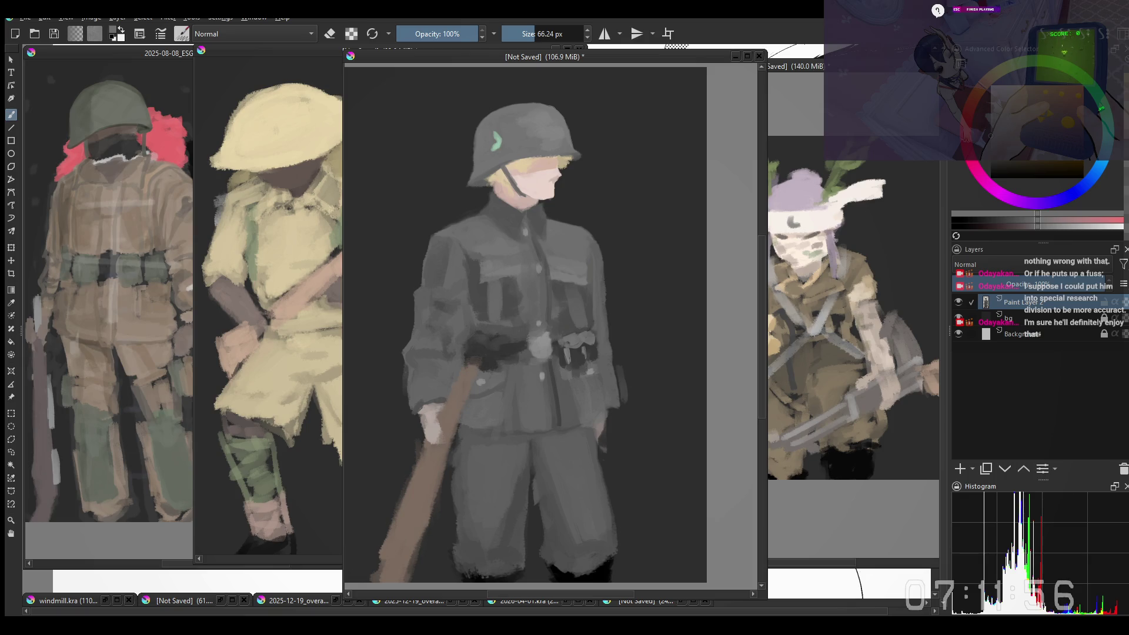
# Step: Refocus the painting, zoom toward the lower figure and enlarge the brush
pyautogui.click(524, 212)
pyautogui.rightClick(628, 289)
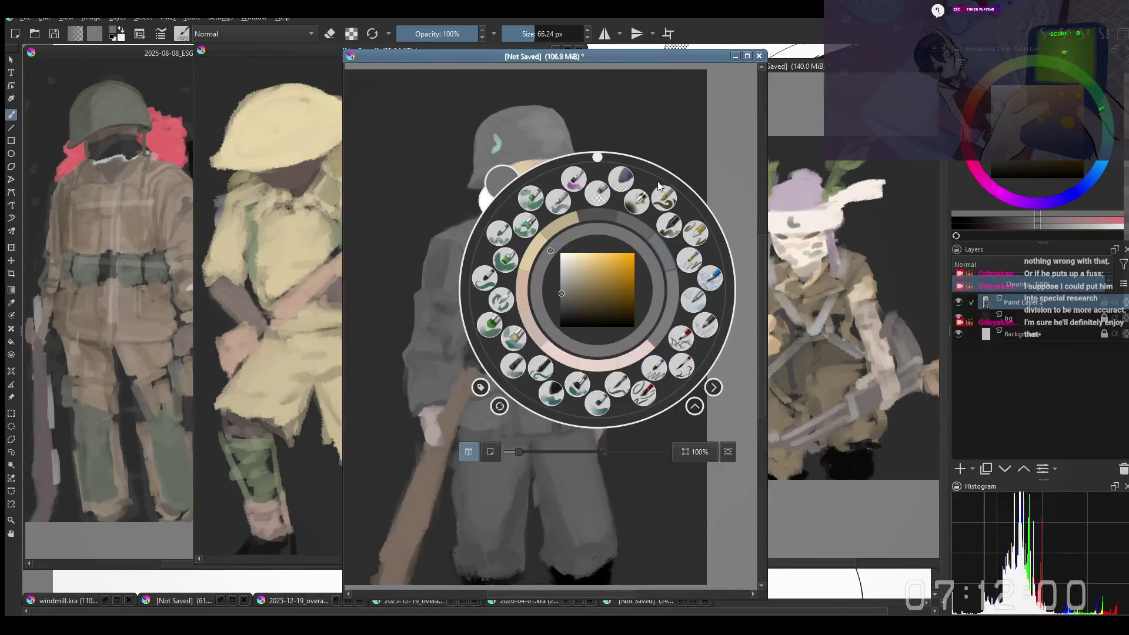
pyautogui.click(651, 165)
pyautogui.scroll(3, 597, 177)
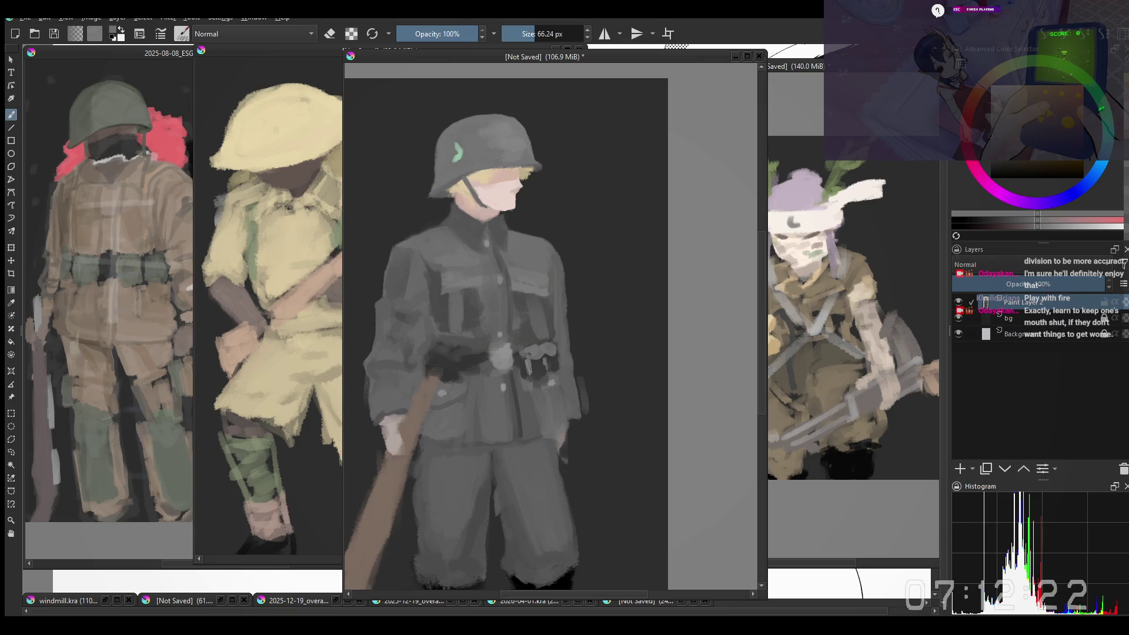
pyautogui.click(601, 350)
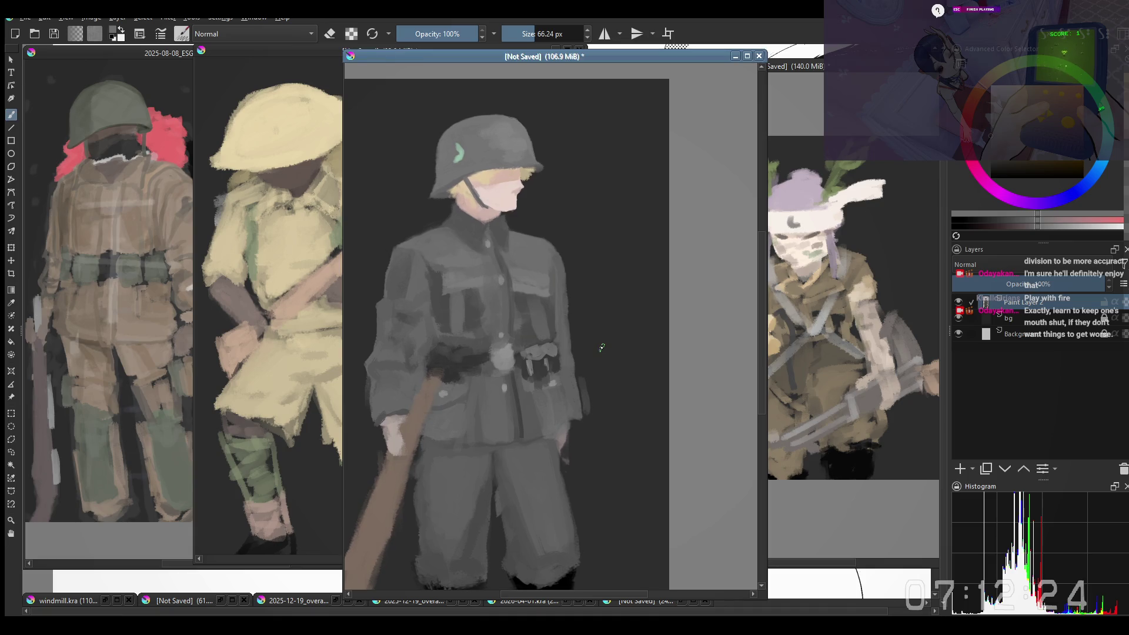
pyautogui.scroll(-2, 615, 428)
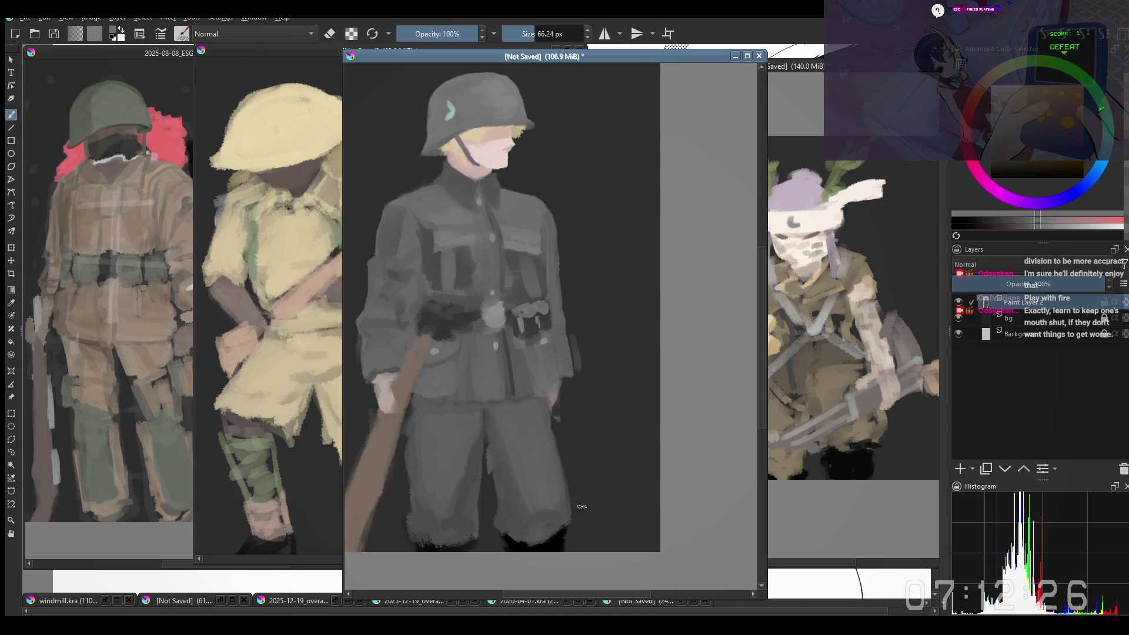
pyautogui.press(']')
pyautogui.press(']')
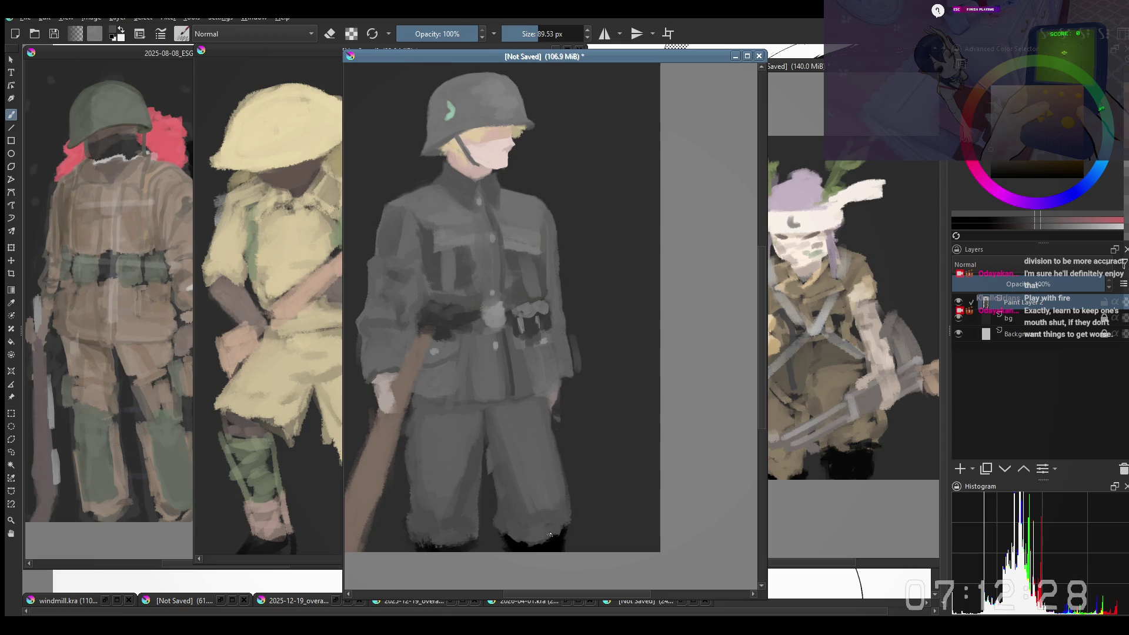
# Step: Try a dark stroke at the right trouser hem, then undo it
pyautogui.keyDown('ctrl'); pyautogui.click(556, 514); pyautogui.keyUp('ctrl')
pyautogui.moveTo(551, 529); pyautogui.dragTo(561, 538)
pyautogui.hotkey('ctrl', 'z')
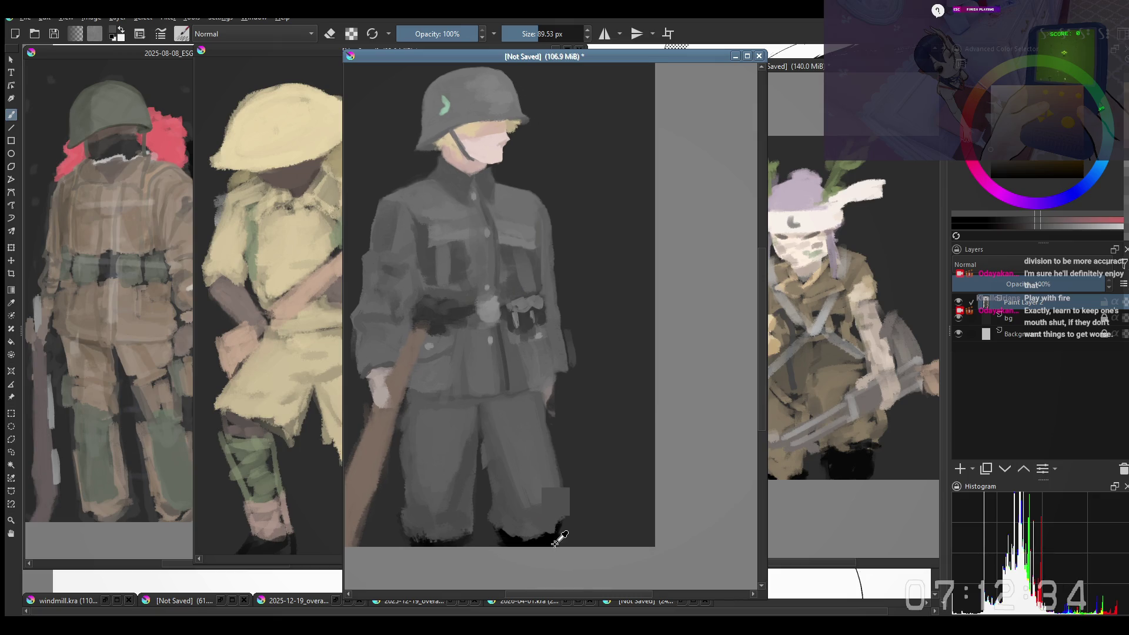
# Step: Sample lighter and darker uniform greys to sharpen the tunic's pocket flaps and shading
pyautogui.keyDown('ctrl'); pyautogui.click(556, 538); pyautogui.keyUp('ctrl')
pyautogui.press('e')
pyautogui.press('e')
pyautogui.keyDown('ctrl'); pyautogui.click(447, 542); pyautogui.keyUp('ctrl')
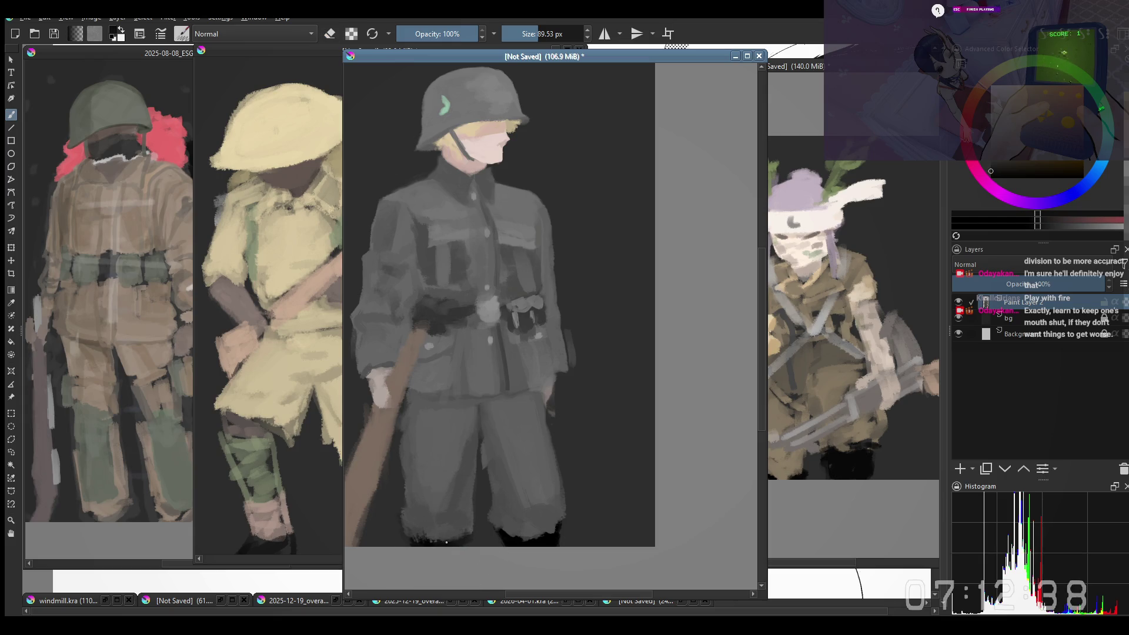
pyautogui.keyDown('ctrl'); pyautogui.click(512, 542); pyautogui.keyUp('ctrl')
pyautogui.press('e')
pyautogui.press('e')
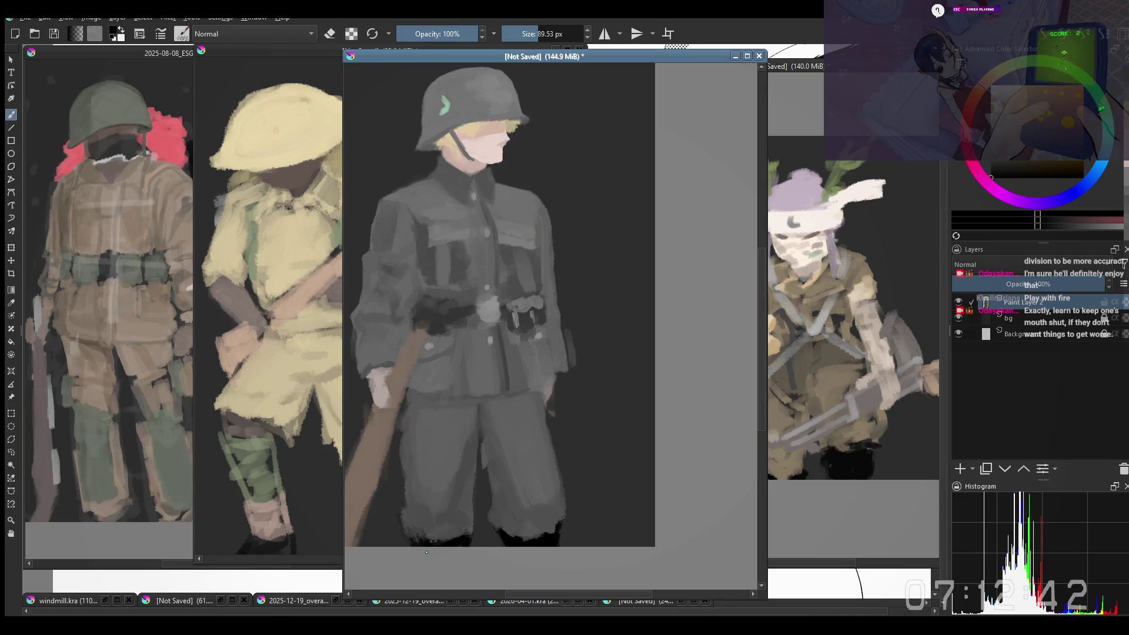
pyautogui.scroll(1, 427, 552)
pyautogui.press('e')
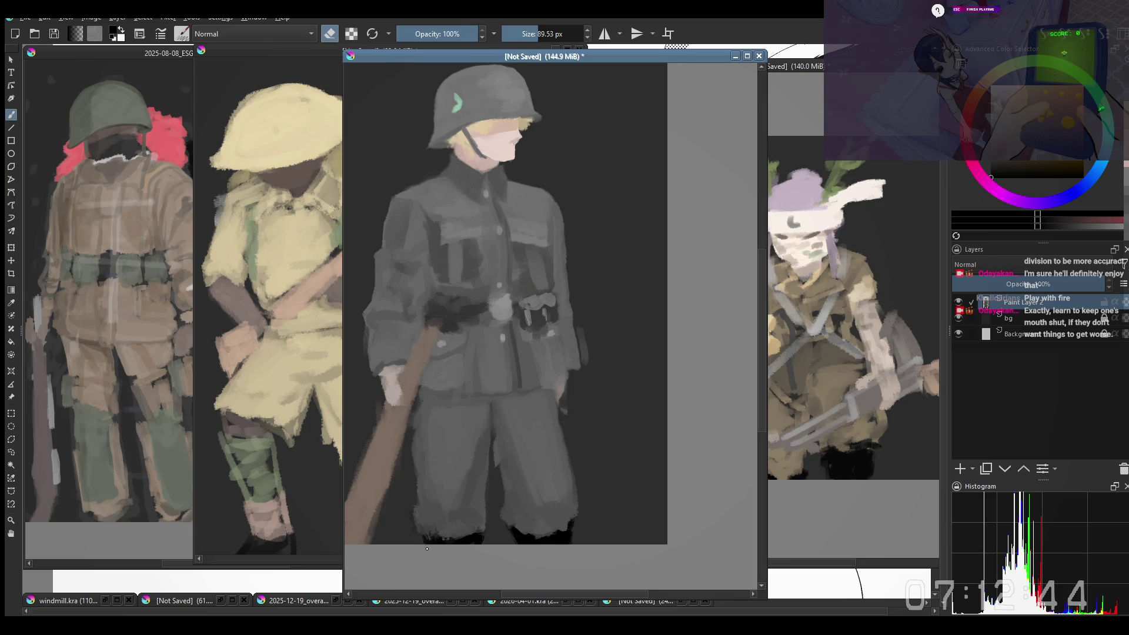
pyautogui.keyDown('ctrl'); pyautogui.click(428, 534); pyautogui.keyUp('ctrl')
pyautogui.press('e')
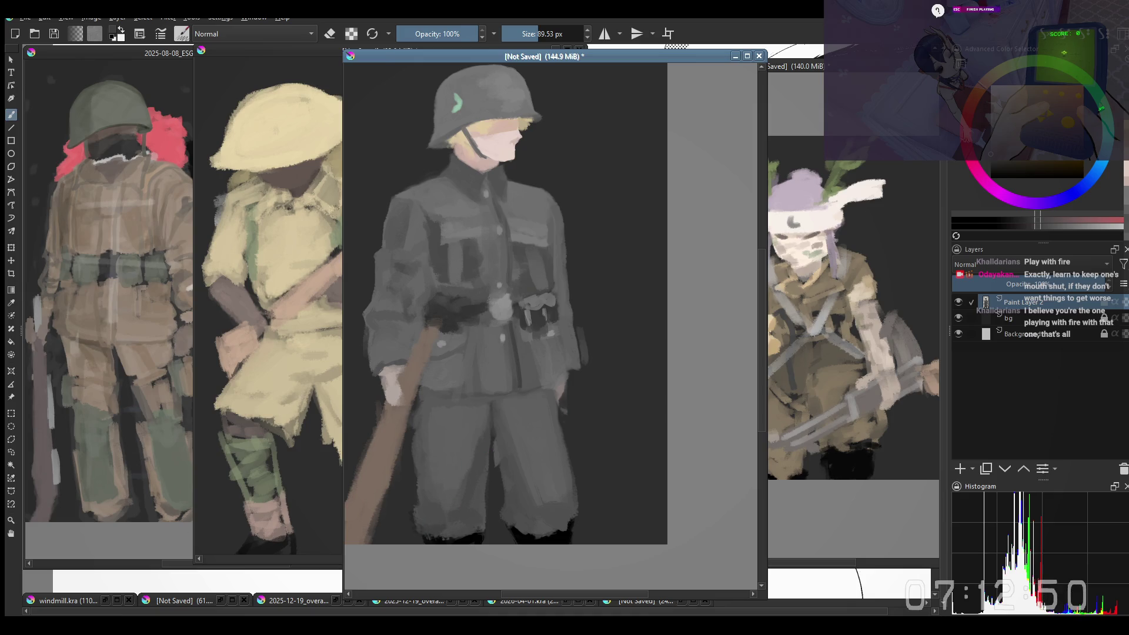
pyautogui.hotkey('alt', 'Tab')
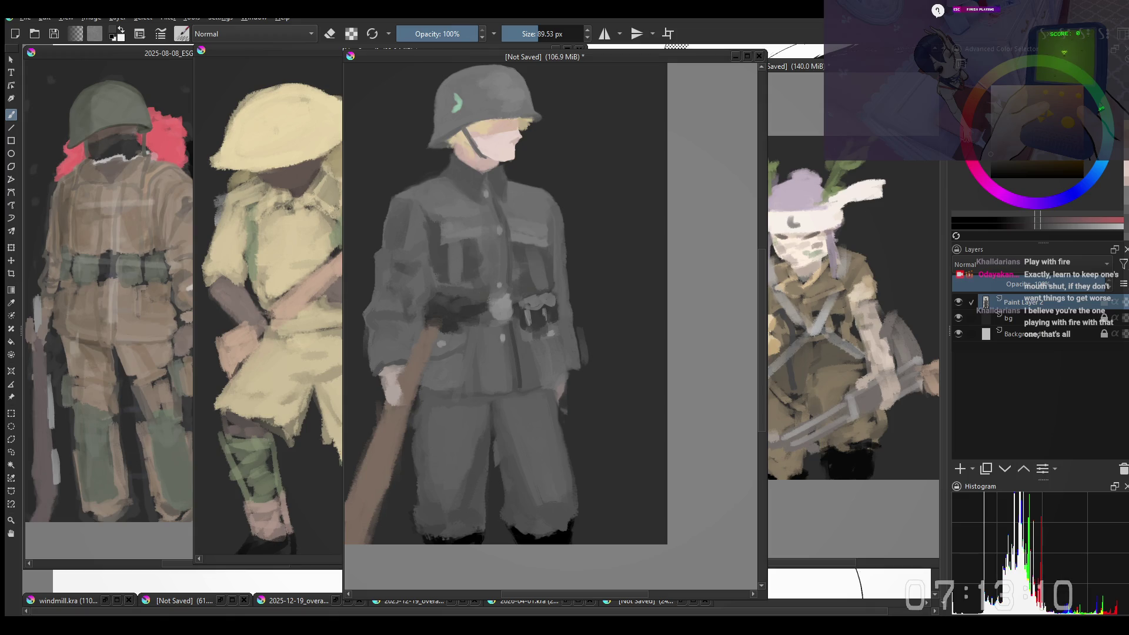
pyautogui.click(681, 349)
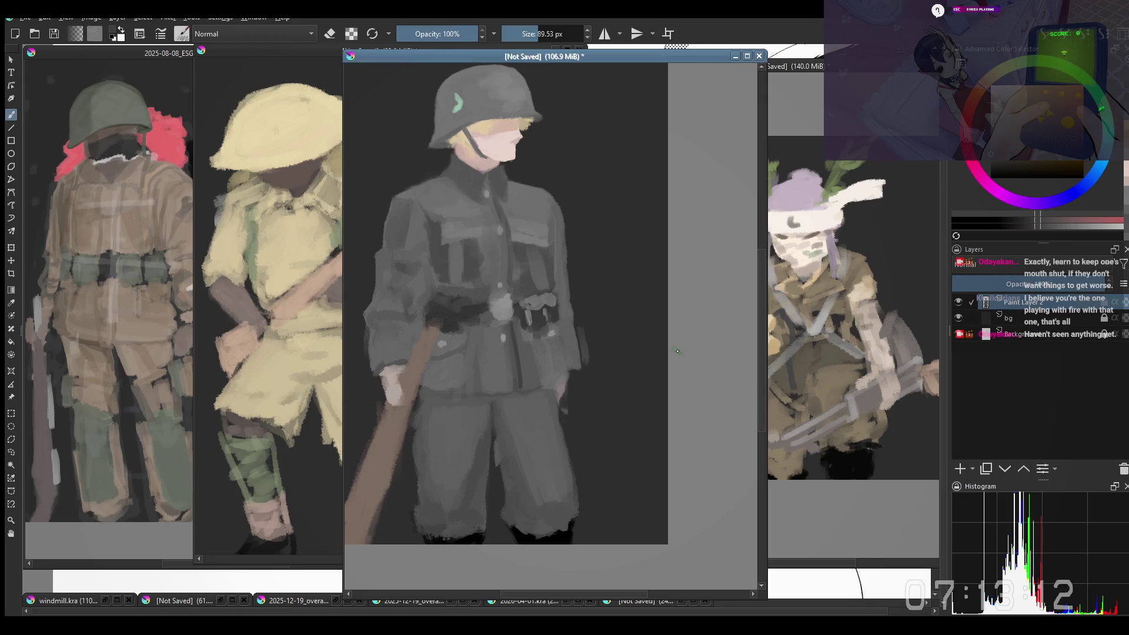
# Step: Try darkening the area around the boots, undo it, and zoom in on the figure
pyautogui.moveTo(582, 518); pyautogui.dragTo(598, 501)
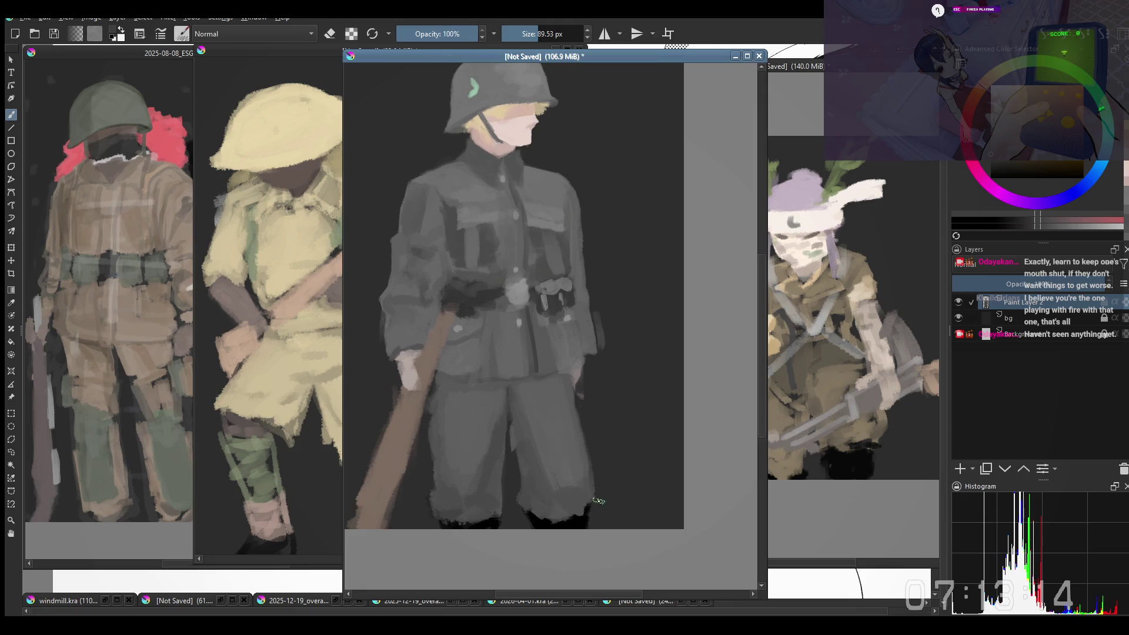
pyautogui.press('e')
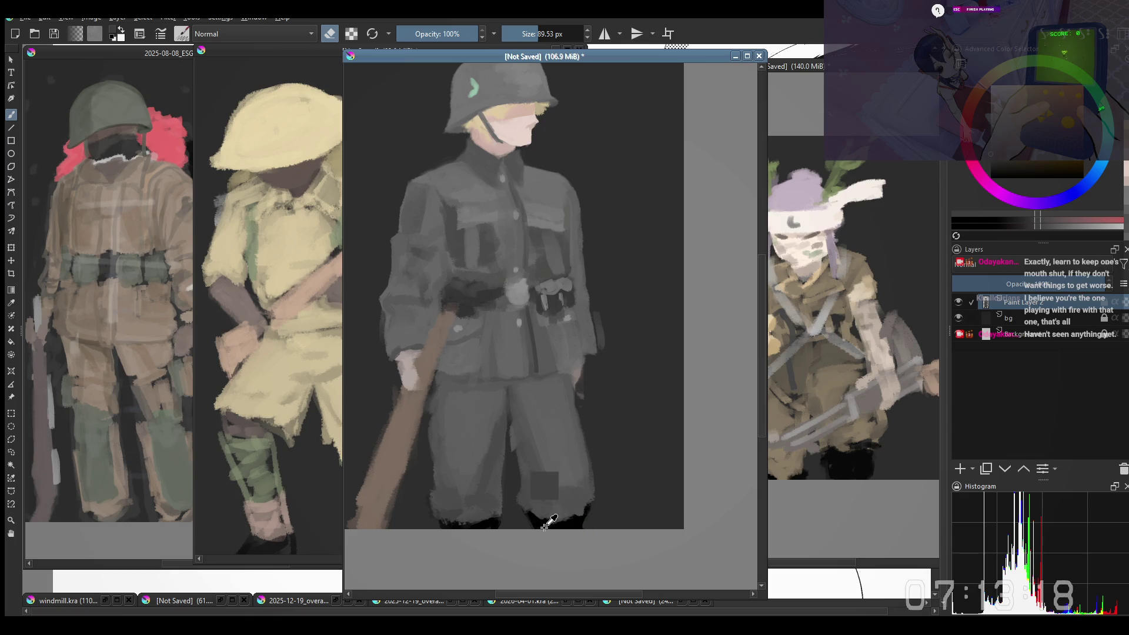
pyautogui.press('e')
pyautogui.moveTo(547, 524)
pyautogui.mouseDown()
pyautogui.moveTo(532, 529)
pyautogui.moveTo(547, 544)
pyautogui.moveTo(482, 536)
pyautogui.mouseUp()
pyautogui.hotkey('ctrl', 'z')
pyautogui.press('e')
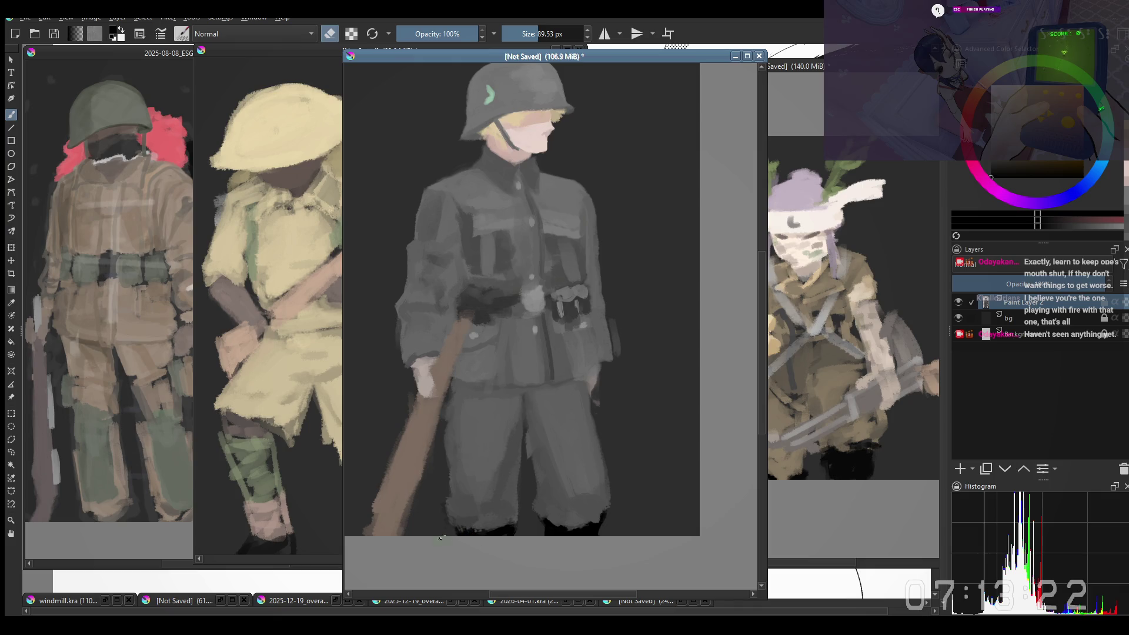
pyautogui.moveTo(493, 268); pyautogui.dragTo(479, 506)
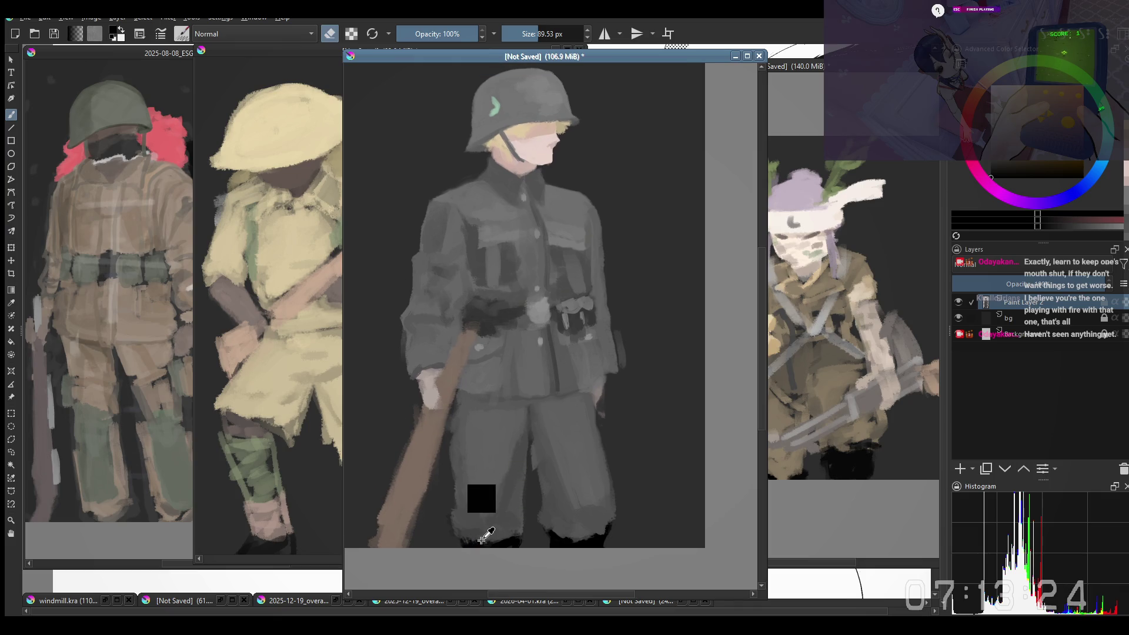
pyautogui.press('e')
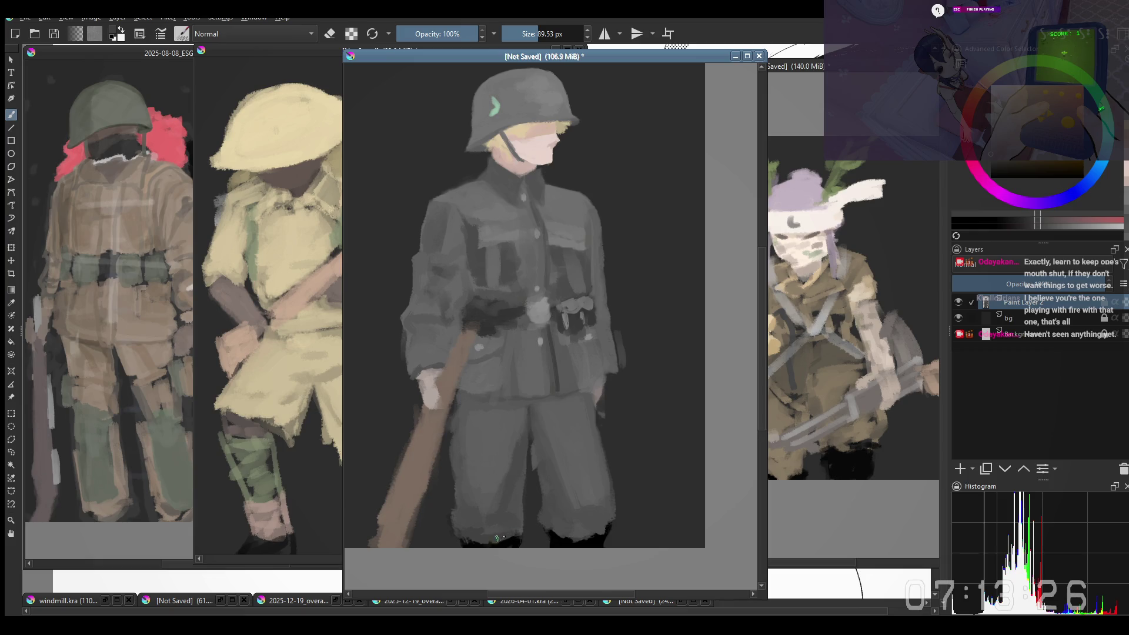
# Step: Enlarge the brush and sweep broad grey strokes over the lower jacket and trousers
pyautogui.keyDown('shift'); pyautogui.moveTo(471, 492); pyautogui.dragTo(512, 456); pyautogui.keyUp('shift')
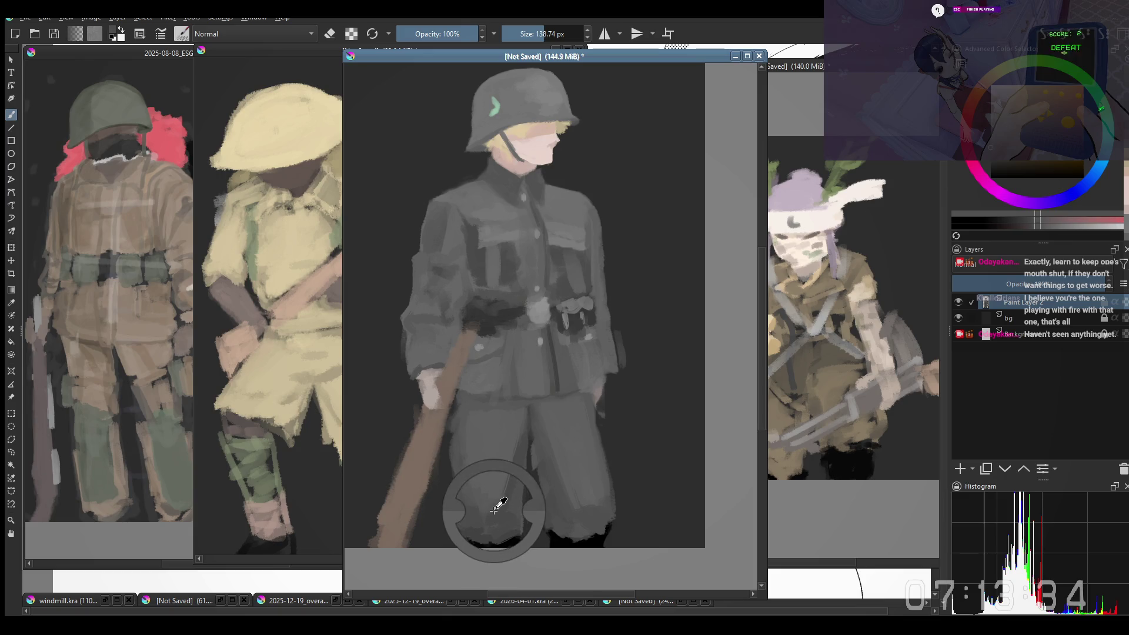
pyautogui.keyDown('shift'); pyautogui.moveTo(480, 515); pyautogui.dragTo(480, 505); pyautogui.keyUp('shift')
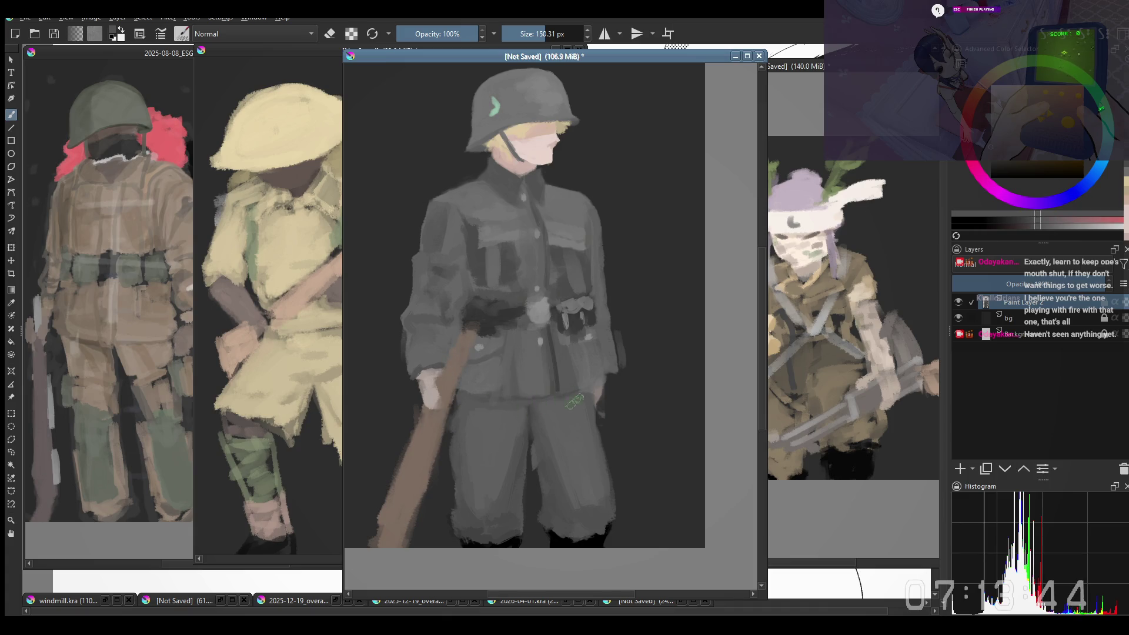
pyautogui.moveTo(573, 376)
pyautogui.mouseDown()
pyautogui.moveTo(538, 390)
pyautogui.moveTo(553, 404)
pyautogui.mouseUp()
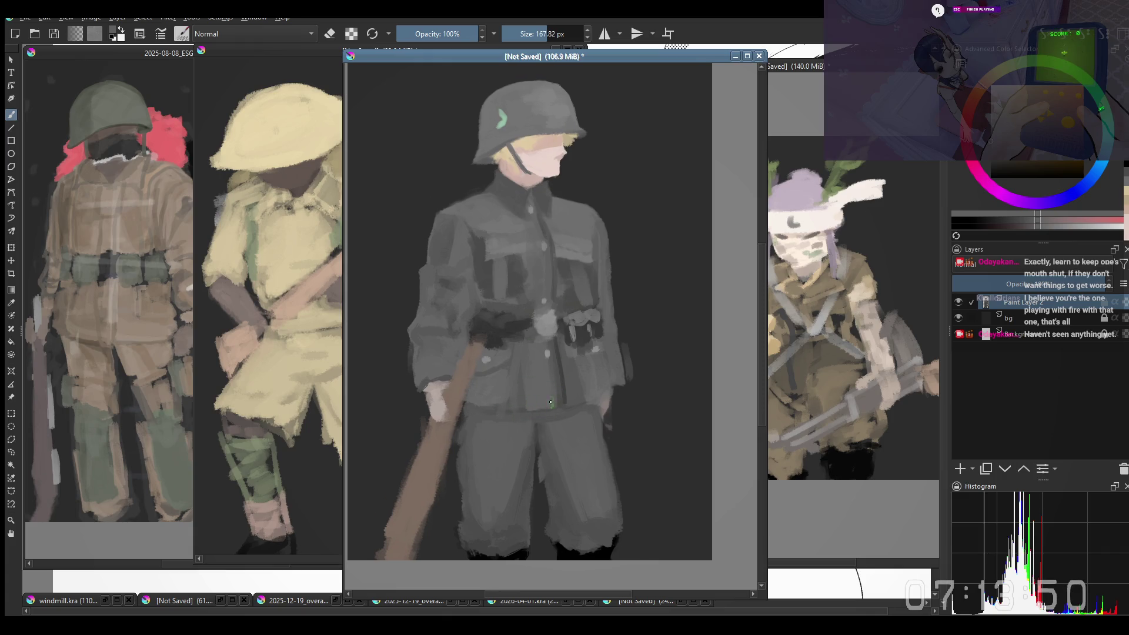
pyautogui.keyDown('ctrl'); pyautogui.click(563, 382); pyautogui.keyUp('ctrl')
# Step: Extend the belt line left and paint a dark diagonal strap across the left chest
pyautogui.press('[')
pyautogui.press('[')
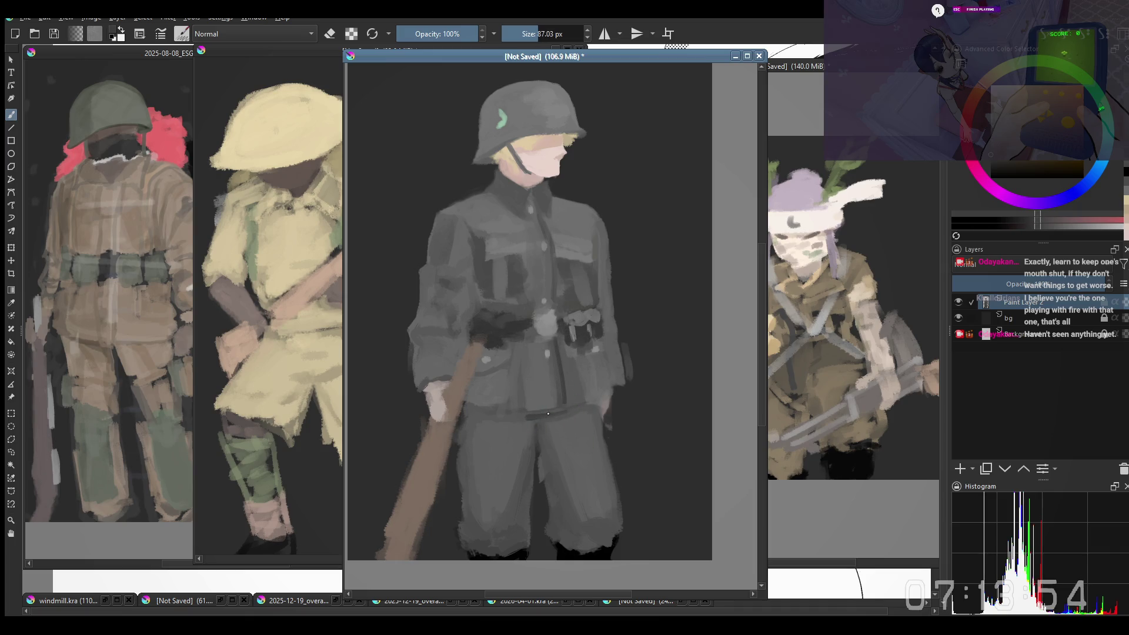
pyautogui.moveTo(516, 415); pyautogui.dragTo(469, 415)
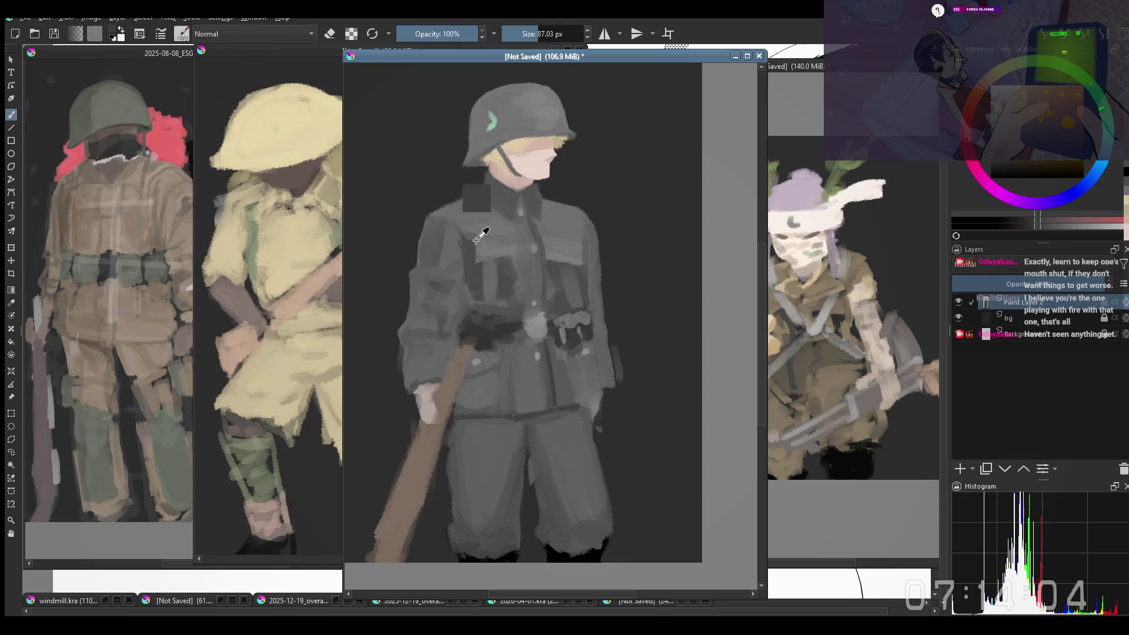
pyautogui.keyDown('ctrl'); pyautogui.click(465, 223); pyautogui.keyUp('ctrl')
pyautogui.moveTo(464, 240); pyautogui.dragTo(466, 217)
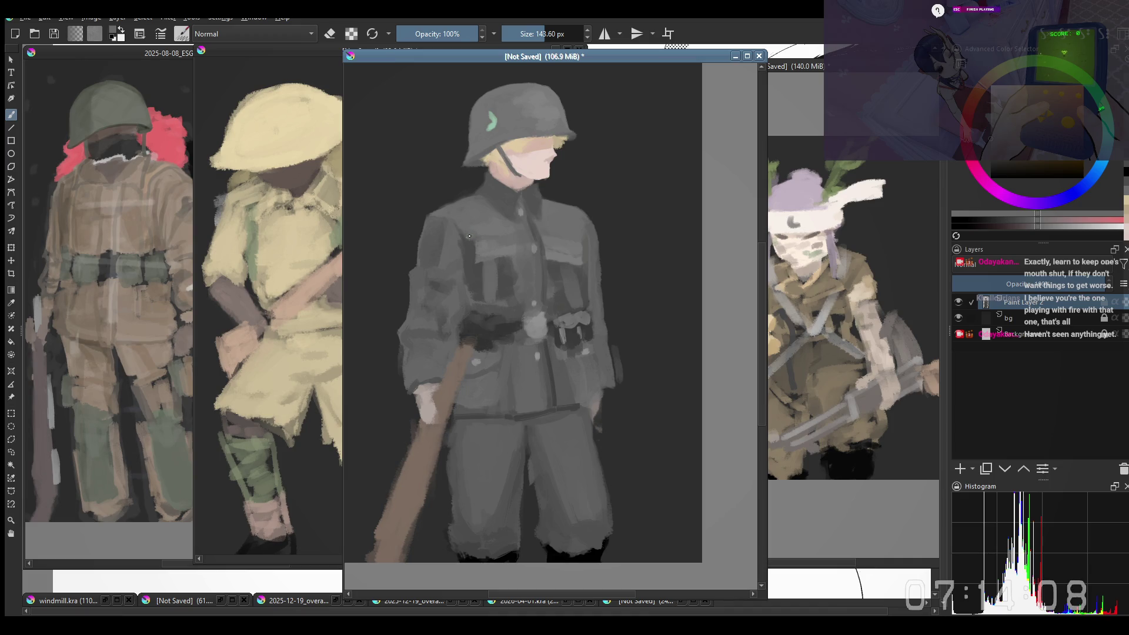
pyautogui.moveTo(470, 236); pyautogui.dragTo(464, 263)
pyautogui.moveTo(593, 263)
pyautogui.mouseDown()
pyautogui.moveTo(586, 209)
pyautogui.moveTo(583, 242)
pyautogui.moveTo(587, 234)
pyautogui.mouseUp()
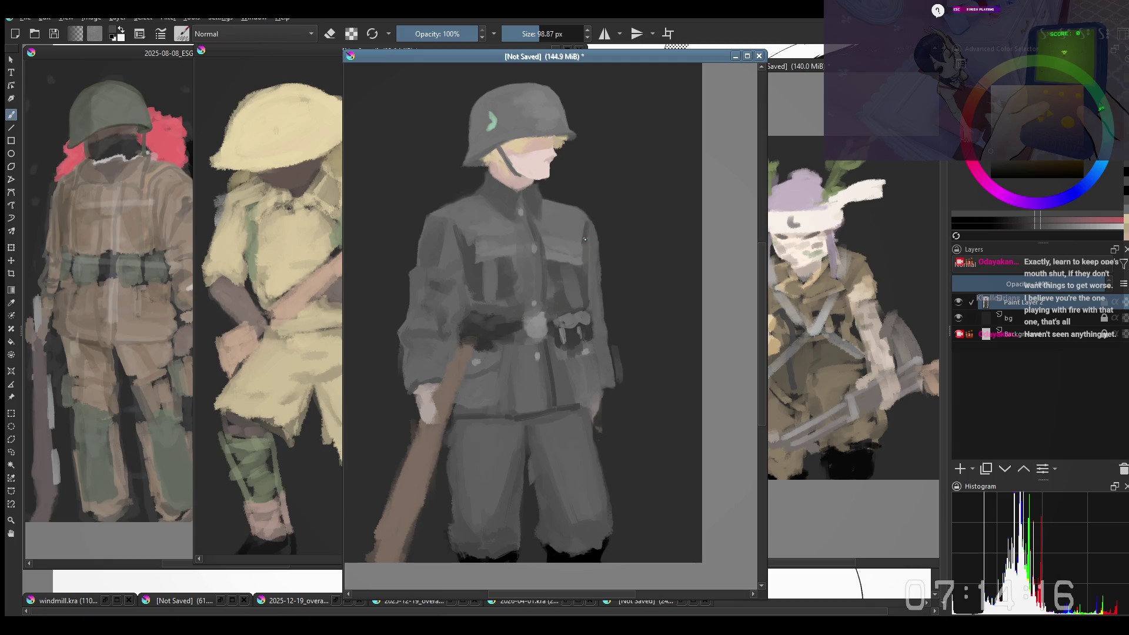
pyautogui.hotkey('ctrl', 'z')
# Step: Choose a large Copy-mode blending brush from the pop-up palette and adjust its size
pyautogui.rightClick(531, 318)
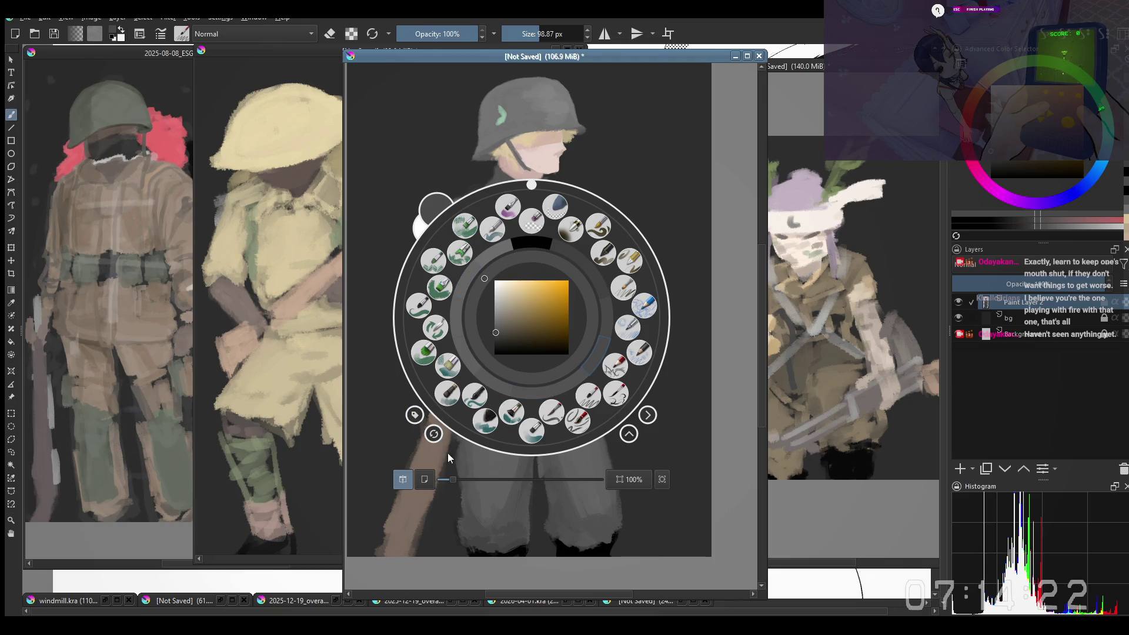
pyautogui.click(508, 207)
pyautogui.moveTo(473, 238); pyautogui.dragTo(473, 231)
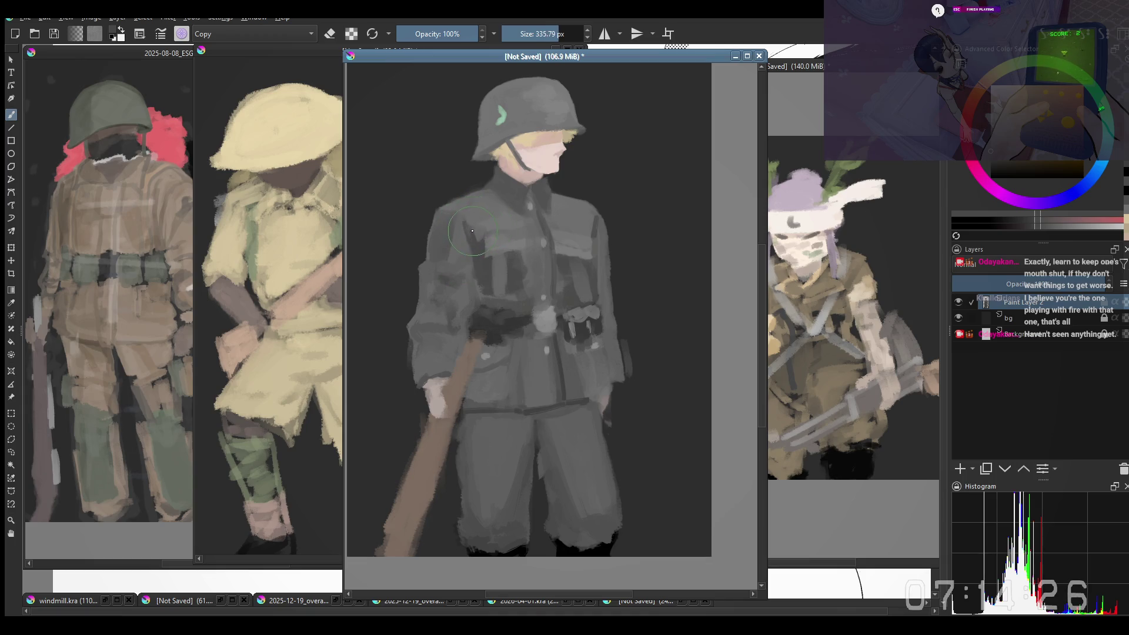
pyautogui.moveTo(518, 261); pyautogui.dragTo(494, 237)
pyautogui.press('[')
pyautogui.press('[')
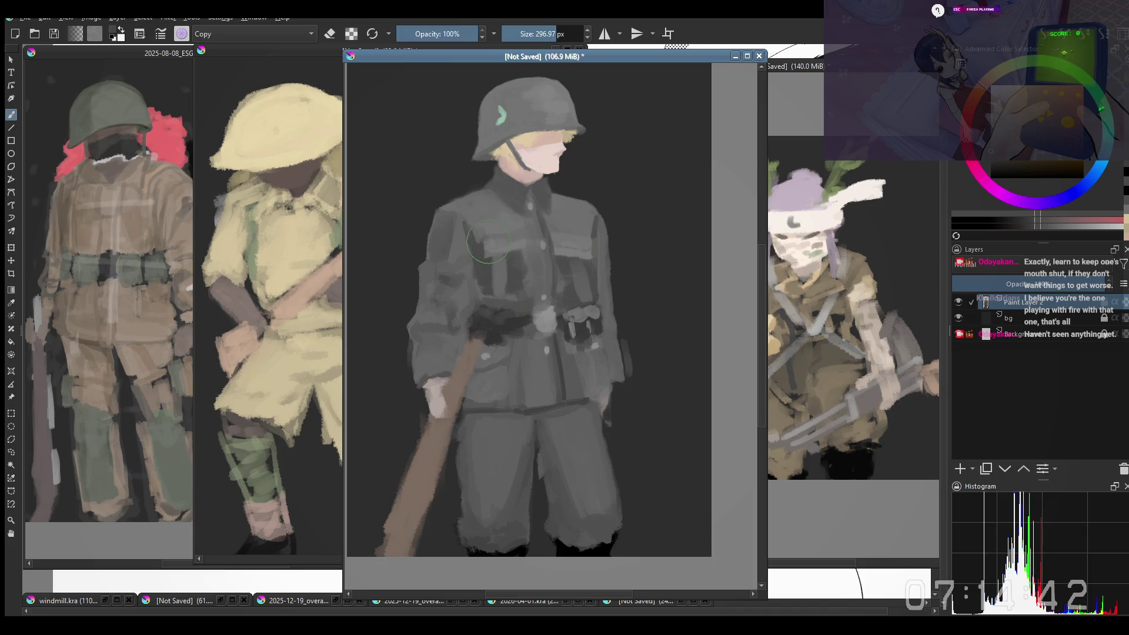
# Step: Blend the uniform's grey tones softer, tuning the brush size and framing
pyautogui.moveTo(524, 392); pyautogui.dragTo(516, 378)
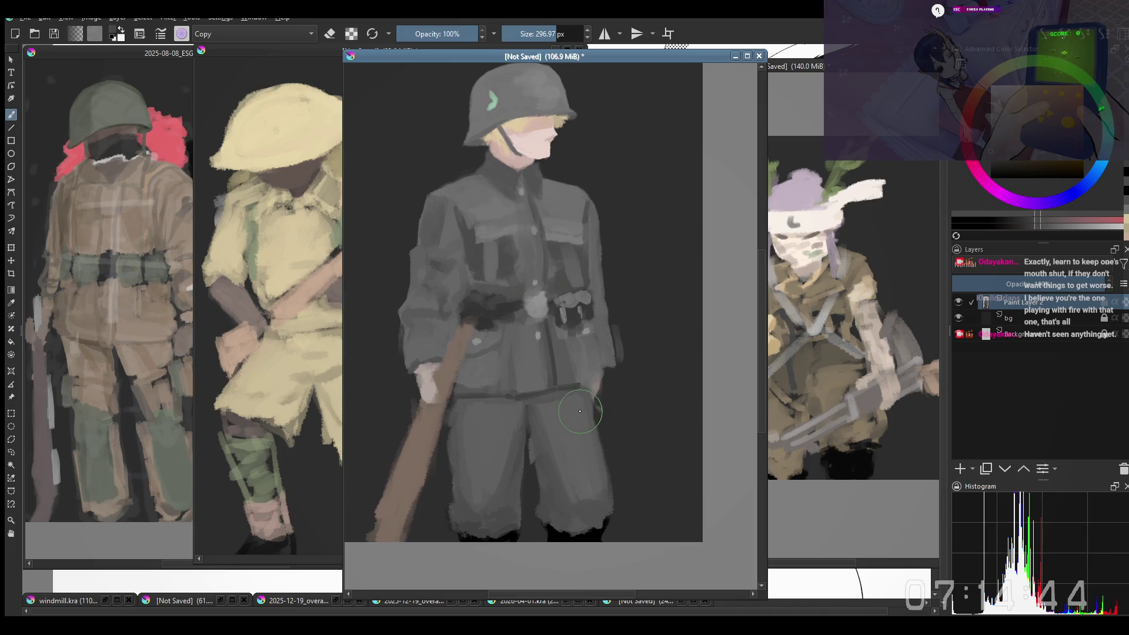
pyautogui.press('[')
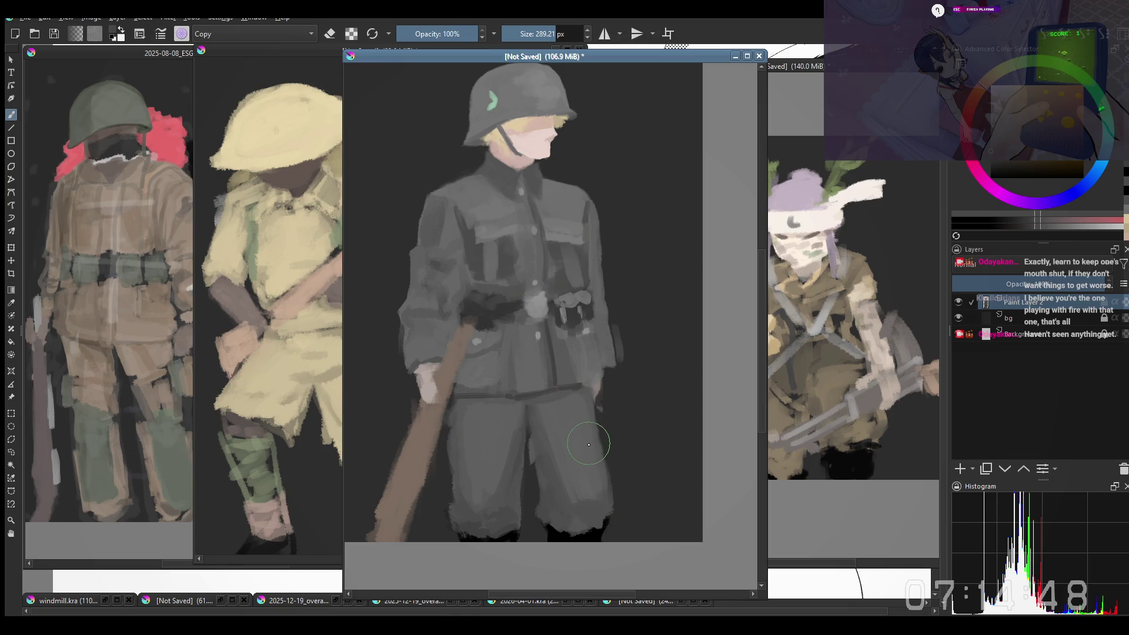
pyautogui.moveTo(595, 465); pyautogui.dragTo(599, 457)
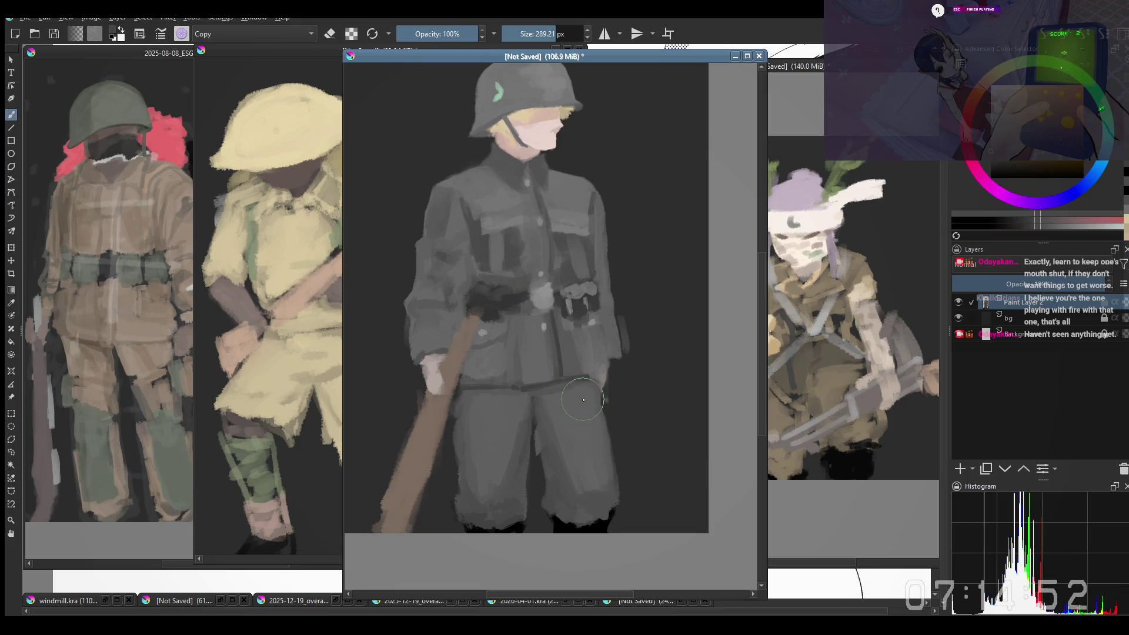
pyautogui.press('[')
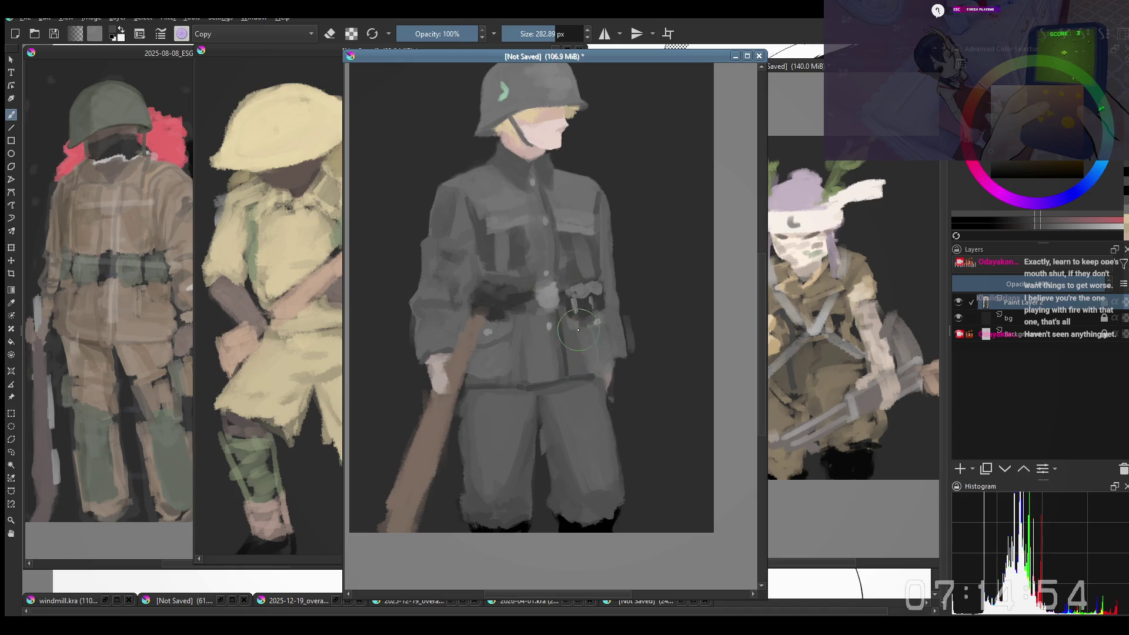
pyautogui.press('[')
pyautogui.press('[')
pyautogui.scroll(1, 574, 382)
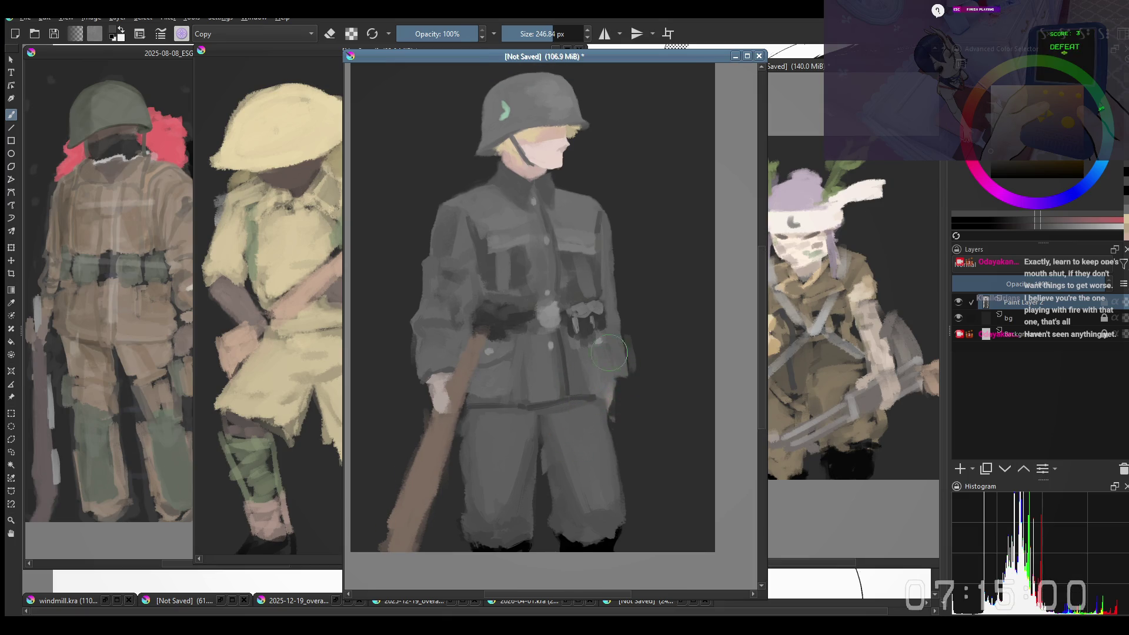
pyautogui.moveTo(525, 436); pyautogui.dragTo(536, 431)
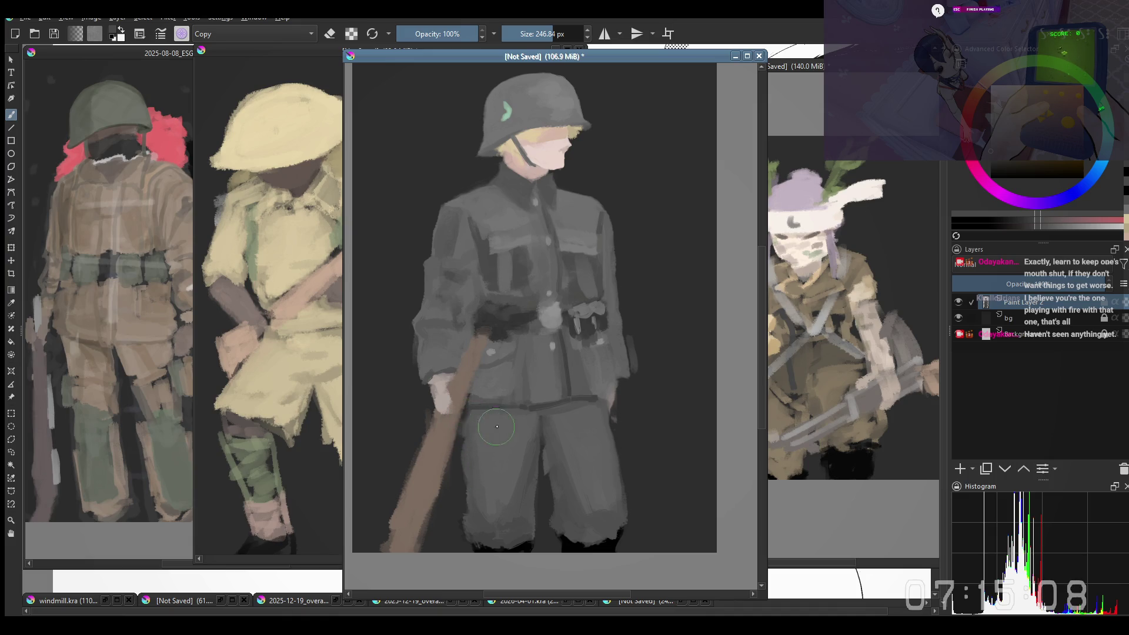
pyautogui.press(']')
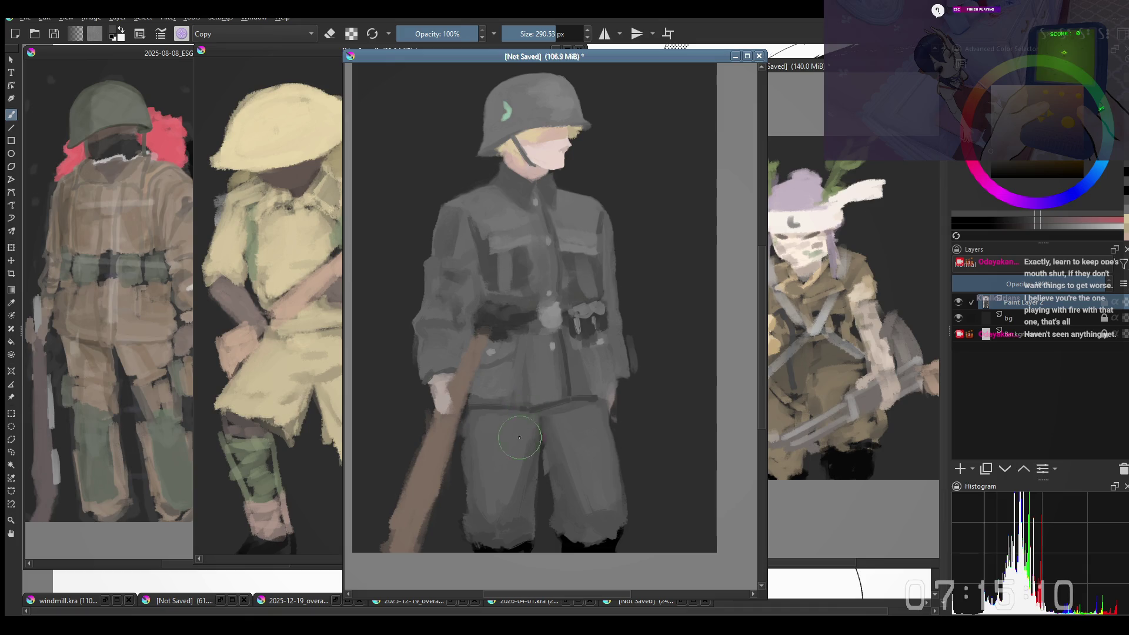
pyautogui.press(']')
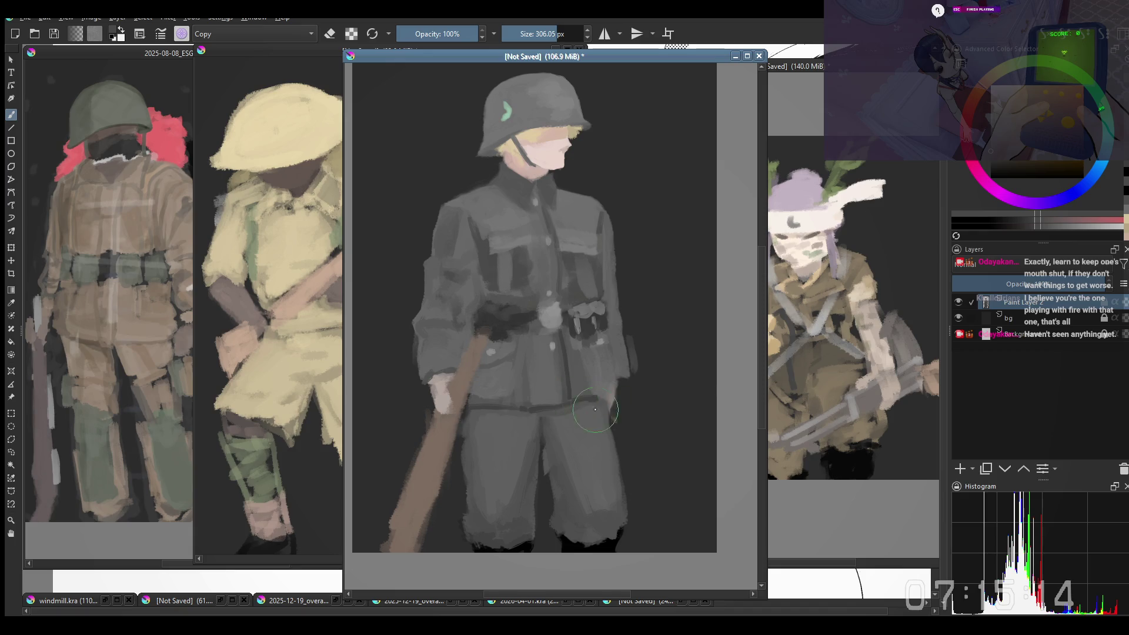
pyautogui.press('[')
pyautogui.press('[')
pyautogui.press('[')
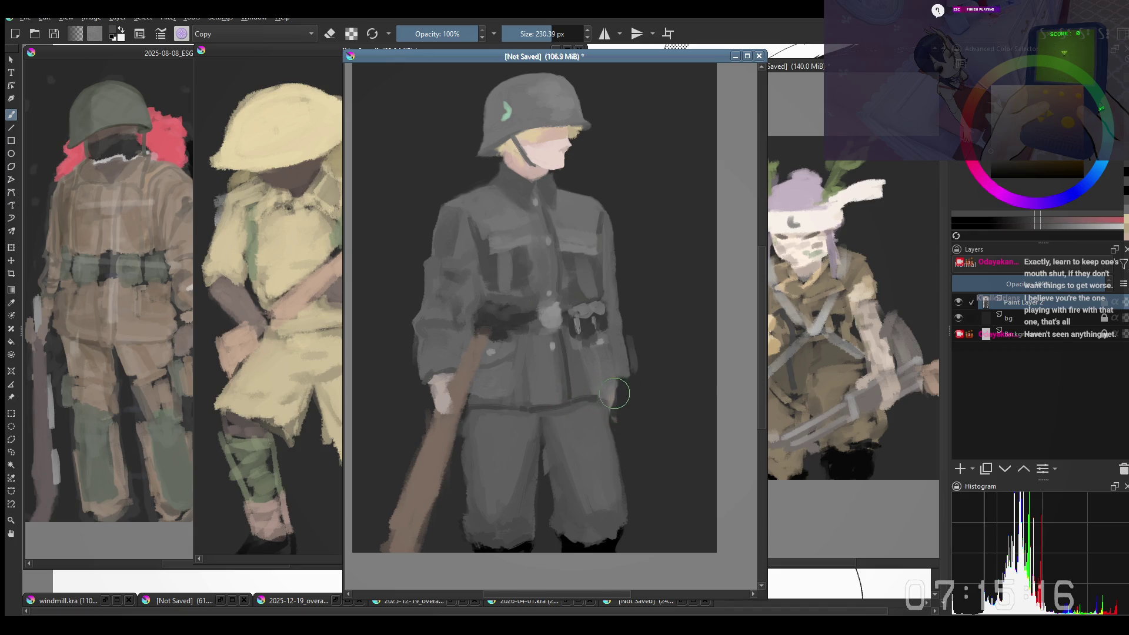
pyautogui.press(']')
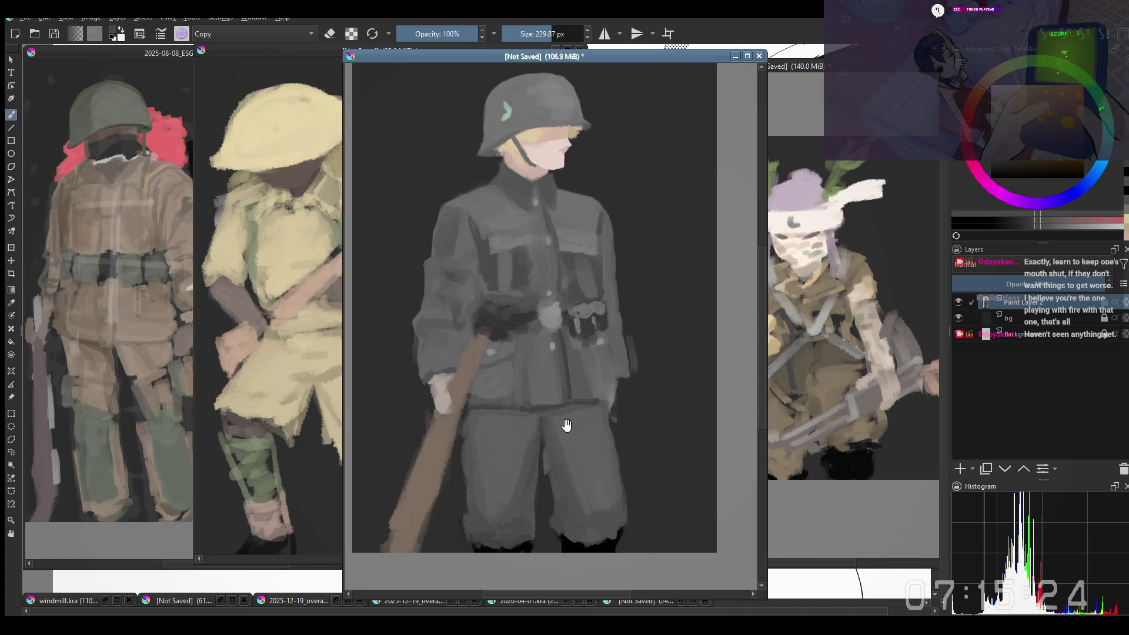
# Step: Darken the boots and smooth the tunic and trousers with the brush enlarged to 280.26 px
pyautogui.moveTo(498, 425); pyautogui.dragTo(483, 416)
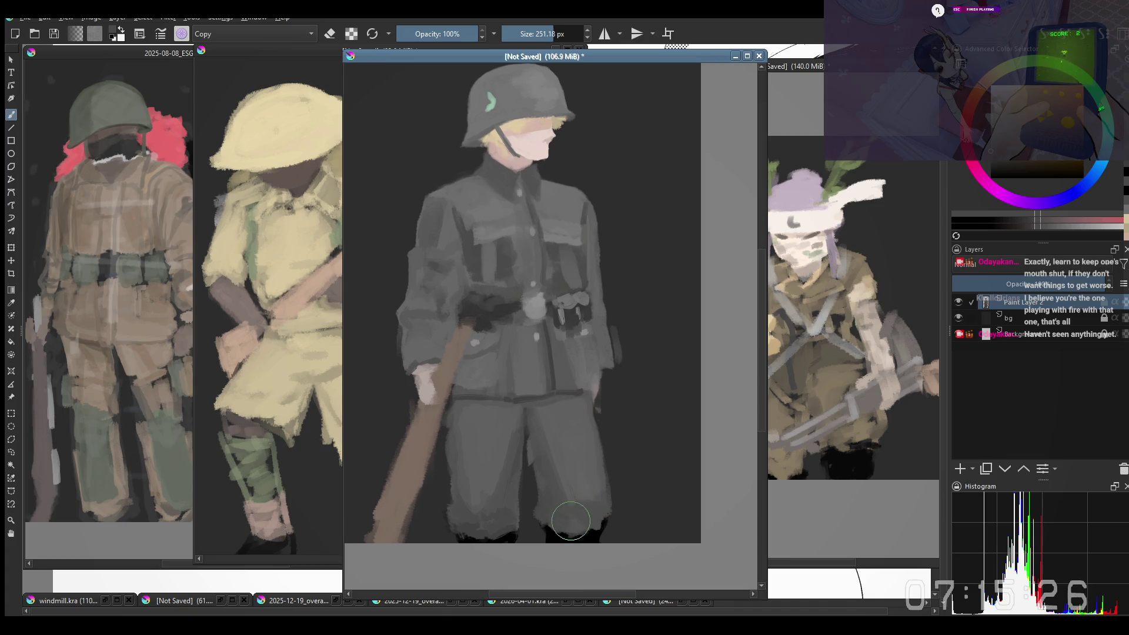
pyautogui.moveTo(590, 531)
pyautogui.mouseDown()
pyautogui.moveTo(558, 517)
pyautogui.moveTo(598, 517)
pyautogui.moveTo(544, 526)
pyautogui.moveTo(585, 520)
pyautogui.moveTo(549, 524)
pyautogui.moveTo(540, 438)
pyautogui.moveTo(513, 416)
pyautogui.mouseUp()
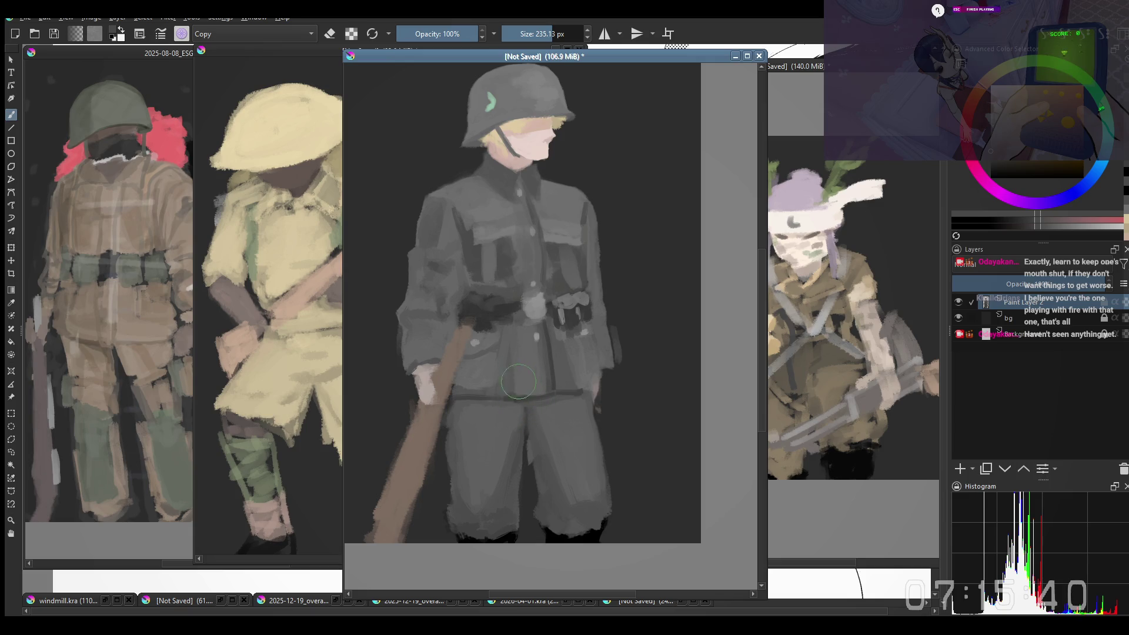
pyautogui.moveTo(504, 375); pyautogui.dragTo(457, 409)
pyautogui.moveTo(465, 476); pyautogui.dragTo(465, 456)
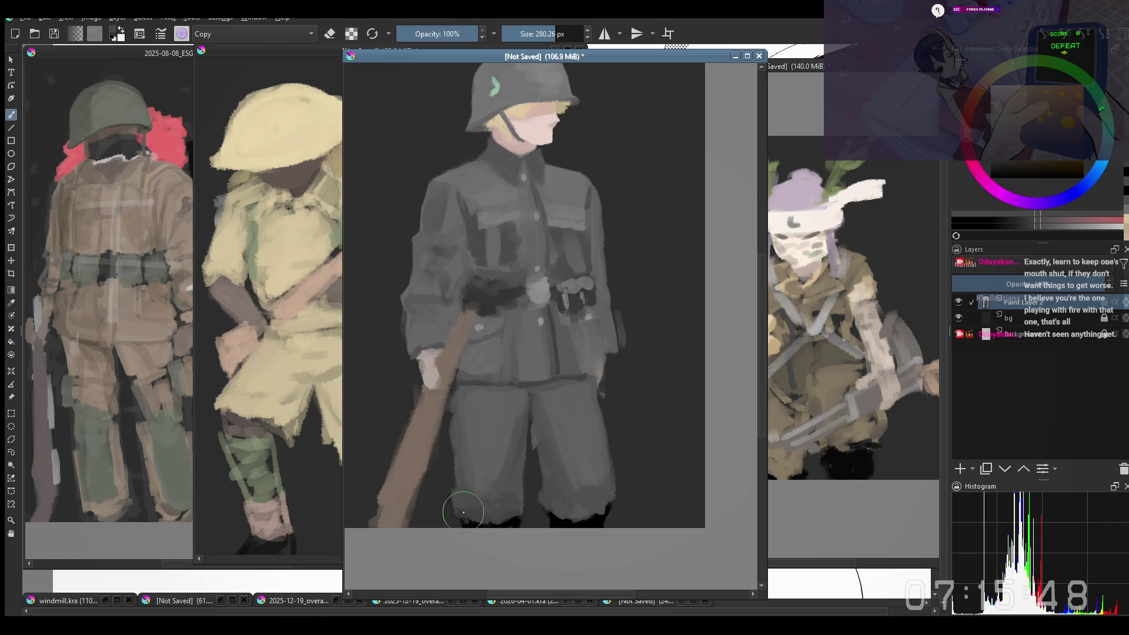
pyautogui.scroll(-3, 510, 316)
pyautogui.scroll(3, 510, 316)
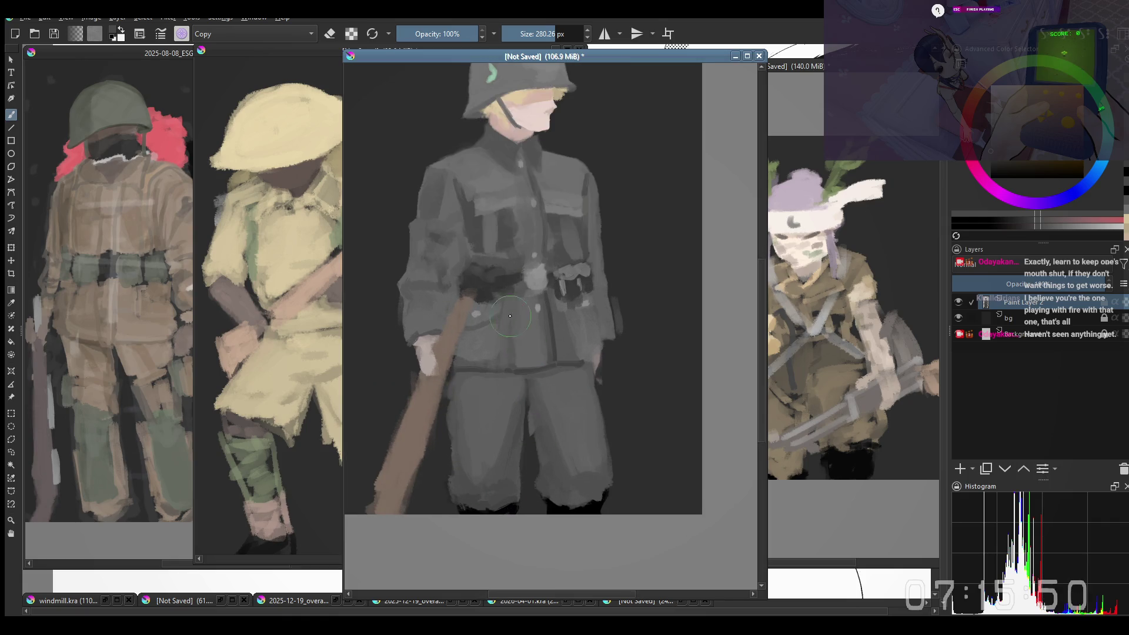
pyautogui.moveTo(510, 316); pyautogui.dragTo(549, 481)
pyautogui.rightClick(598, 346)
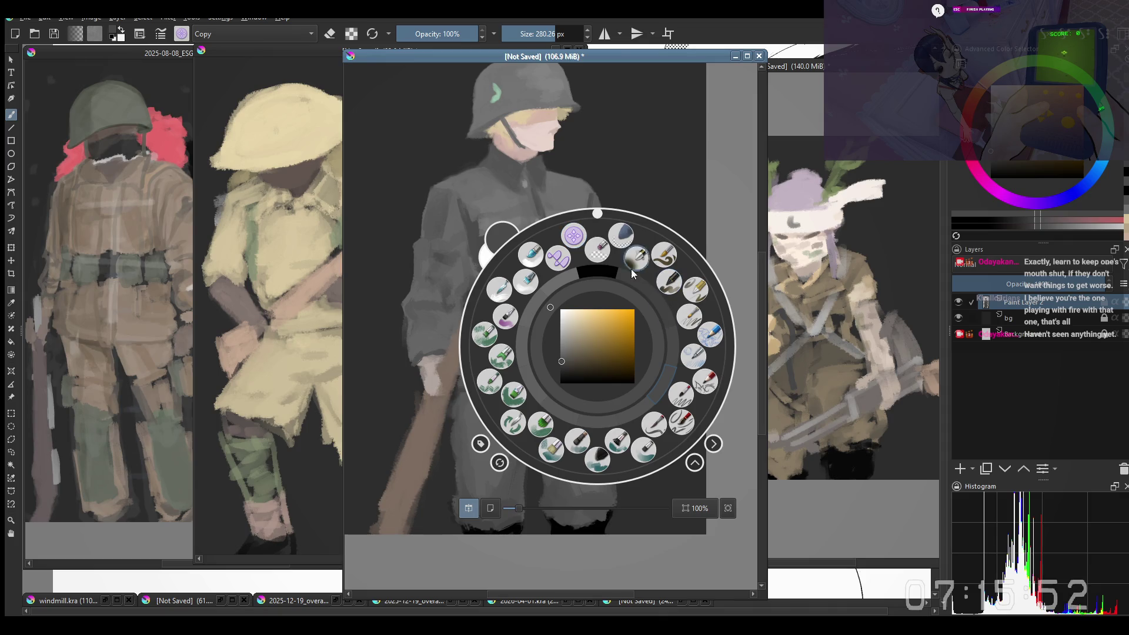
# Step: Switch to a smaller normal painting brush sized about 109 px
pyautogui.click(645, 451)
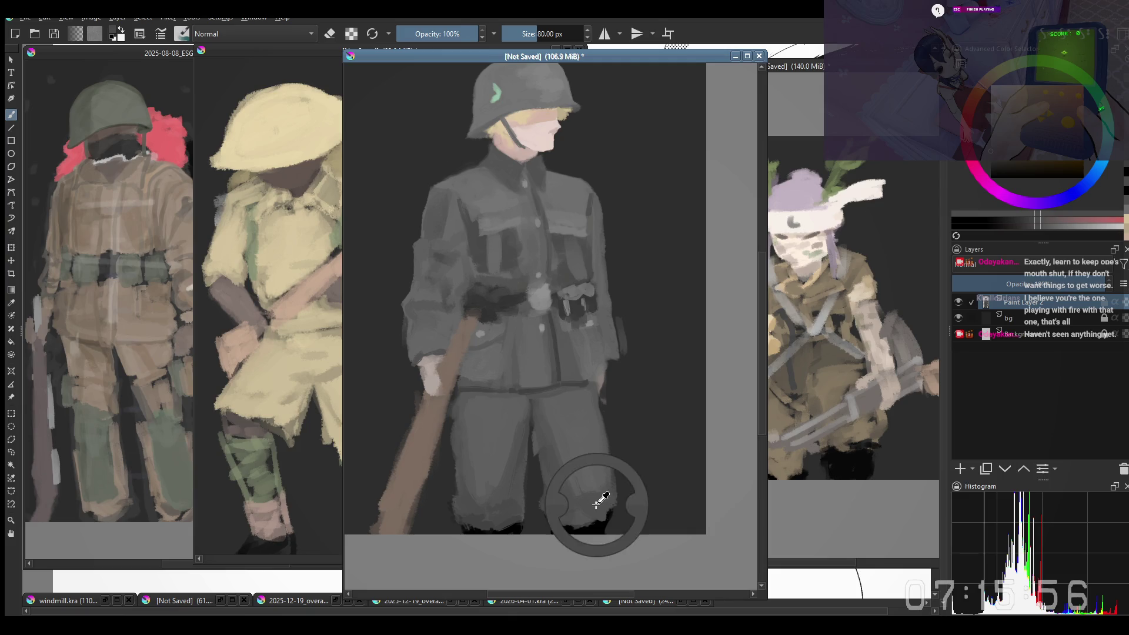
pyautogui.moveTo(579, 441); pyautogui.dragTo(572, 501)
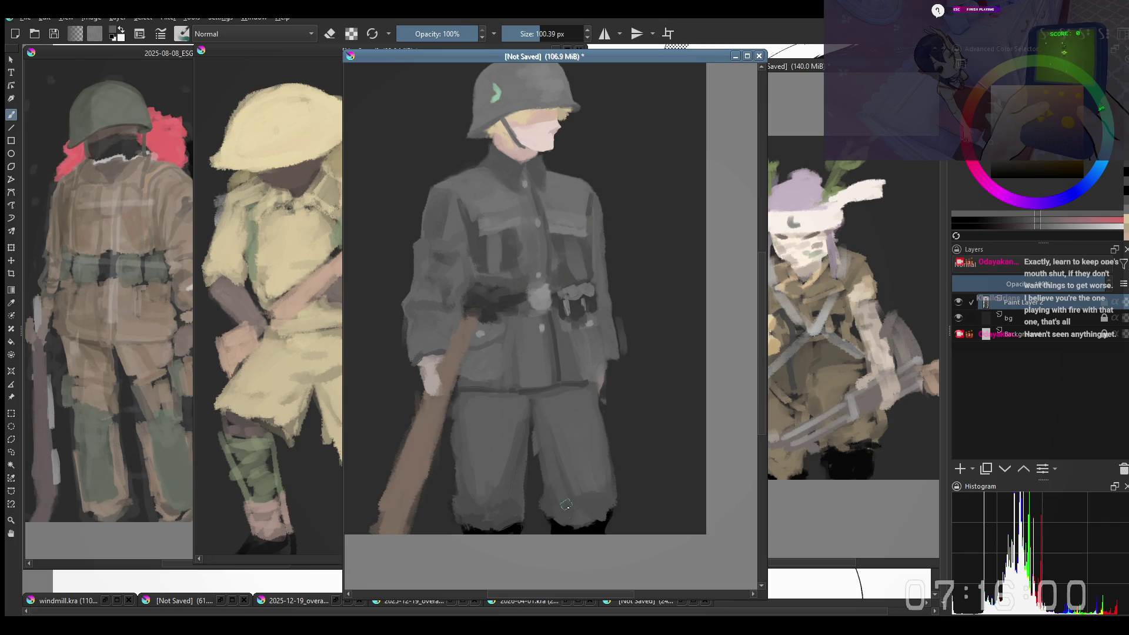
pyautogui.moveTo(559, 493); pyautogui.dragTo(546, 419)
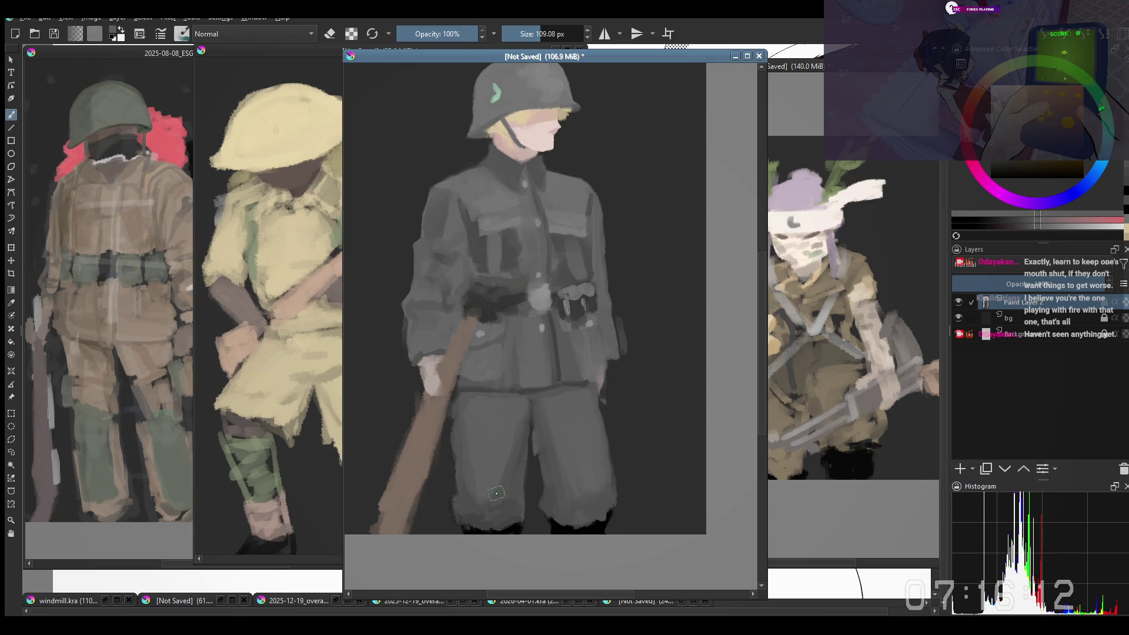
pyautogui.moveTo(501, 438); pyautogui.dragTo(504, 425)
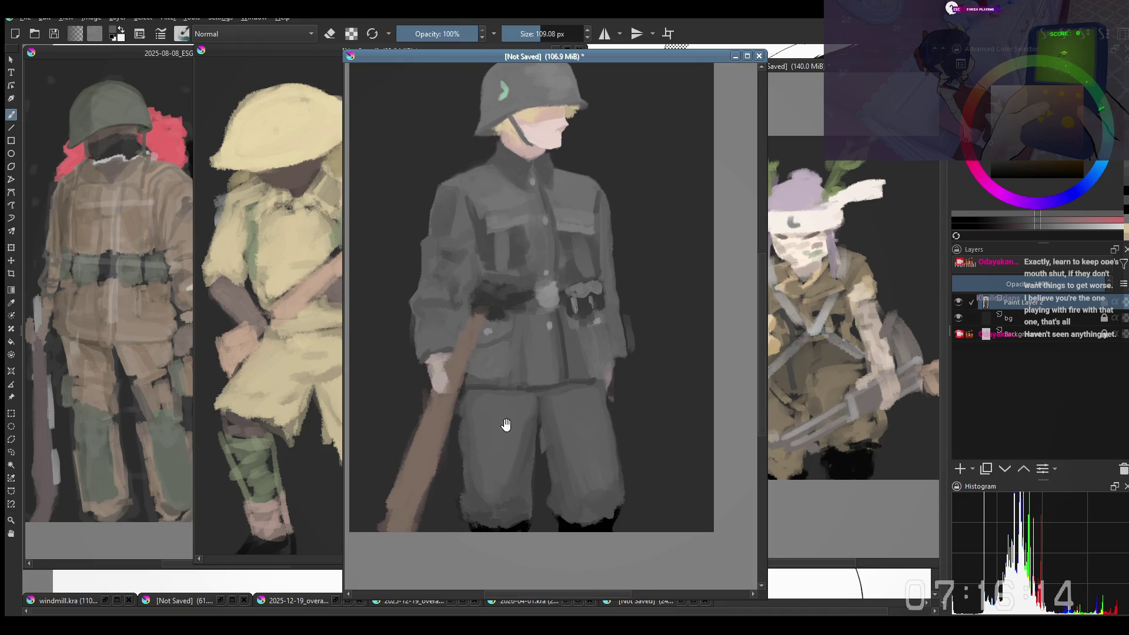
# Step: Sample the trousers' own grey and touch up the trousers with it
pyautogui.press('e')
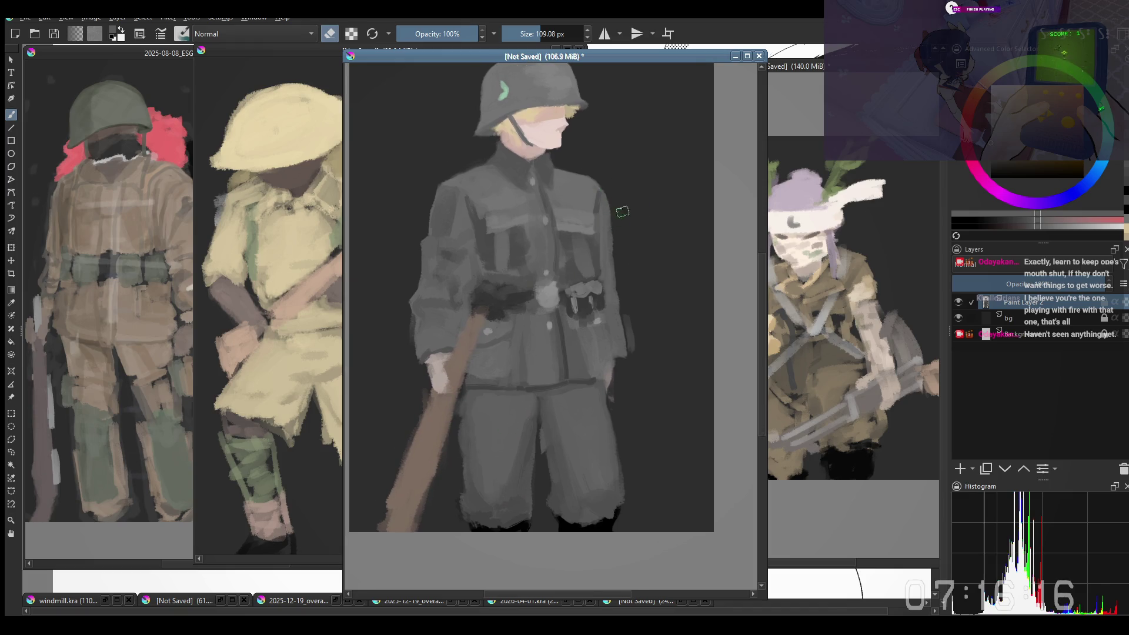
pyautogui.scroll(-2, 617, 211)
pyautogui.scroll(2, 582, 379)
pyautogui.moveTo(610, 384); pyautogui.dragTo(611, 397)
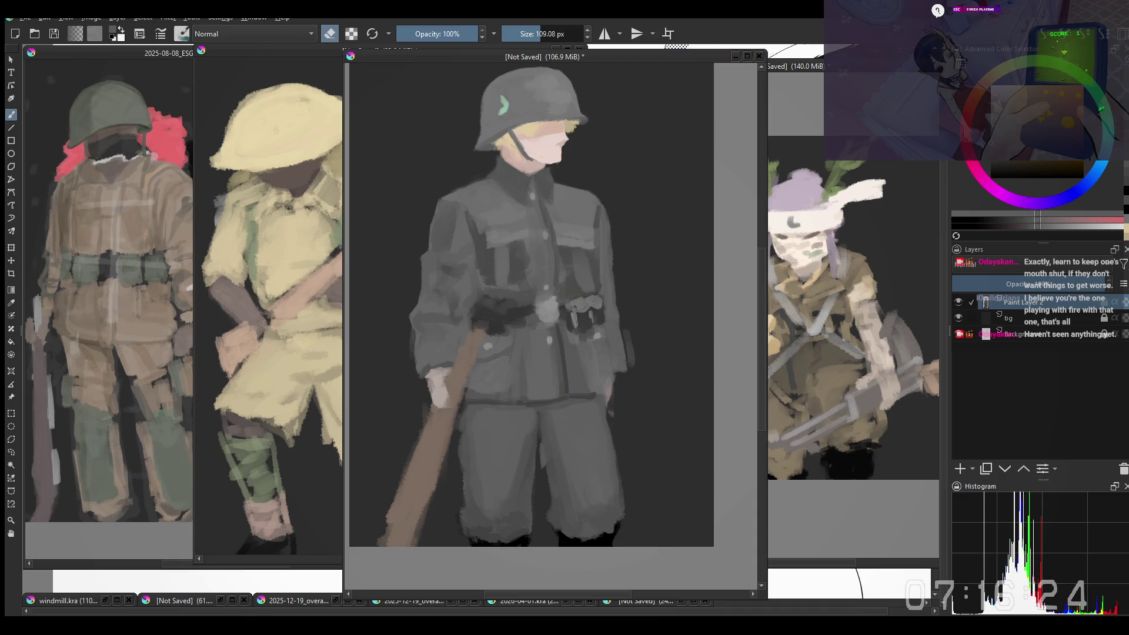
pyautogui.scroll(-1, 603, 423)
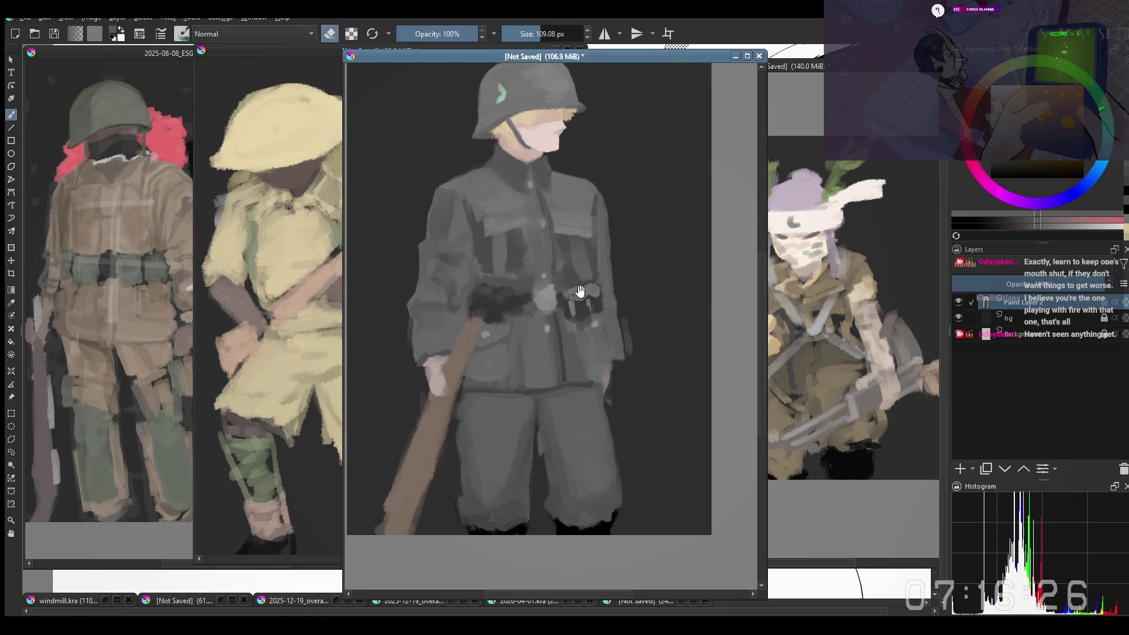
pyautogui.keyDown('ctrl'); pyautogui.click(606, 513); pyautogui.keyUp('ctrl')
pyautogui.press('e')
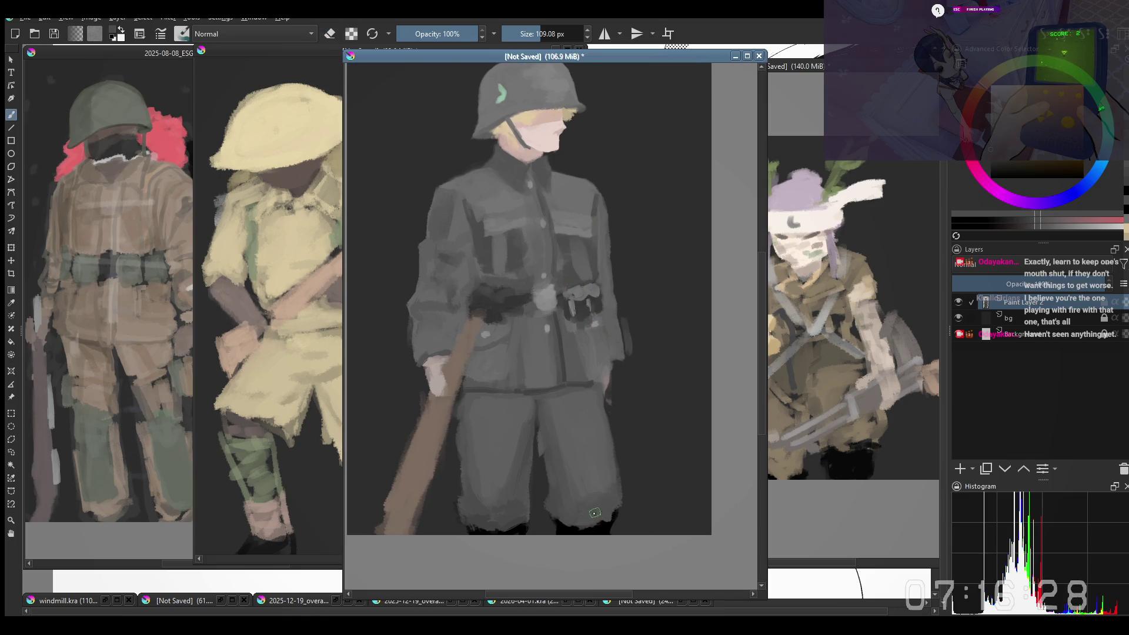
pyautogui.press('e')
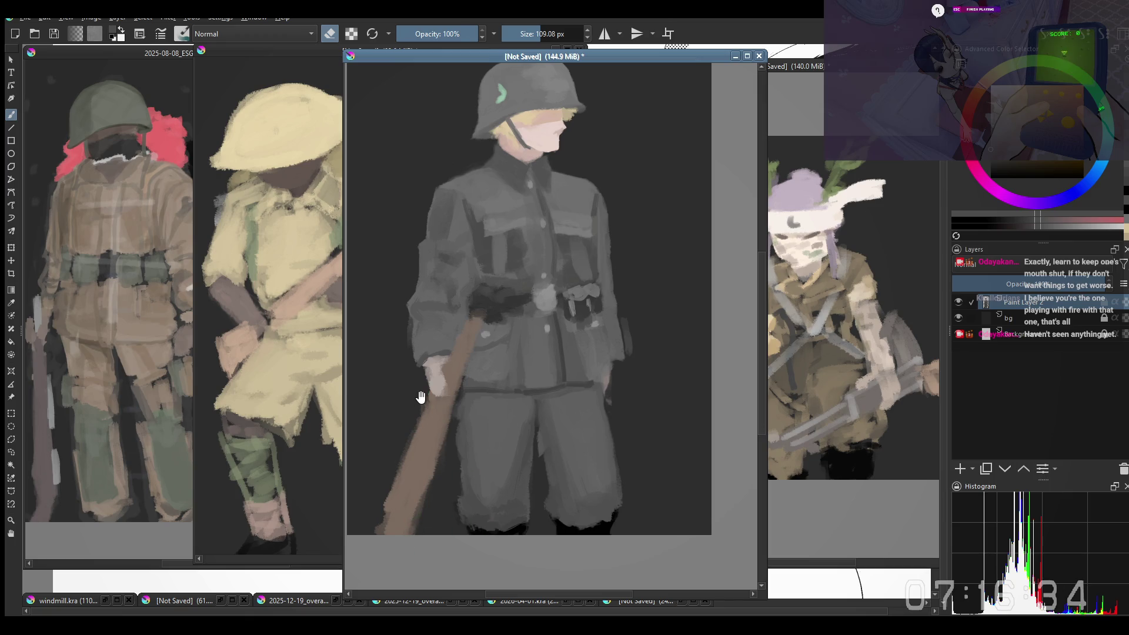
# Step: Sample a grey, resize the brush to about 72 px, and paint a darker stroke down the right trouser leg
pyautogui.press('e')
pyautogui.keyDown('ctrl'); pyautogui.click(488, 495); pyautogui.keyUp('ctrl')
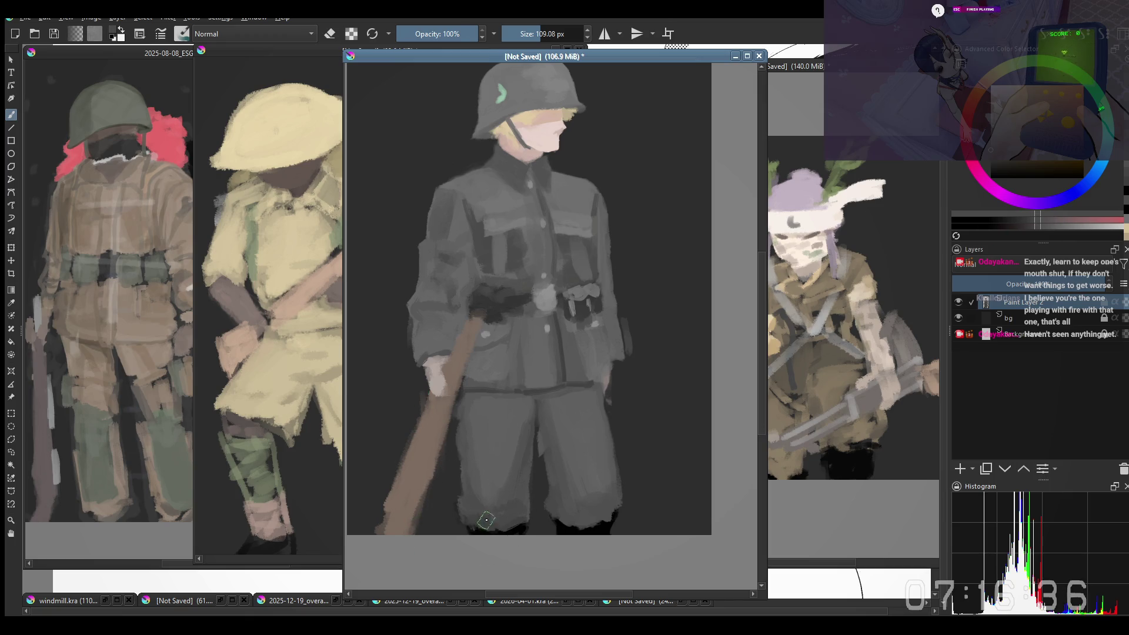
pyautogui.press('[')
pyautogui.press('[')
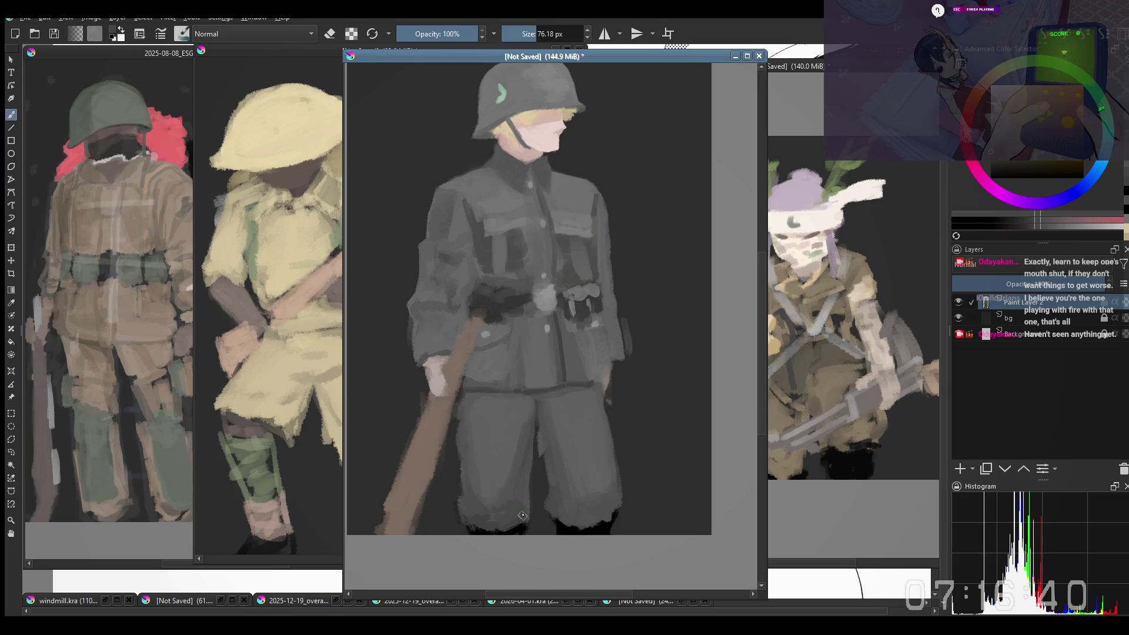
pyautogui.press('e')
pyautogui.press('e')
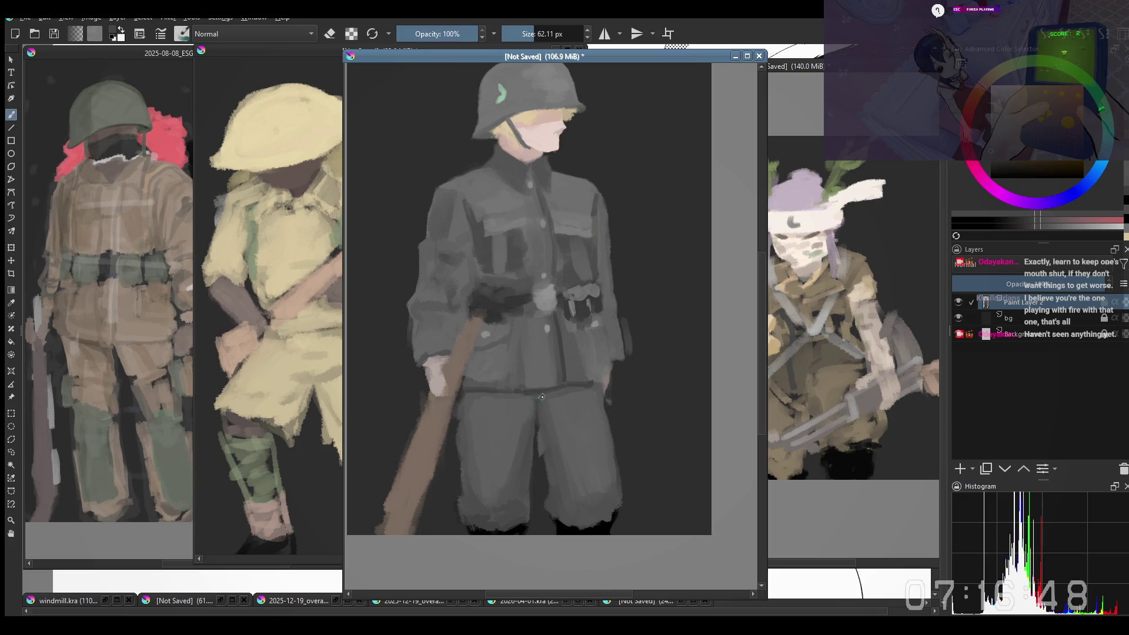
pyautogui.press(']')
pyautogui.moveTo(556, 422); pyautogui.dragTo(593, 514)
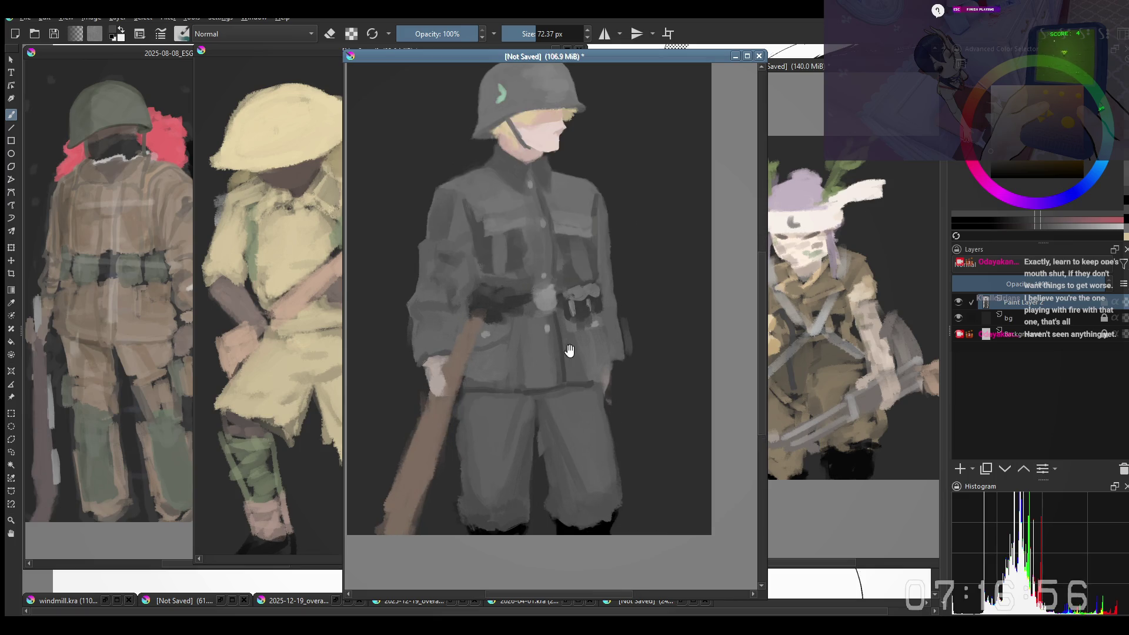
# Step: Pick up the tunic's grey and zoom in so the figure fills the window
pyautogui.moveTo(569, 351); pyautogui.dragTo(572, 371)
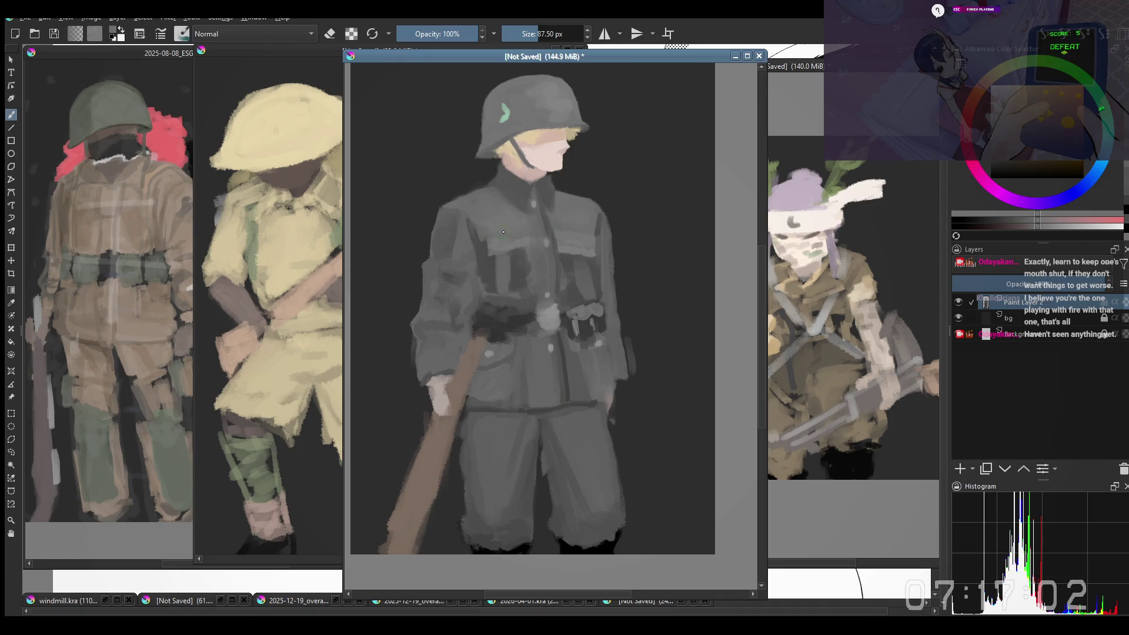
pyautogui.moveTo(511, 233); pyautogui.dragTo(513, 225)
pyautogui.keyDown('ctrl'); pyautogui.click(513, 225); pyautogui.keyUp('ctrl')
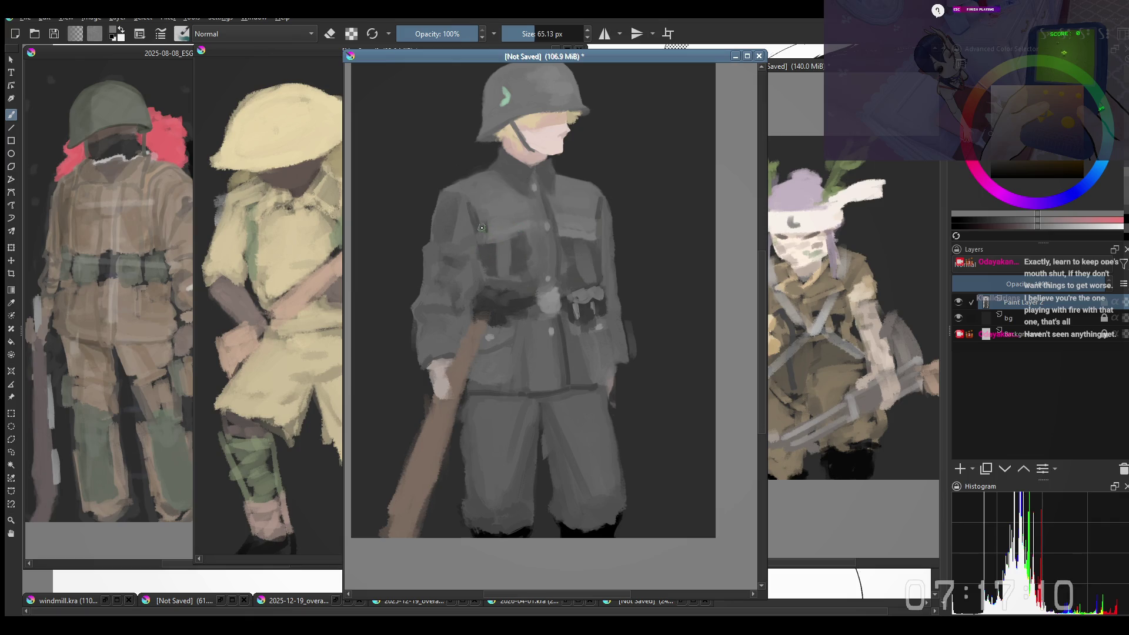
pyautogui.press('+')
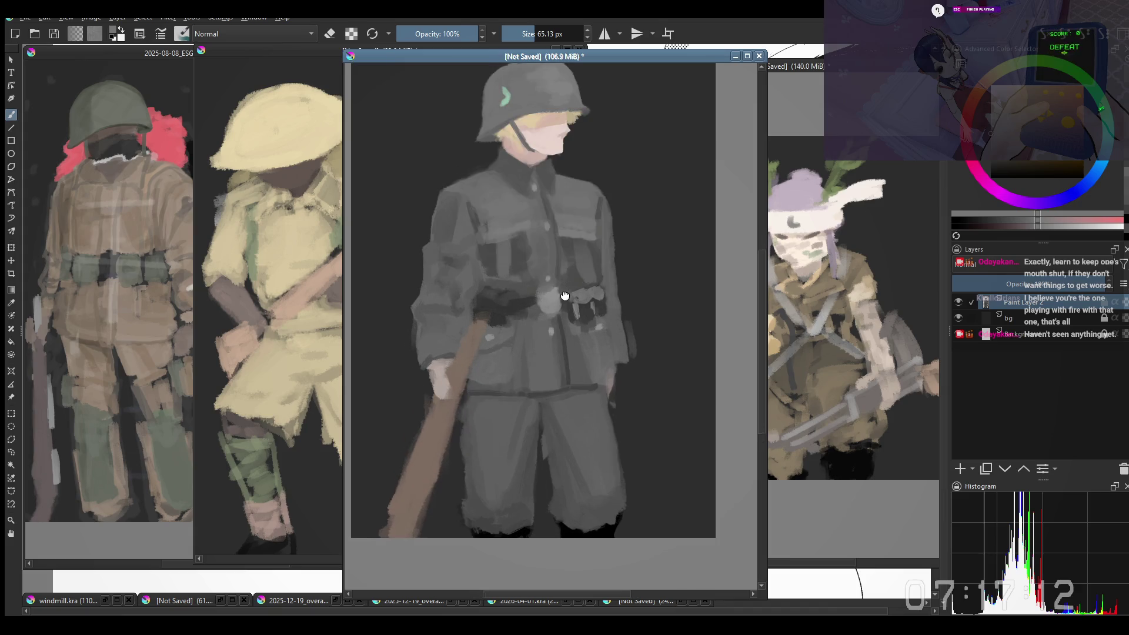
# Step: Deepen chest and shoulder shading on the tunic with 32–70 px brushes, darkening the pocket shapes
pyautogui.keyDown('shift'); pyautogui.moveTo(602, 227); pyautogui.dragTo(583, 227); pyautogui.keyUp('shift')
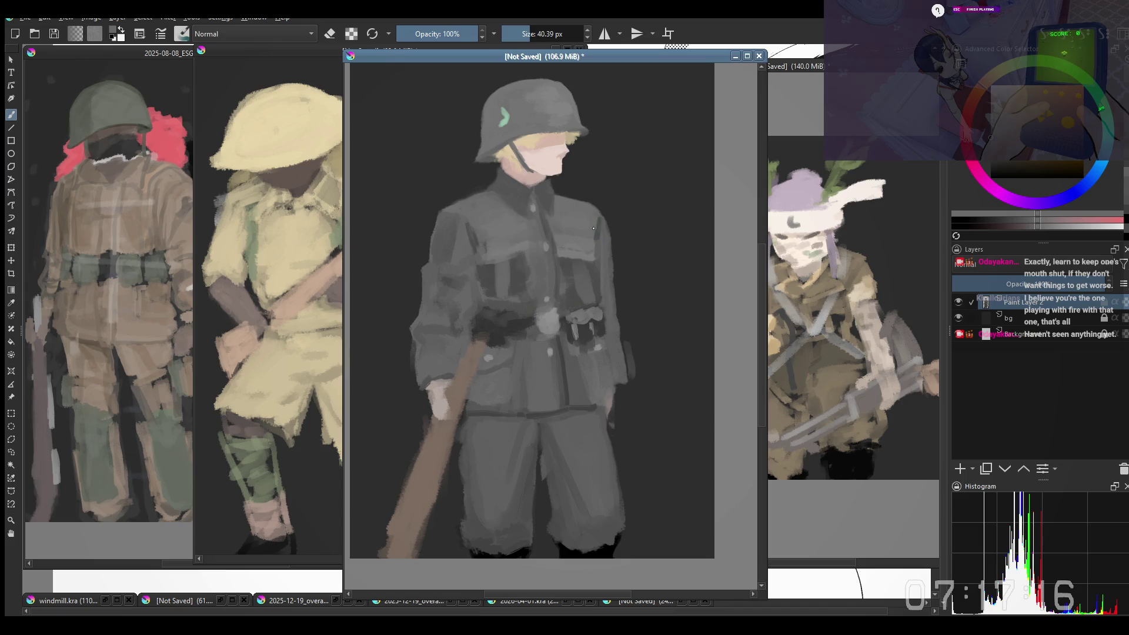
pyautogui.moveTo(574, 215); pyautogui.dragTo(576, 215)
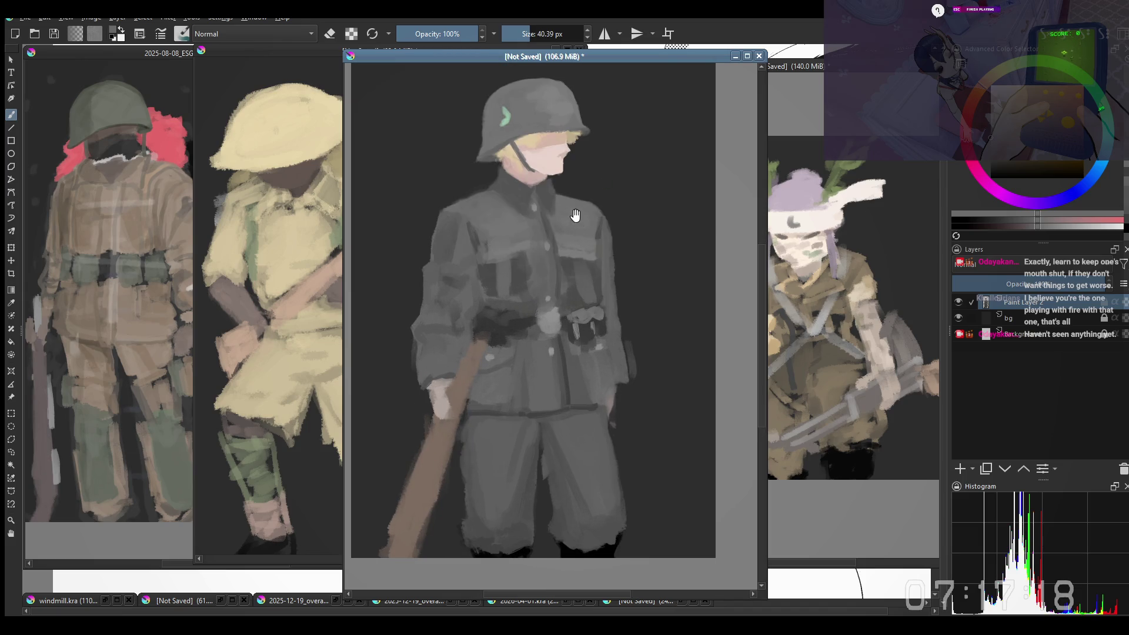
pyautogui.keyDown('shift'); pyautogui.moveTo(471, 222); pyautogui.dragTo(467, 222); pyautogui.keyUp('shift')
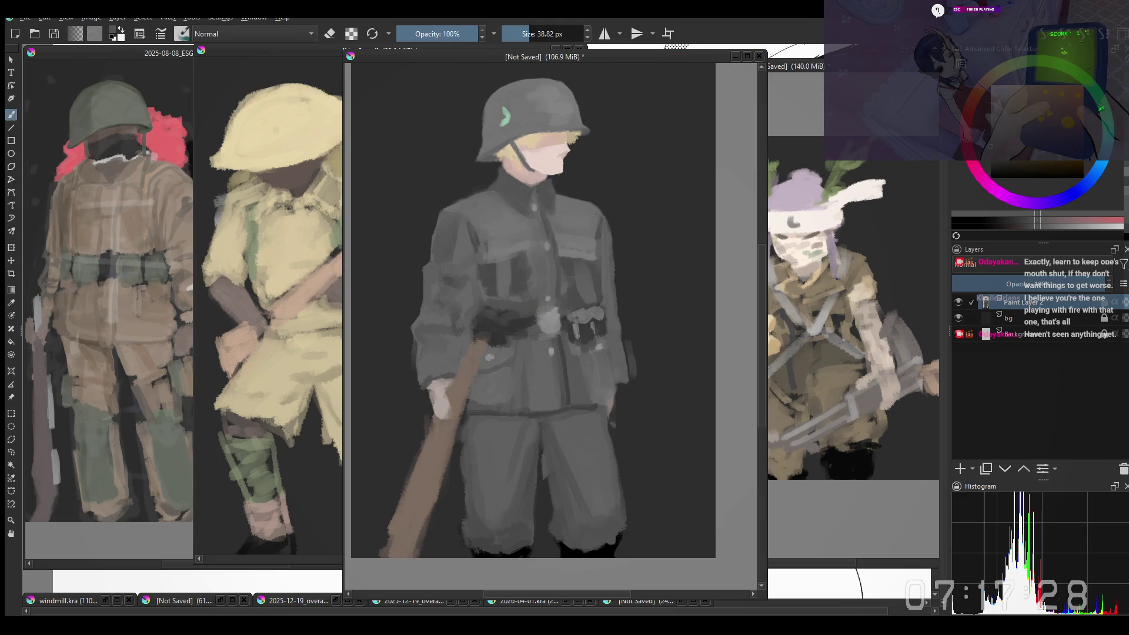
pyautogui.moveTo(512, 242); pyautogui.dragTo(521, 222)
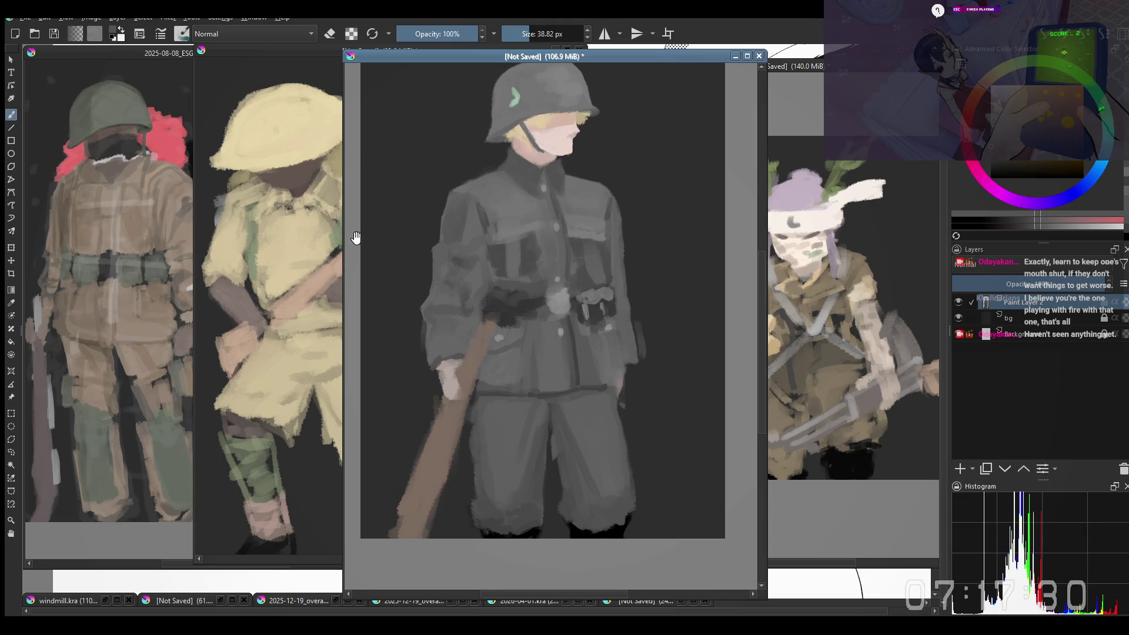
pyautogui.press(']')
pyautogui.press(']')
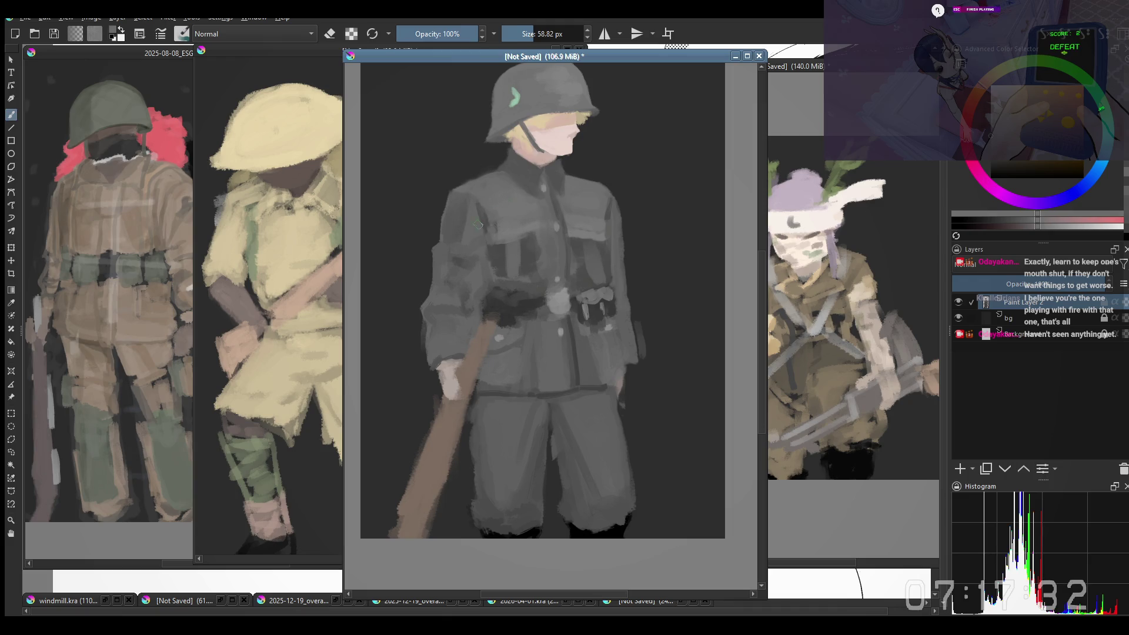
pyautogui.press(']')
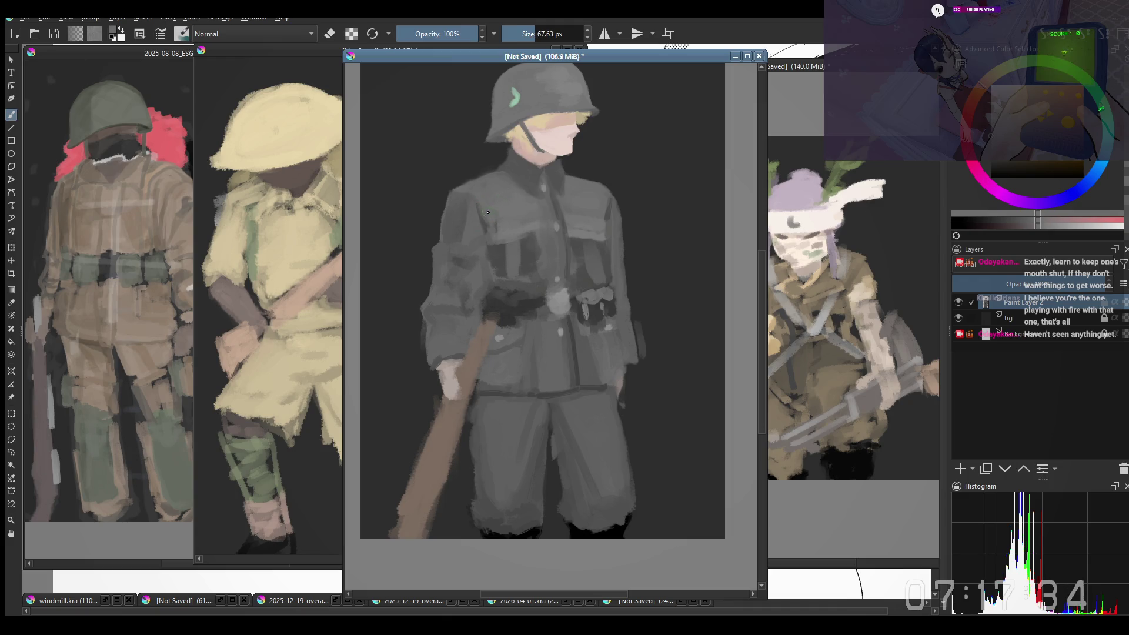
pyautogui.moveTo(504, 241); pyautogui.dragTo(485, 231)
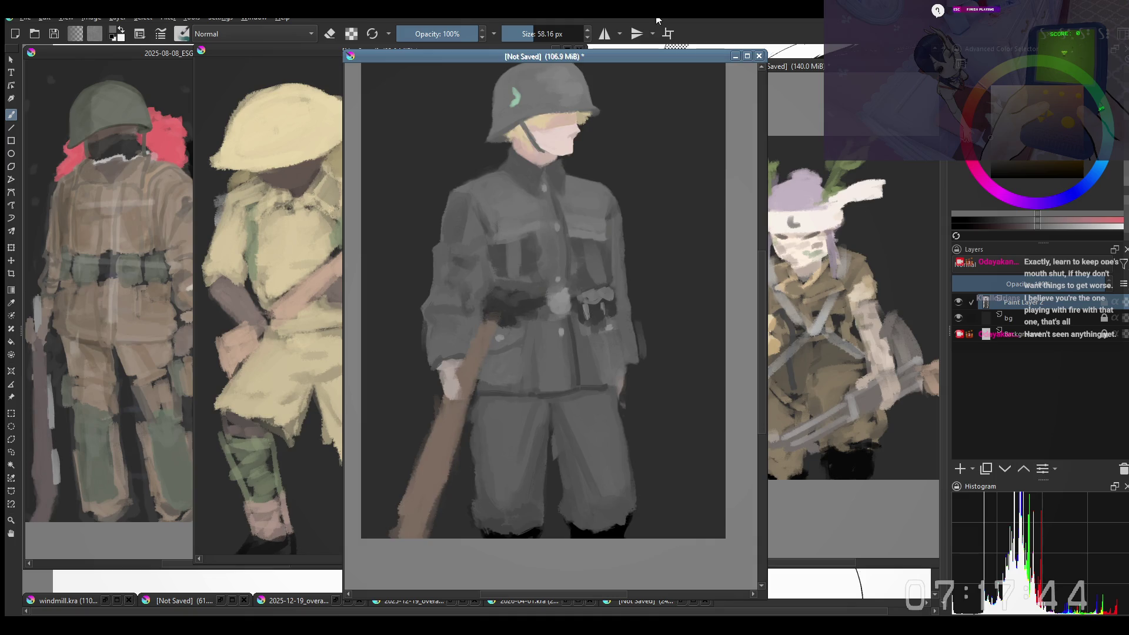
pyautogui.moveTo(499, 210); pyautogui.dragTo(483, 226)
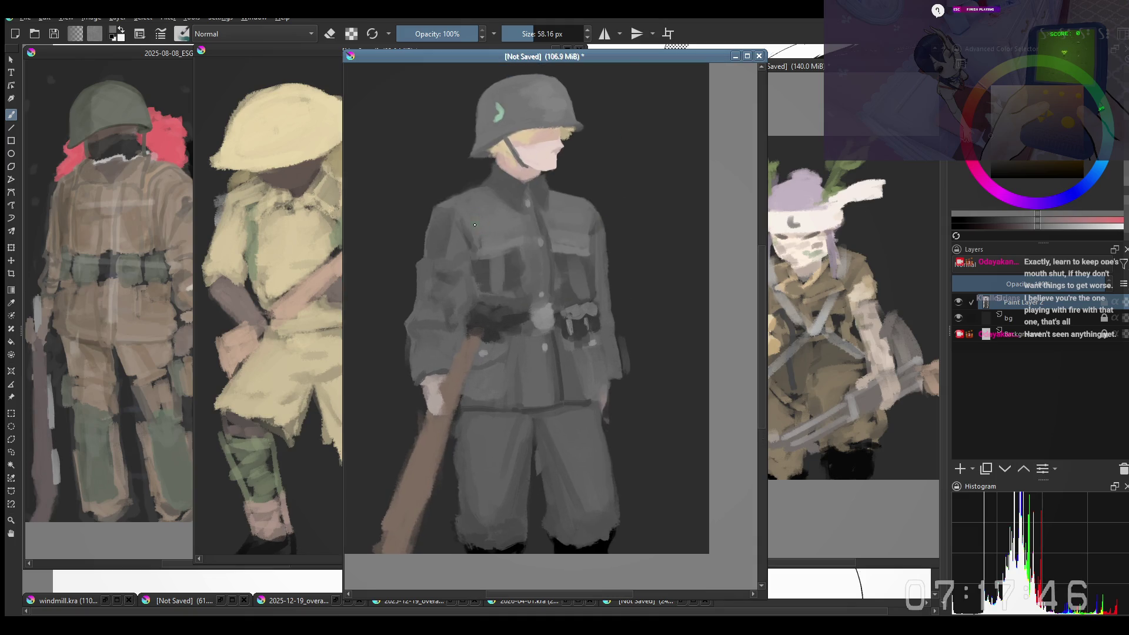
pyautogui.moveTo(512, 227); pyautogui.dragTo(484, 245)
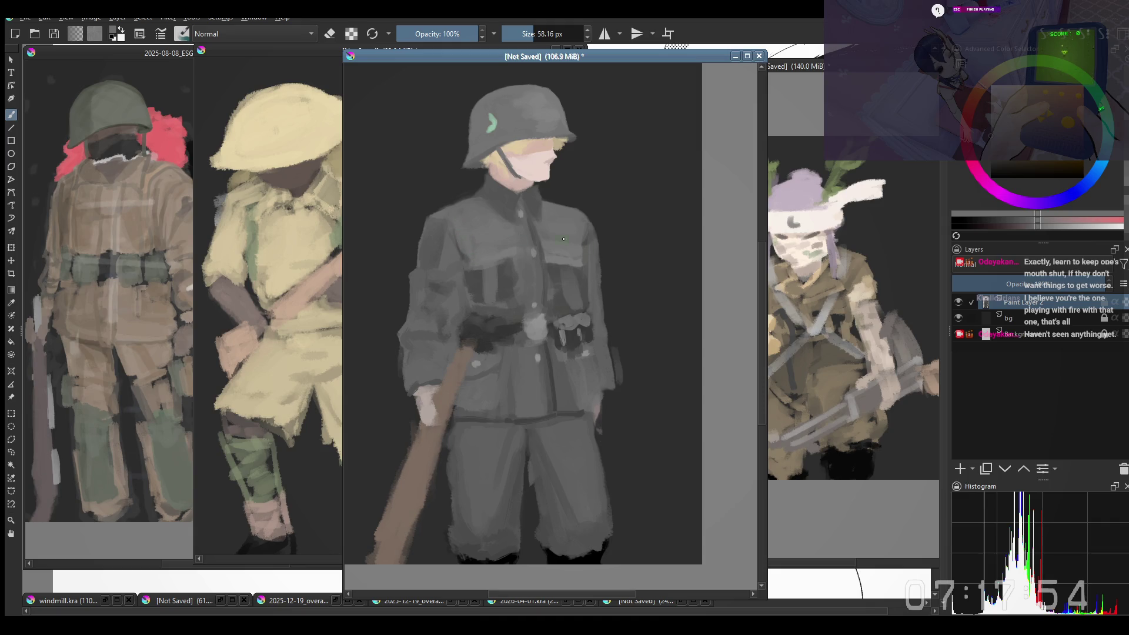
pyautogui.keyDown('shift'); pyautogui.moveTo(460, 240); pyautogui.dragTo(480, 227); pyautogui.keyUp('shift')
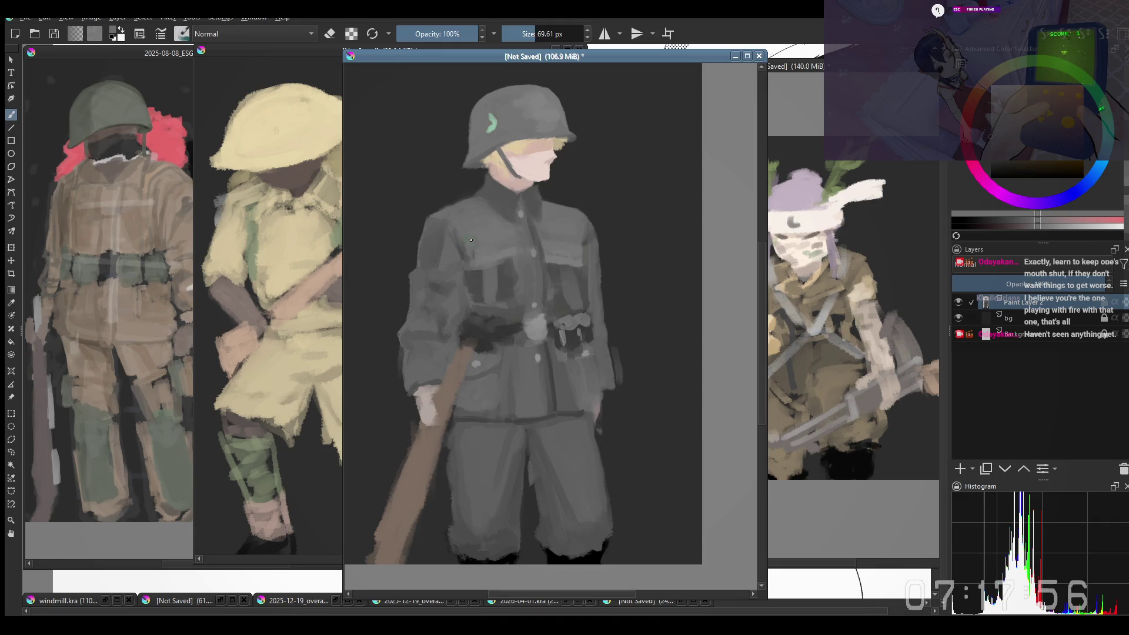
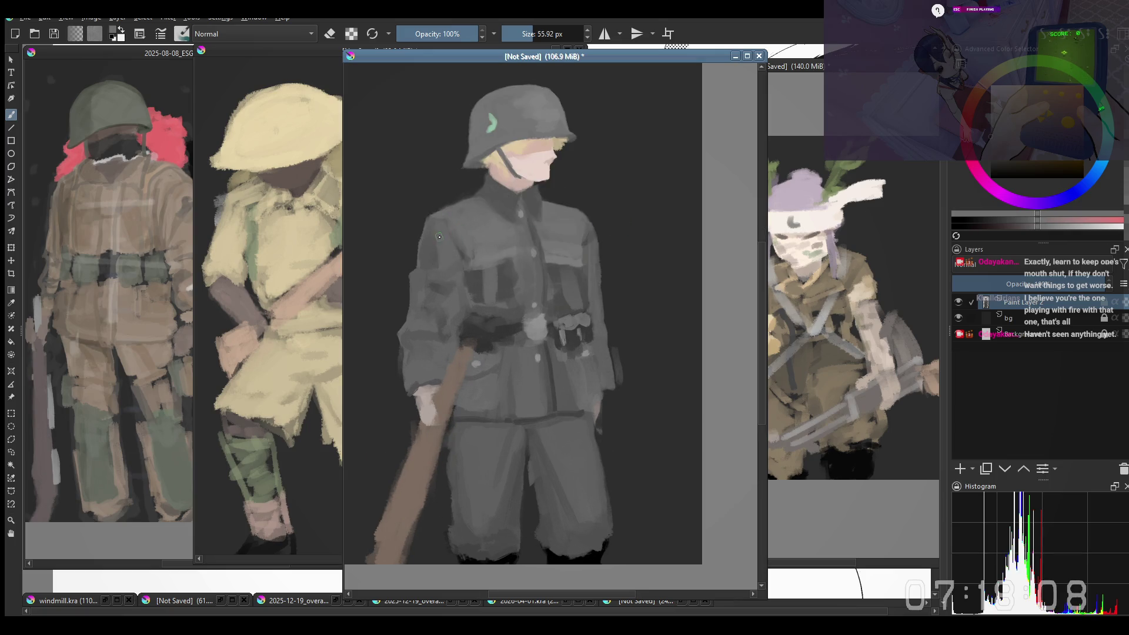
# Step: Shrink the brush, then erase and paint with sampled colour to round the helmet and trim the jacket's right edge
pyautogui.press('[')
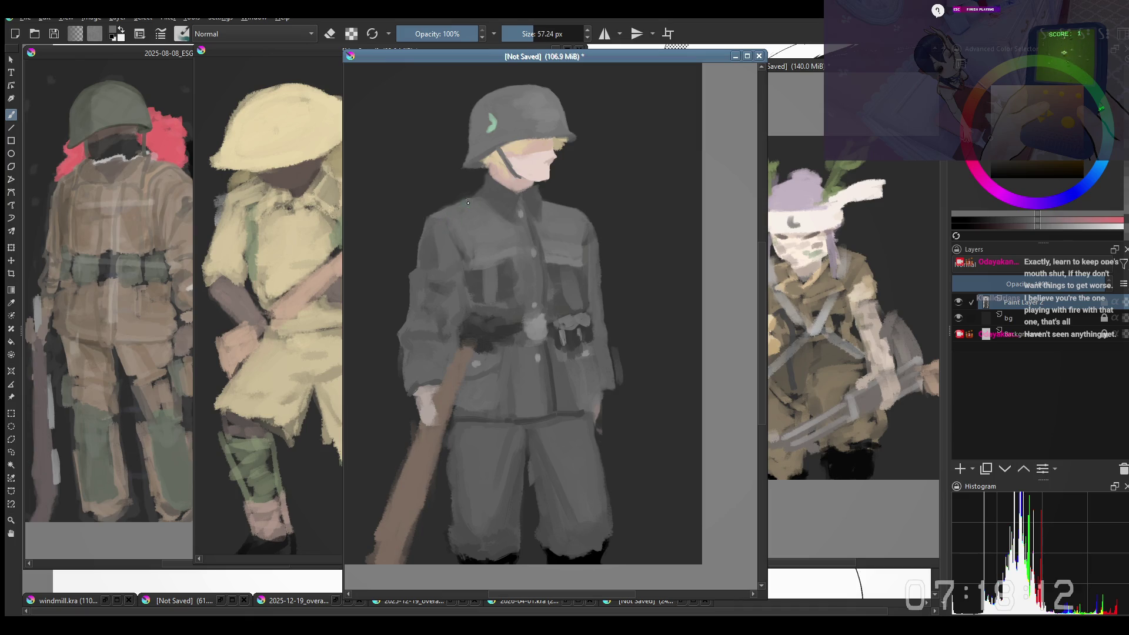
pyautogui.press('e')
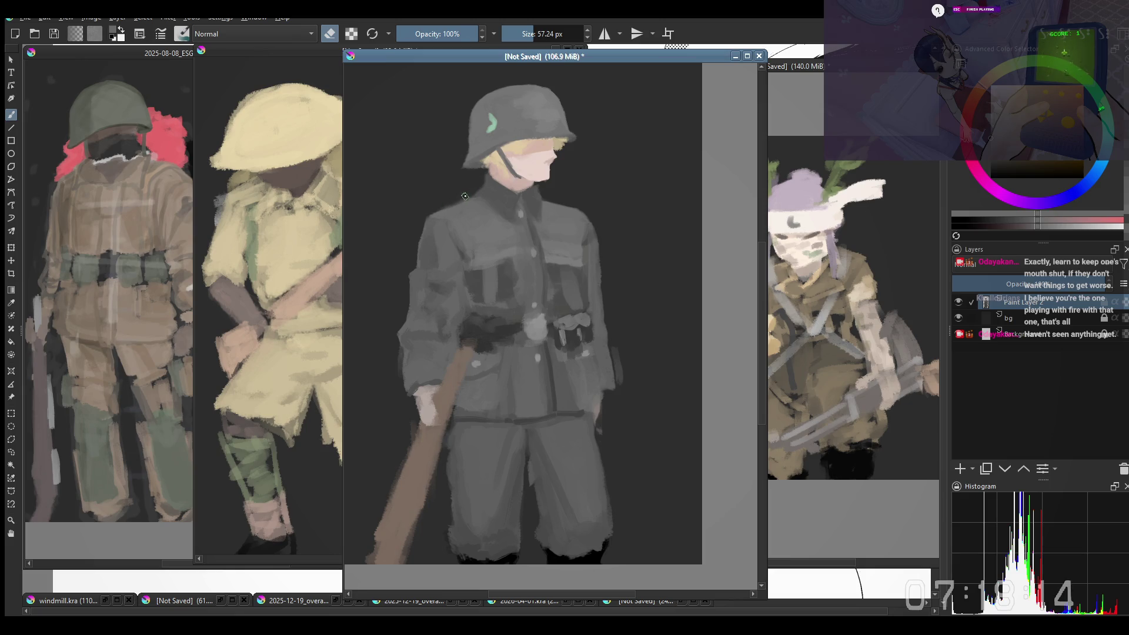
pyautogui.moveTo(557, 260); pyautogui.dragTo(558, 259)
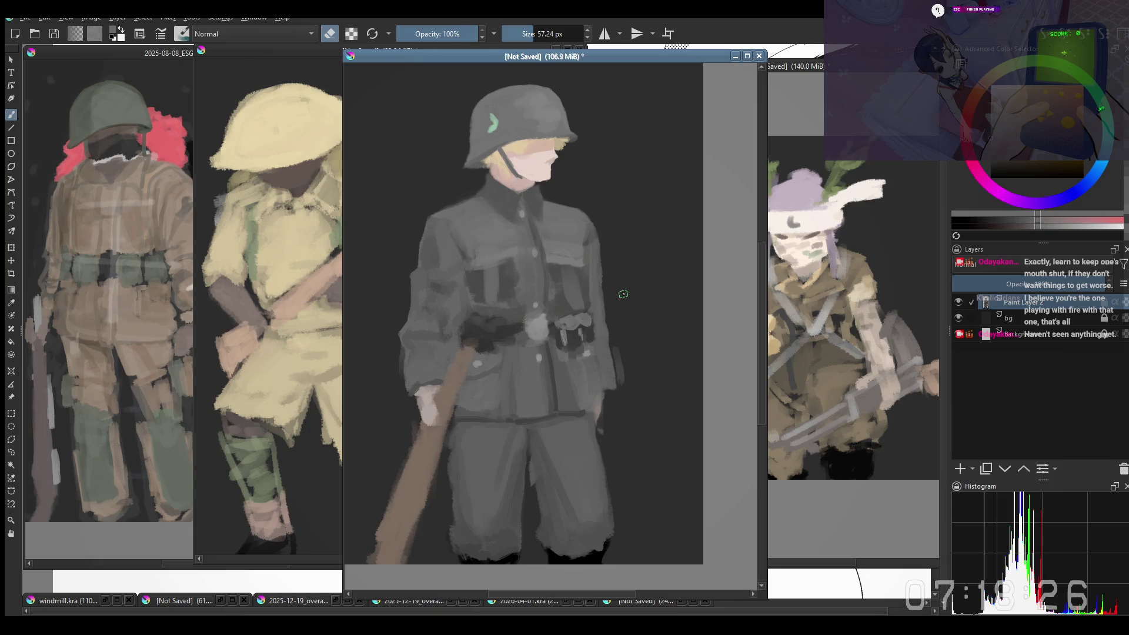
pyautogui.press('e')
pyautogui.keyDown('ctrl'); pyautogui.click(592, 247); pyautogui.keyUp('ctrl')
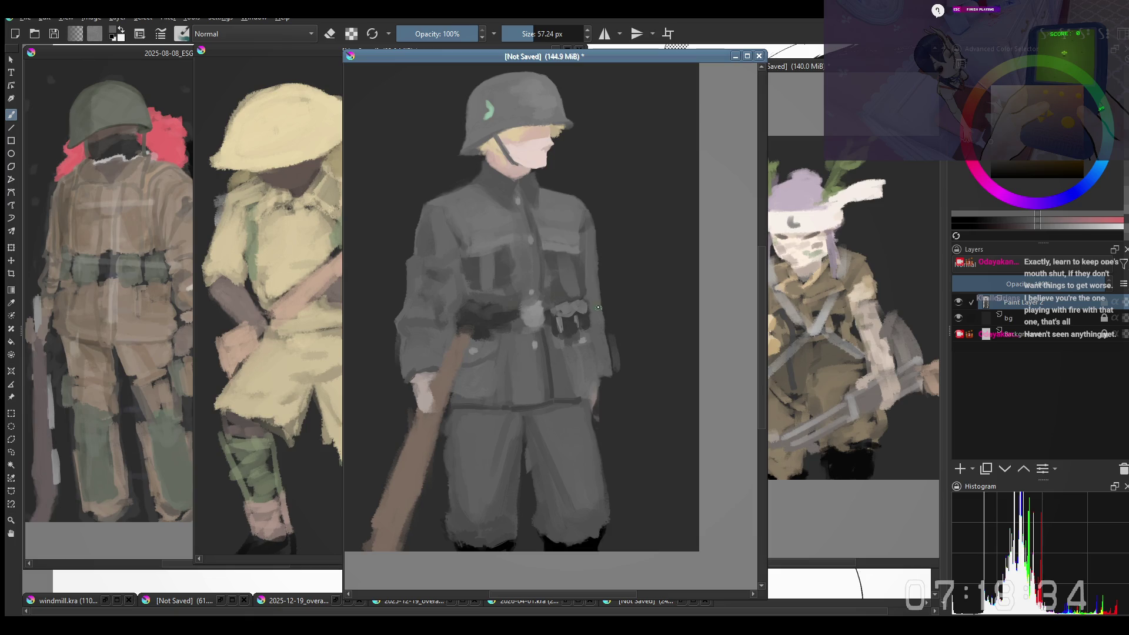
pyautogui.press('e')
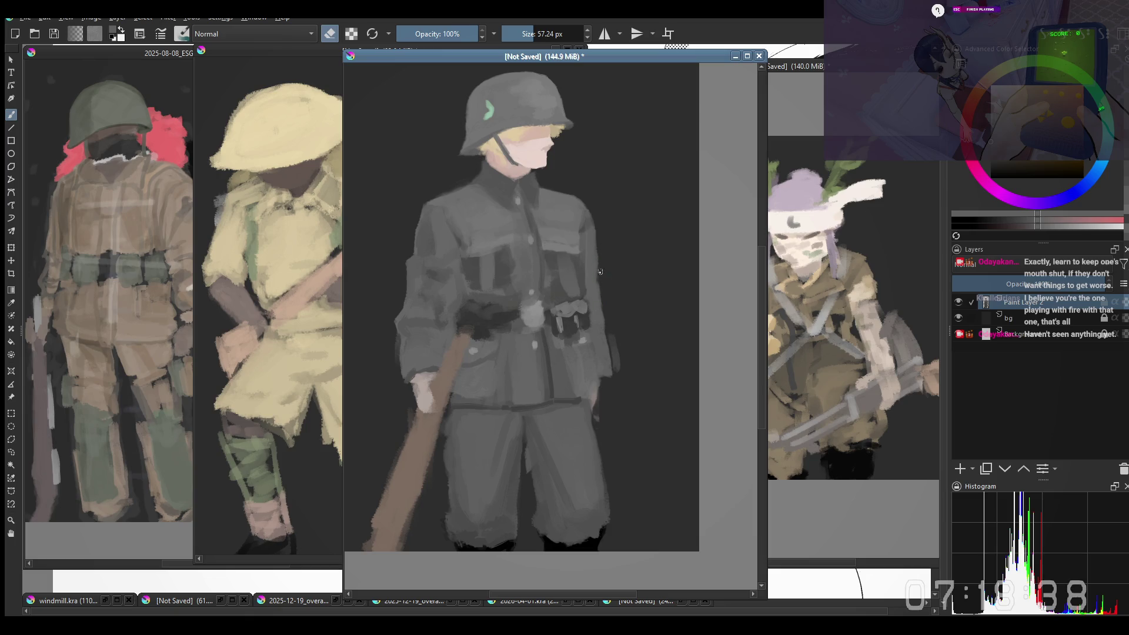
pyautogui.press('e')
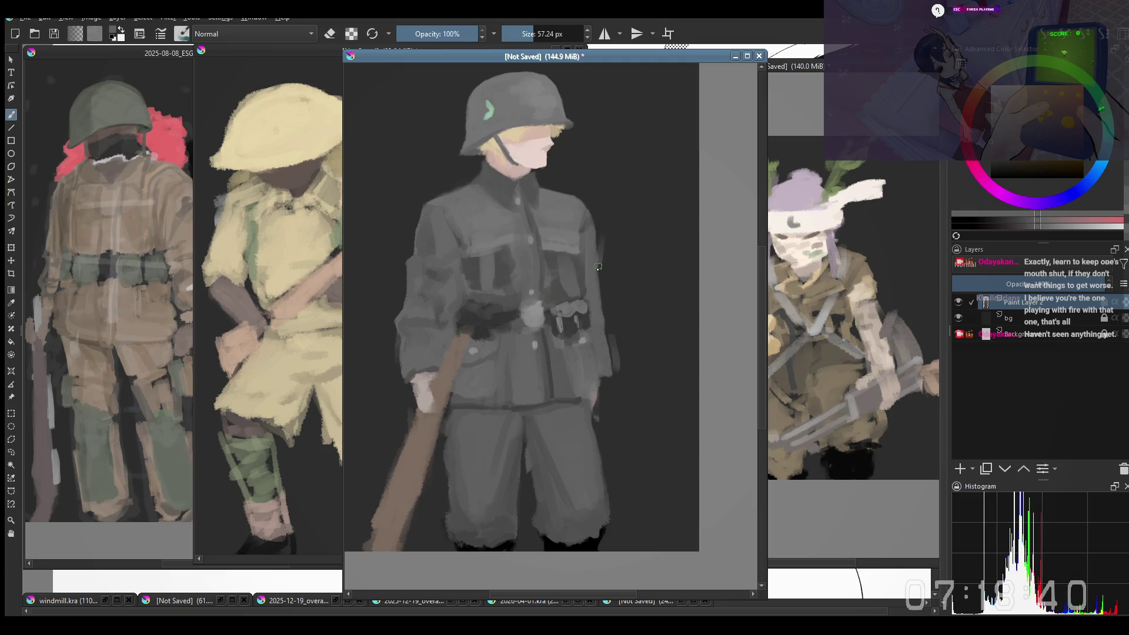
pyautogui.press('e')
pyautogui.press('e')
pyautogui.hotkey('ctrl', 'z')
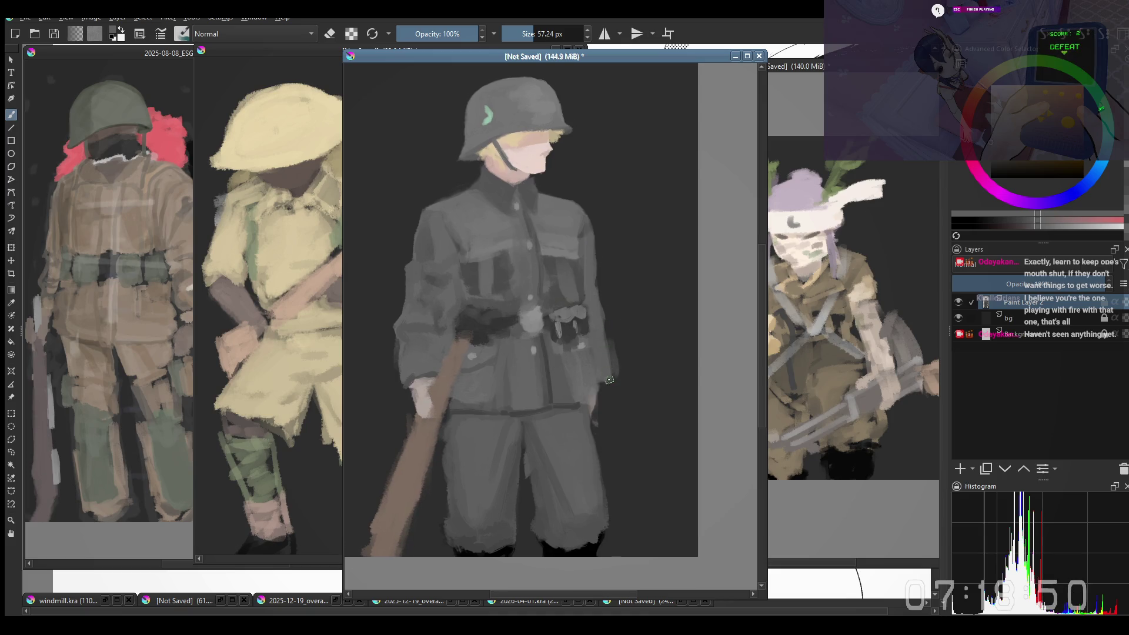
pyautogui.rightClick(495, 406)
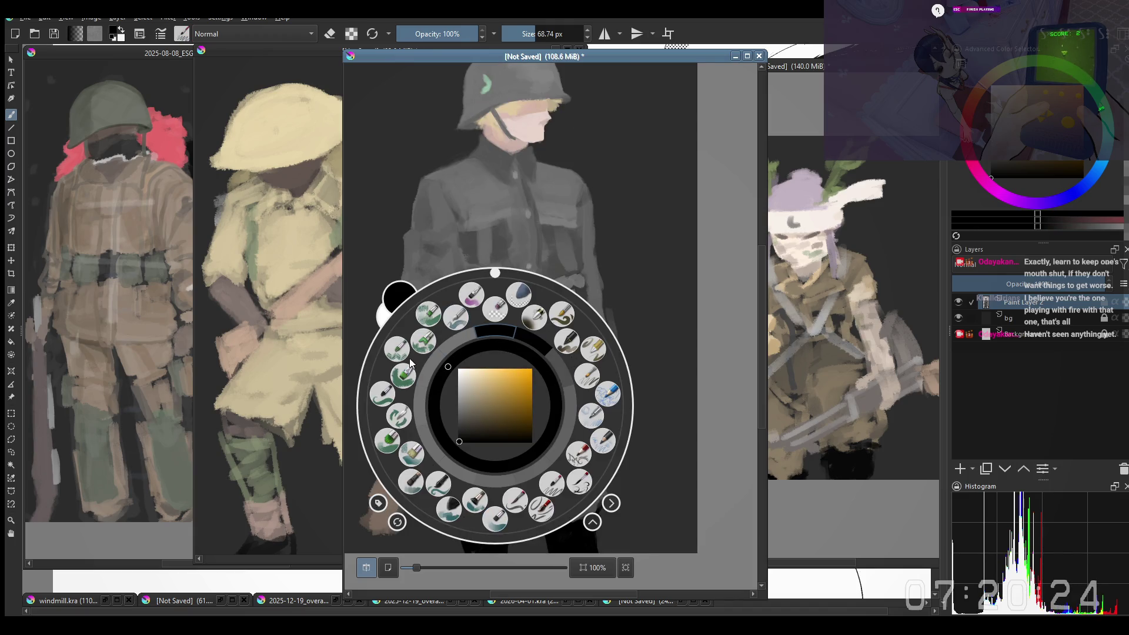
# Step: Pick a large Copy-mode brush preset and frame the soldier's lower legs
pyautogui.click(495, 307)
pyautogui.press(']')
pyautogui.press(']')
pyautogui.press(']')
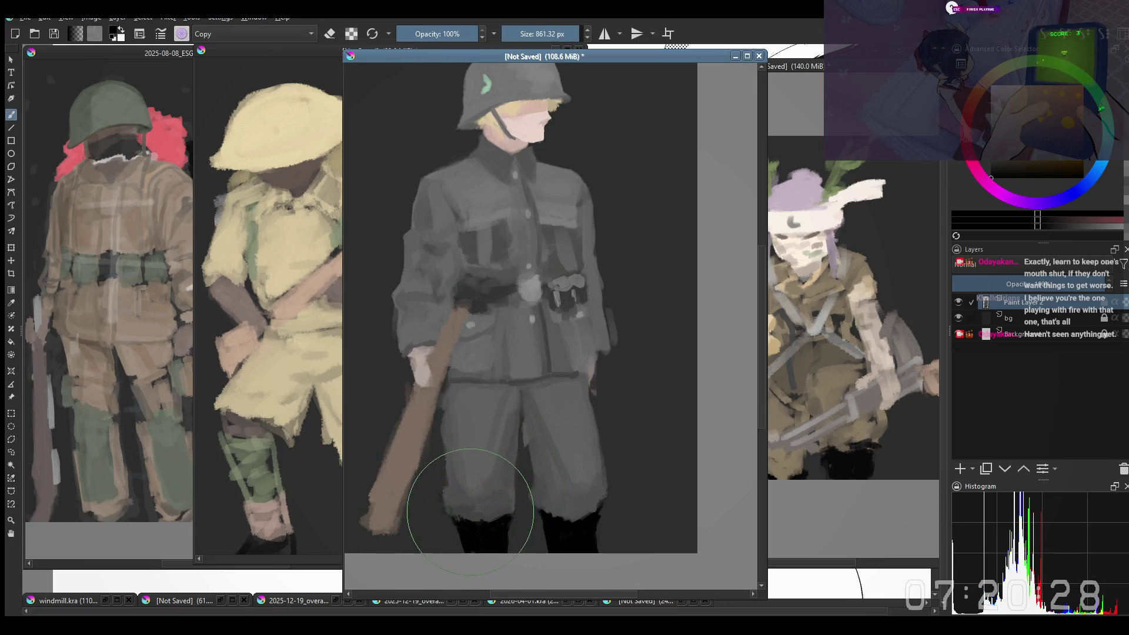
pyautogui.moveTo(470, 512); pyautogui.dragTo(485, 491)
pyautogui.press('[')
pyautogui.press('[')
pyautogui.press('[')
pyautogui.press(']')
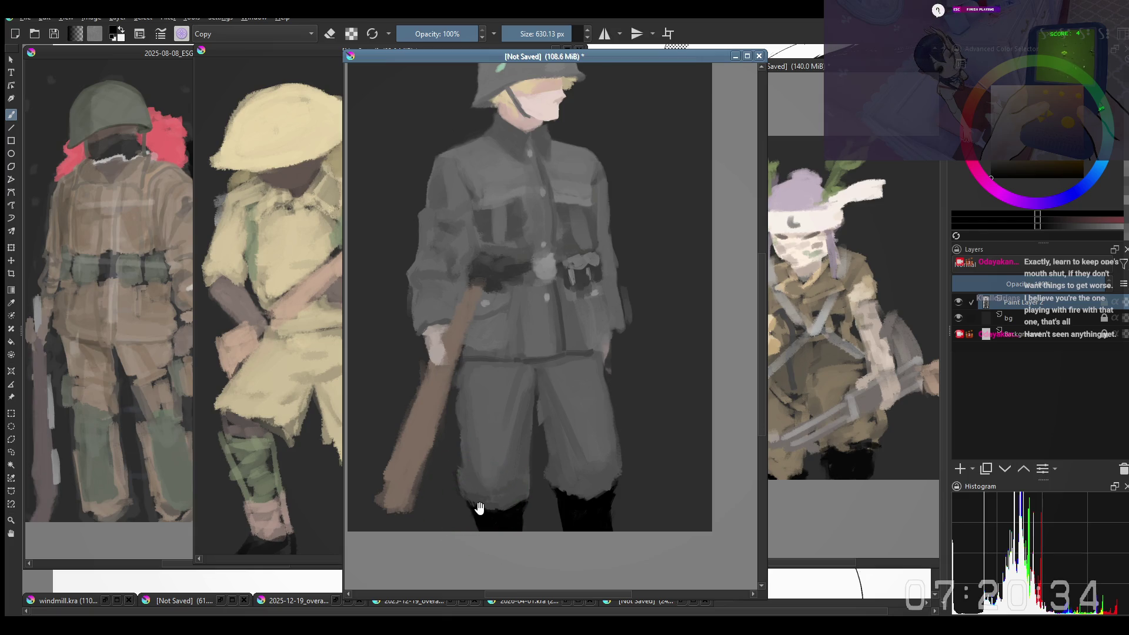
pyautogui.moveTo(441, 492); pyautogui.dragTo(420, 512)
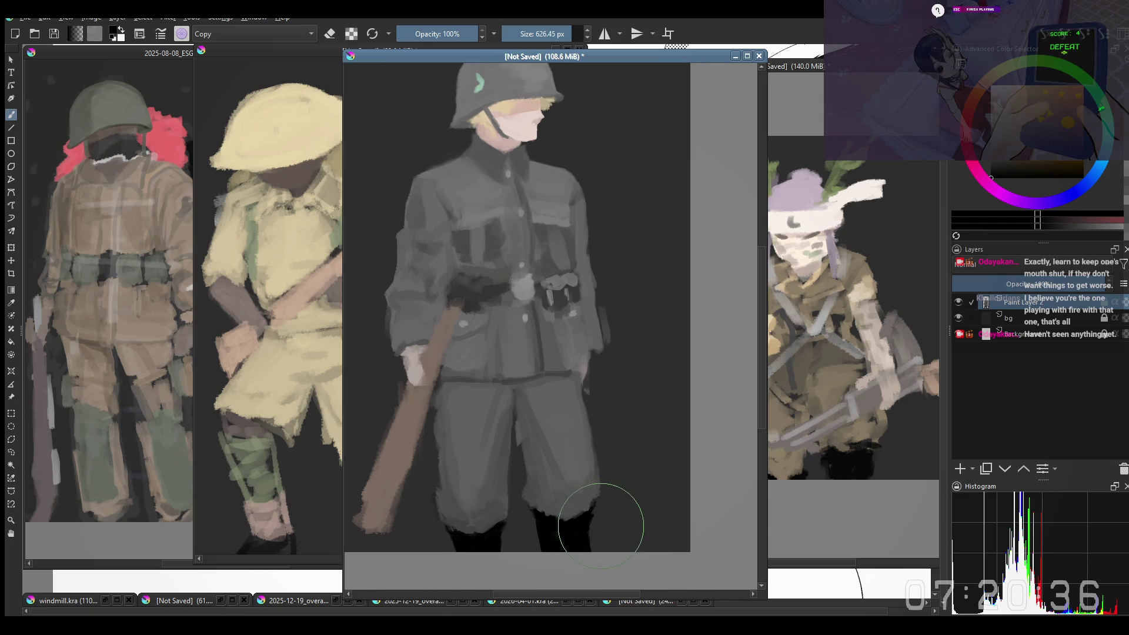
# Step: Extend the left boot's black over the grey trouser hem with a smaller brush
pyautogui.press('[')
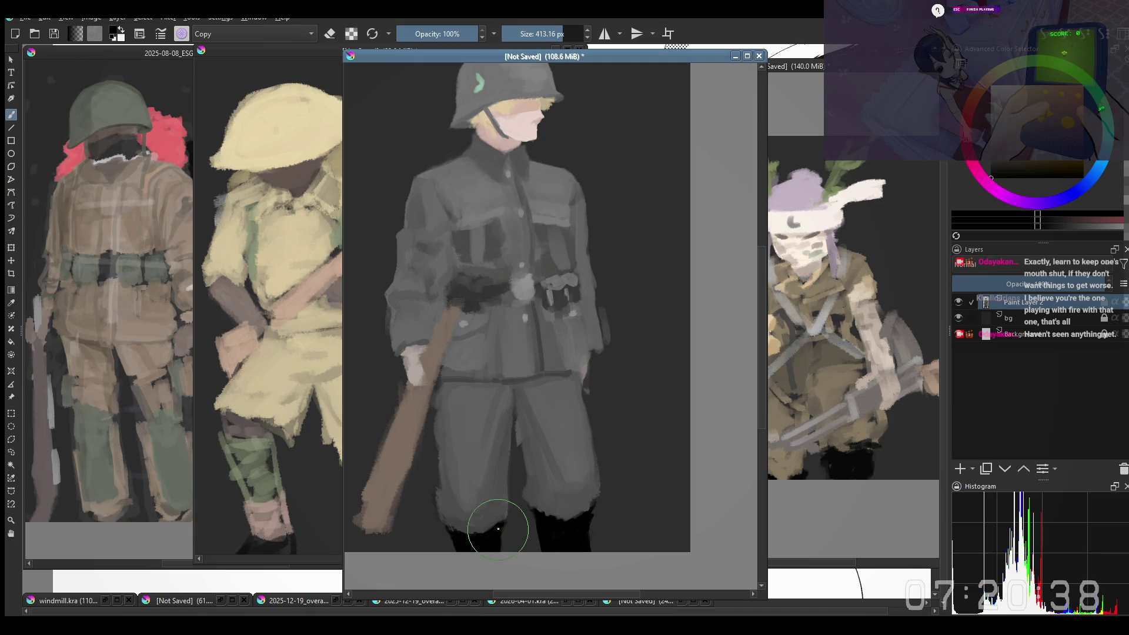
pyautogui.press('[')
pyautogui.moveTo(498, 504); pyautogui.dragTo(488, 532)
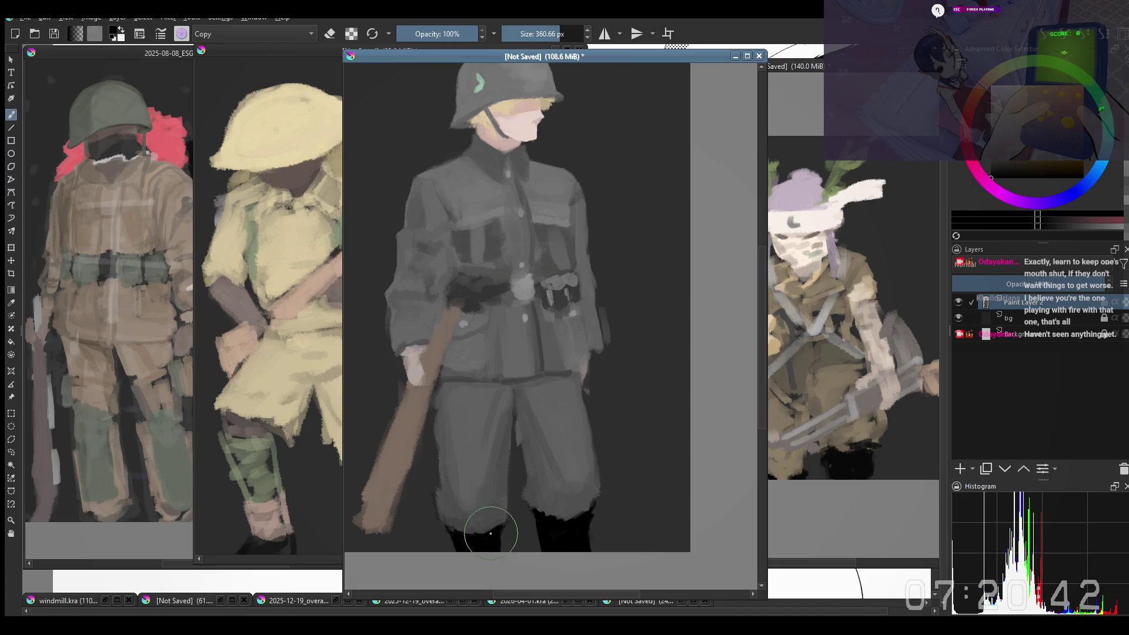
pyautogui.press(']')
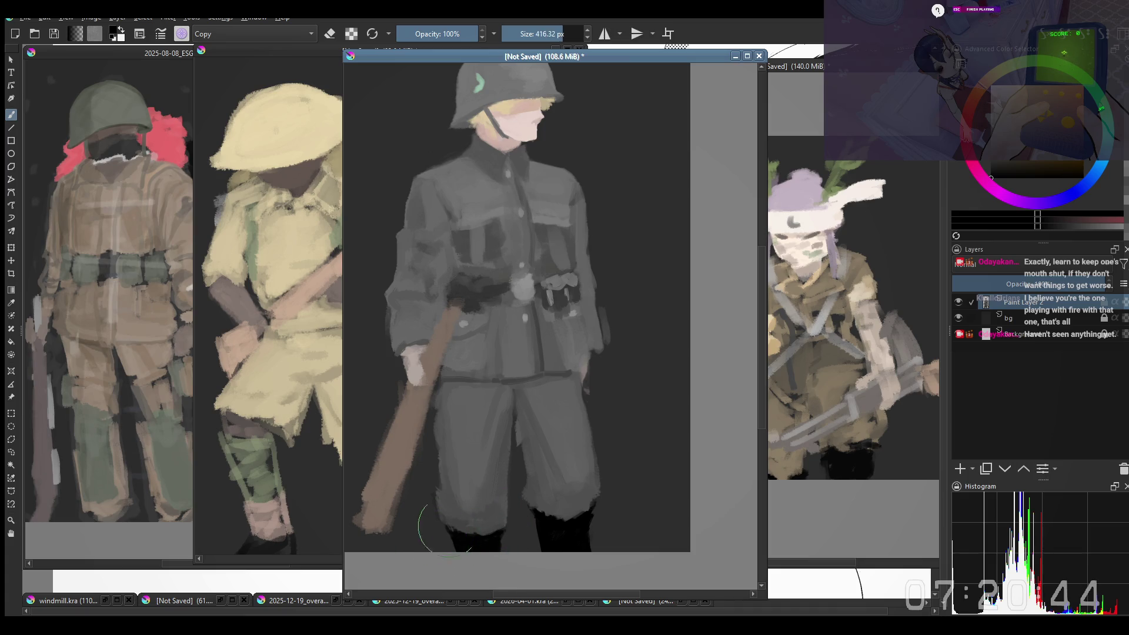
pyautogui.moveTo(457, 517); pyautogui.dragTo(444, 543)
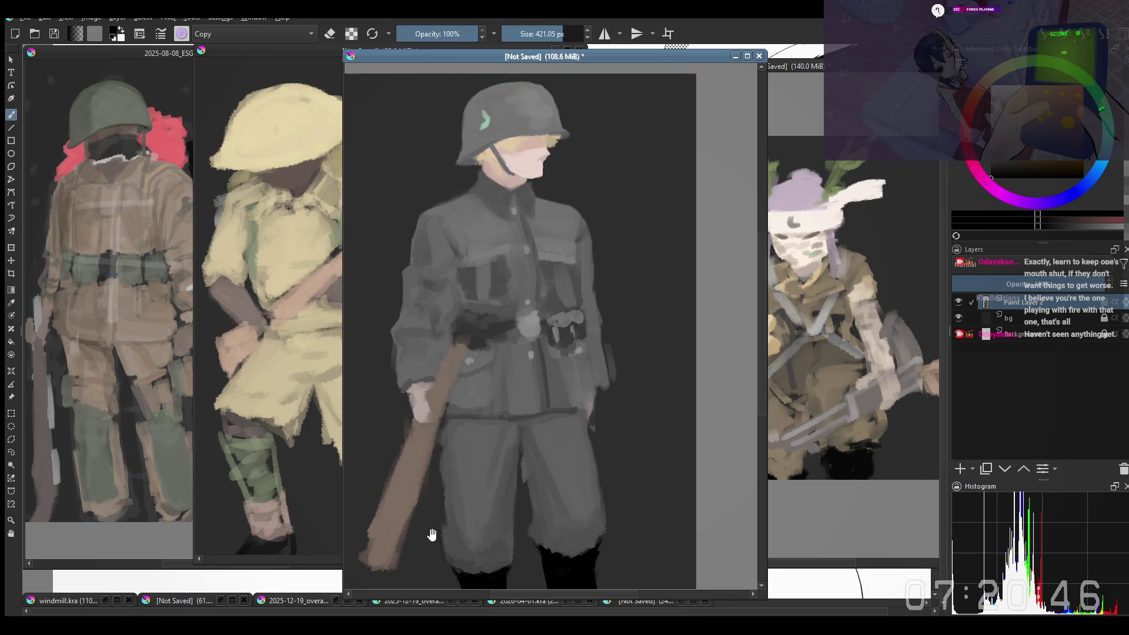
pyautogui.press('[')
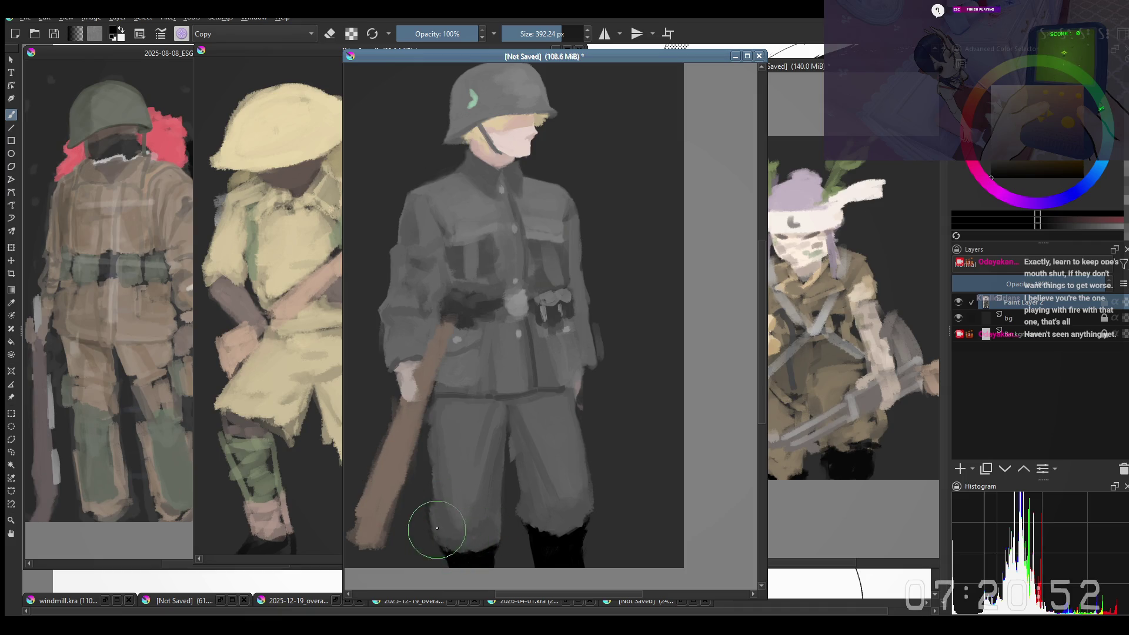
pyautogui.press('[')
pyautogui.press('[')
pyautogui.press('[')
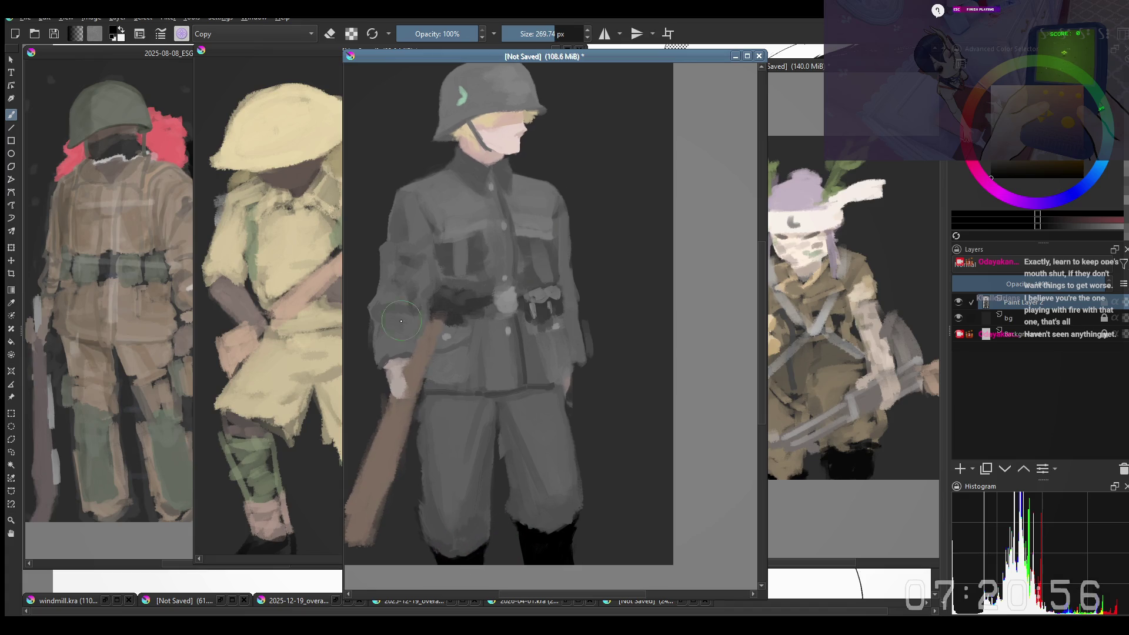
# Step: Try several small Normal-mode presets, including 35 px, then return to the 22 px preset
pyautogui.rightClick(498, 470)
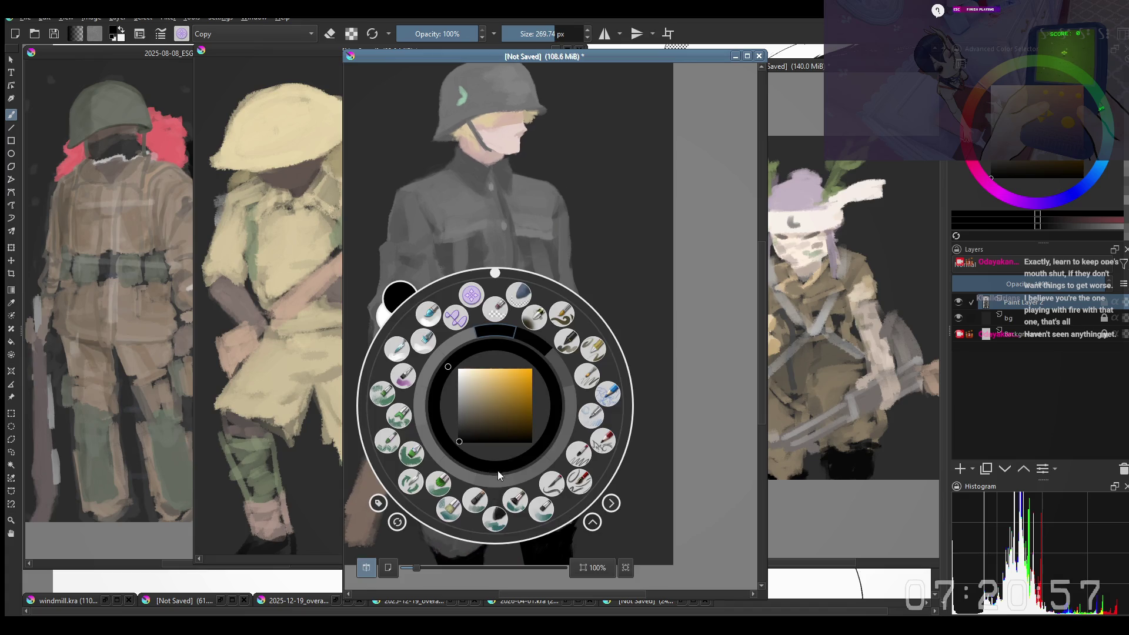
pyautogui.click(557, 488)
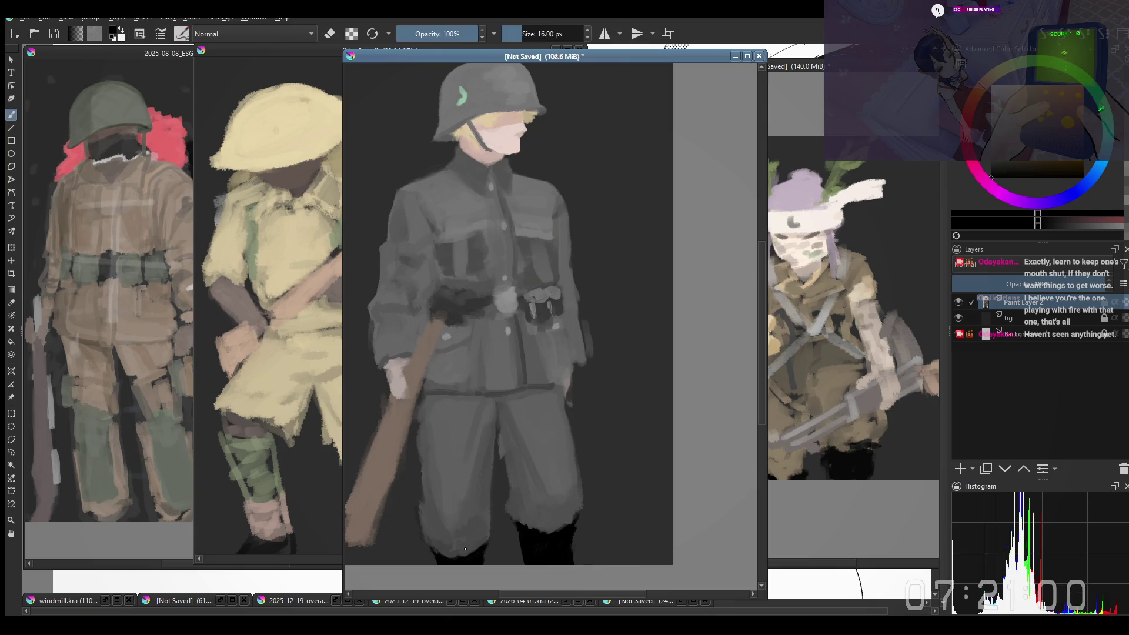
pyautogui.rightClick(495, 517)
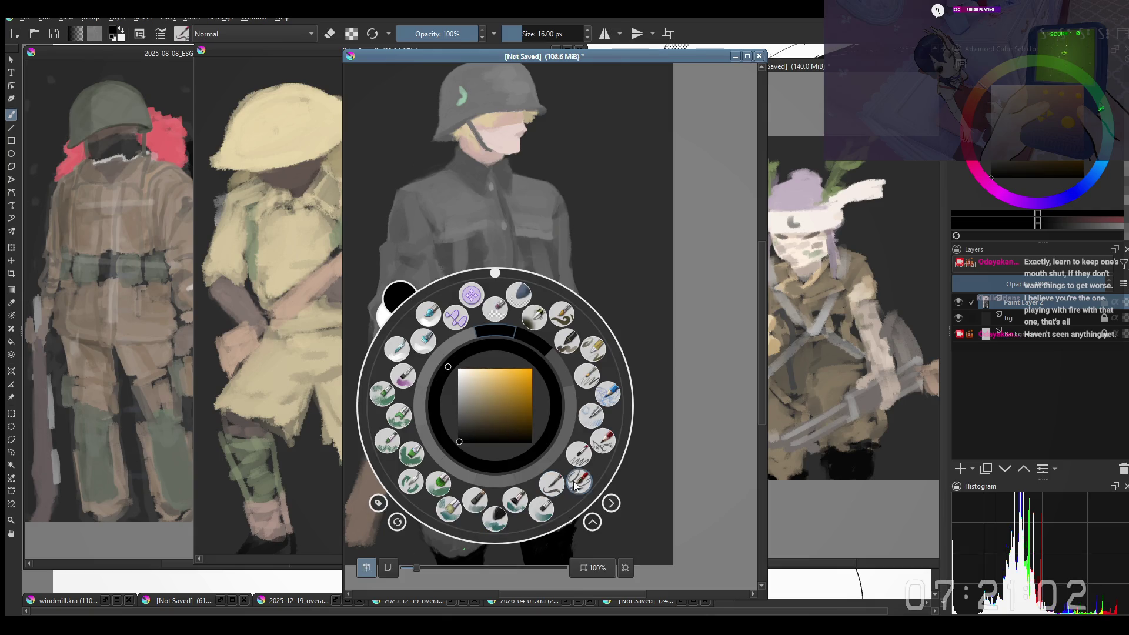
pyautogui.click(582, 459)
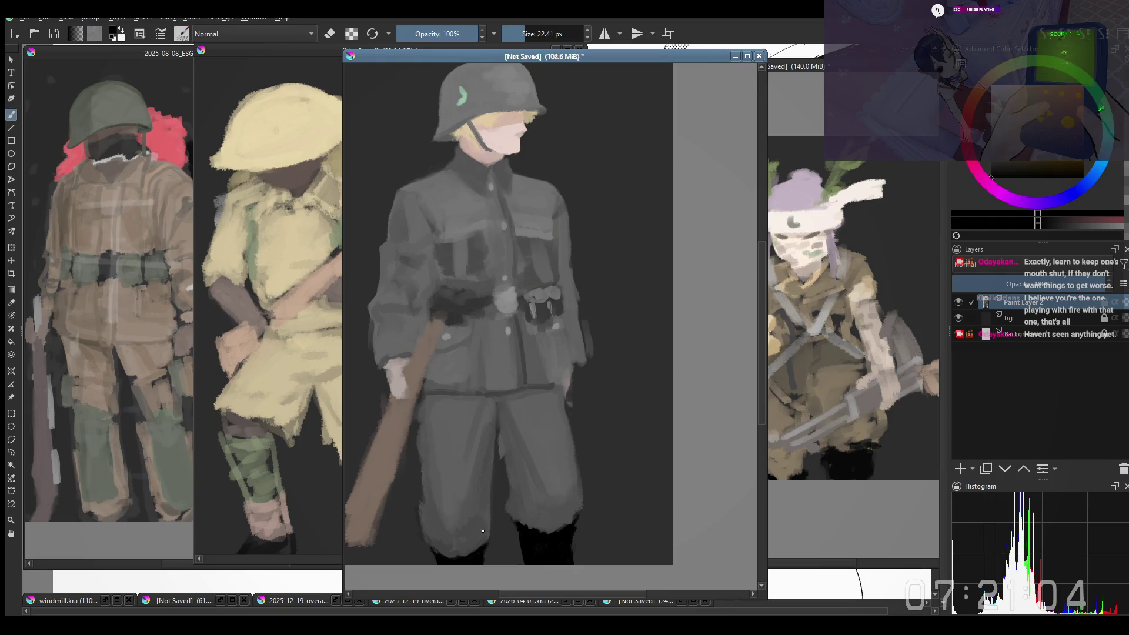
pyautogui.rightClick(492, 406)
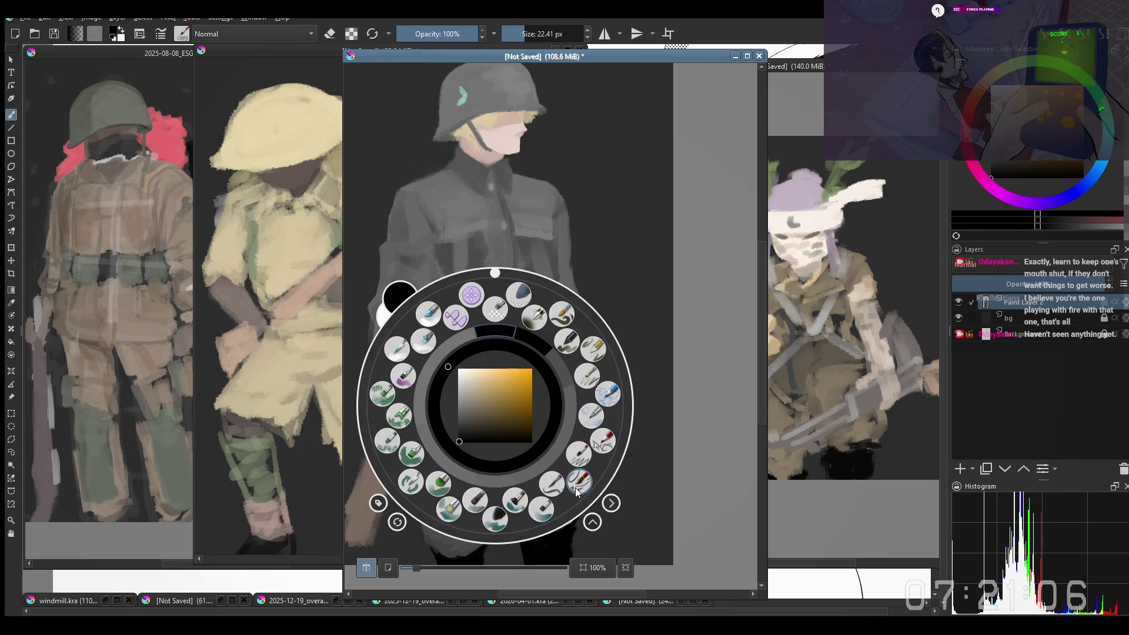
pyautogui.click(570, 489)
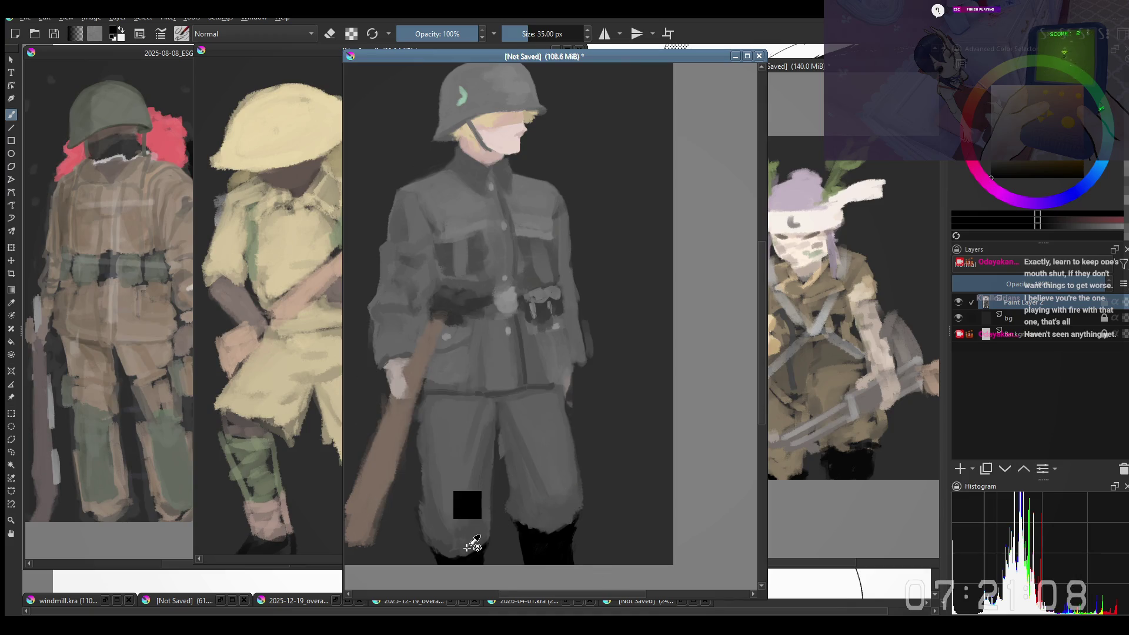
pyautogui.rightClick(492, 524)
pyautogui.click(491, 523)
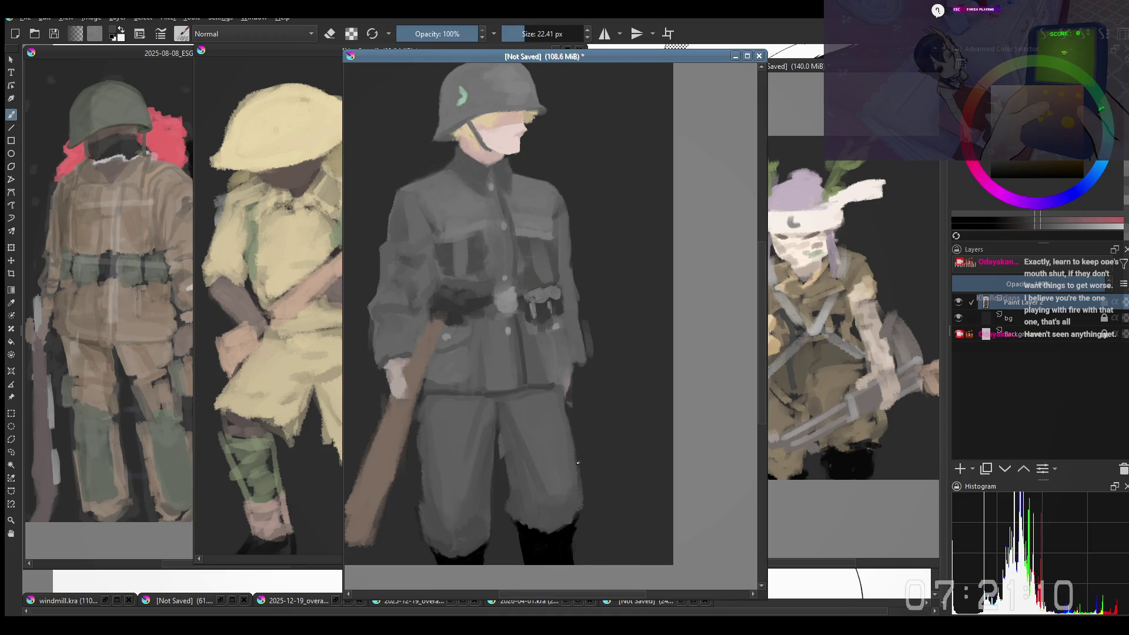
# Step: Settle on the 28 px brush preset and enlarge it considerably
pyautogui.moveTo(473, 542); pyautogui.dragTo(474, 542)
pyautogui.rightClick(460, 544)
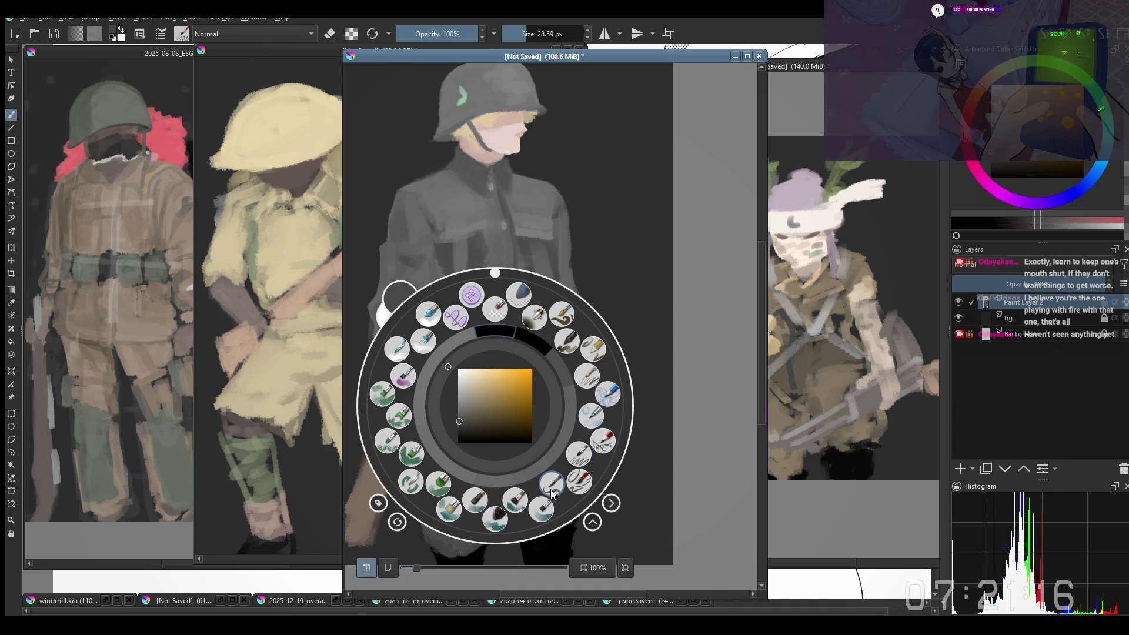
pyautogui.click(552, 492)
pyautogui.rightClick(454, 546)
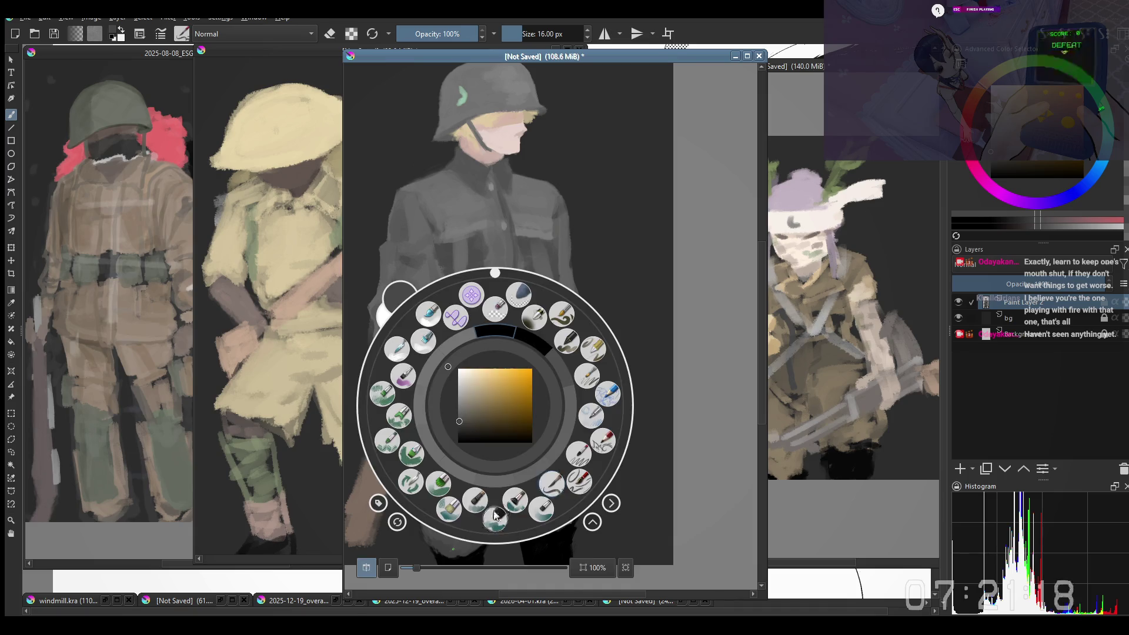
pyautogui.click(577, 461)
pyautogui.moveTo(445, 542); pyautogui.dragTo(471, 548)
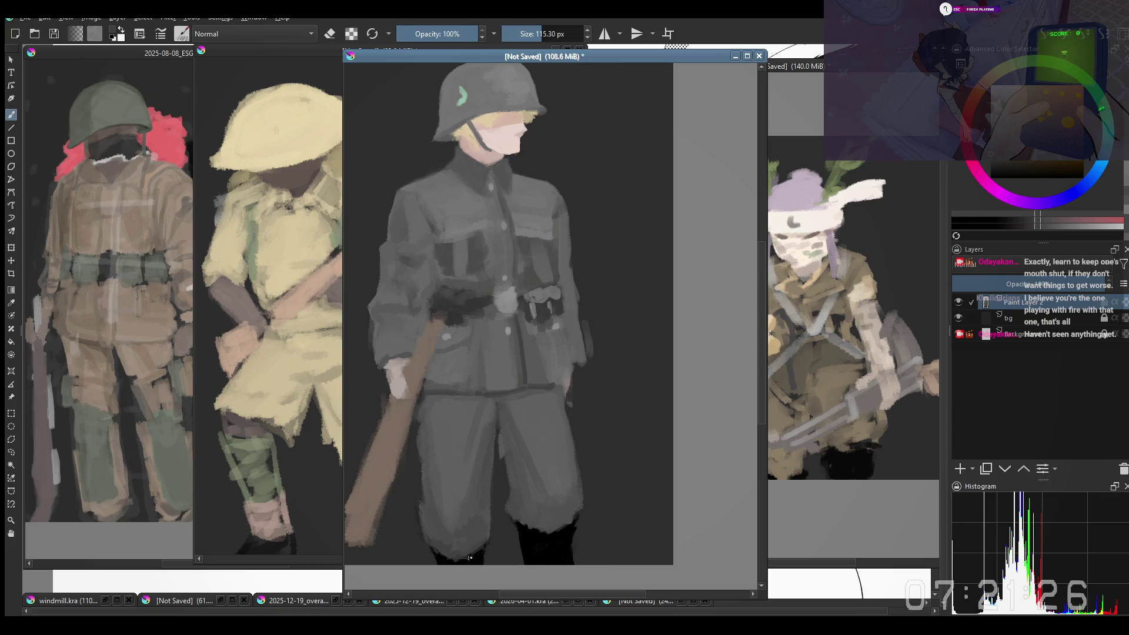
# Step: Darken the bottom of the left trouser leg and shade the trousers, undoing a stray dab
pyautogui.moveTo(480, 551); pyautogui.dragTo(449, 557)
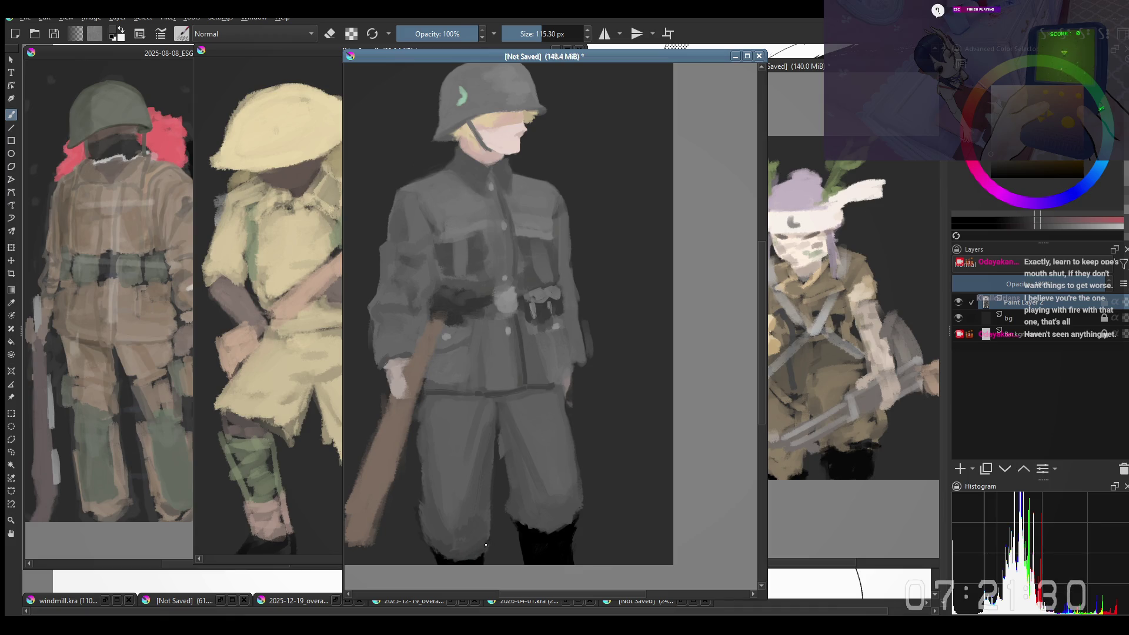
pyautogui.scroll(-2, 448, 559)
pyautogui.scroll(3, 450, 547)
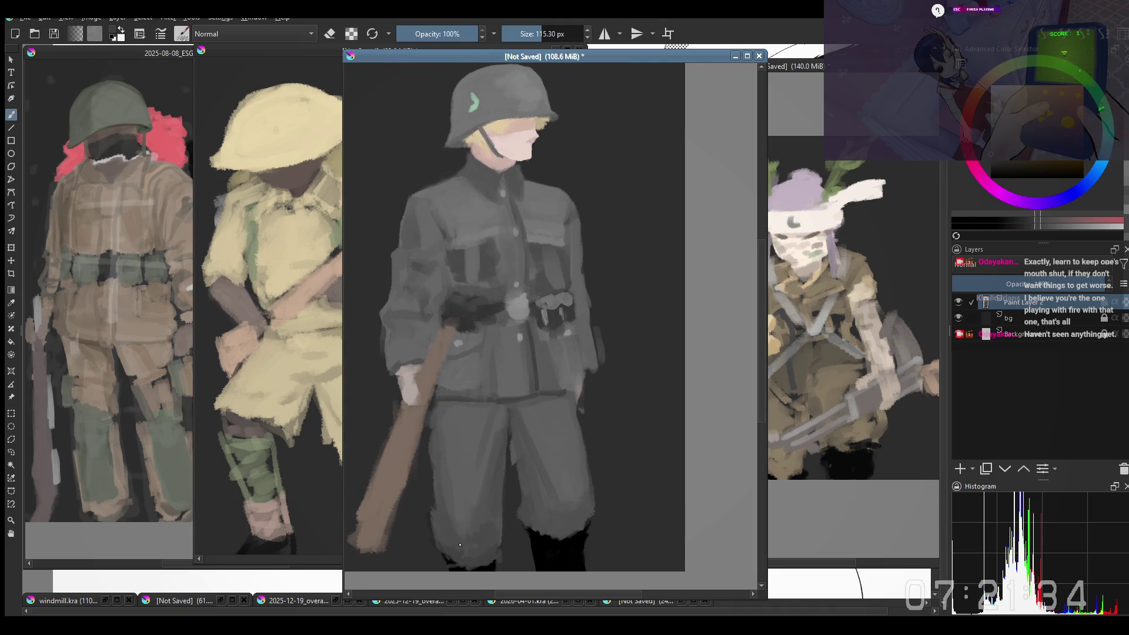
pyautogui.scroll(1, 452, 547)
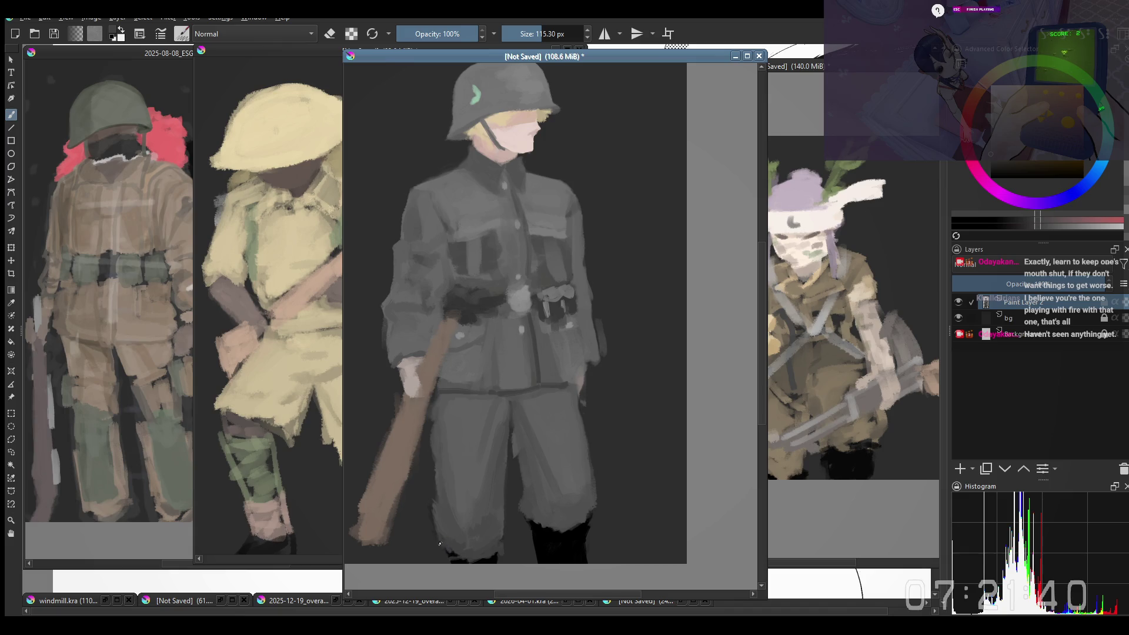
pyautogui.moveTo(445, 544); pyautogui.dragTo(446, 533)
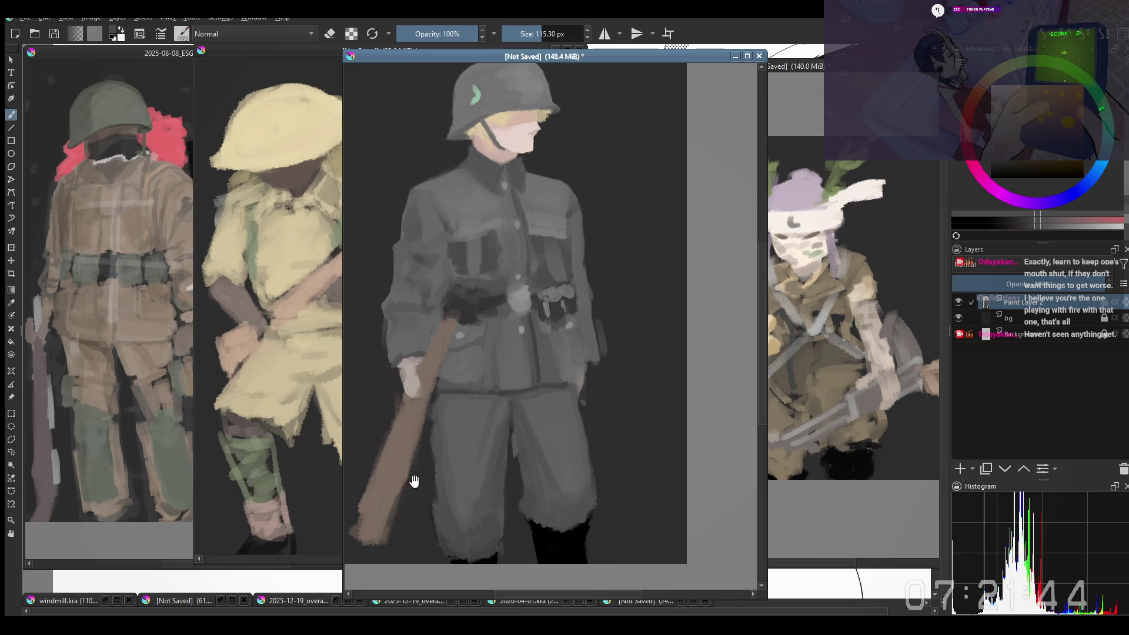
pyautogui.scroll(-1, 427, 517)
pyautogui.scroll(1, 431, 490)
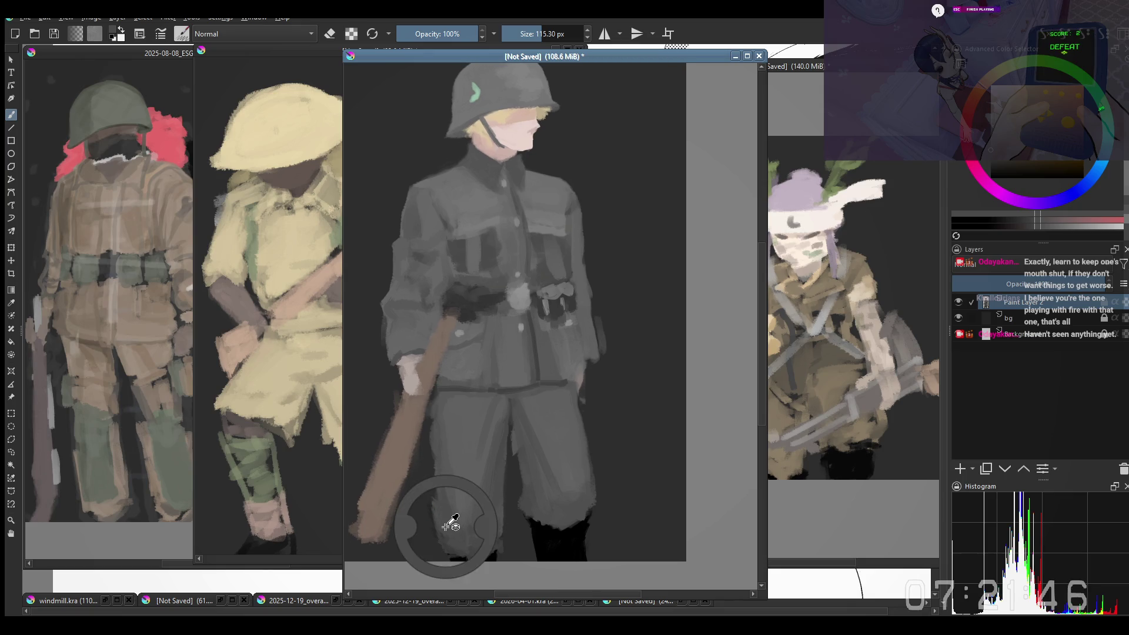
pyautogui.press('e')
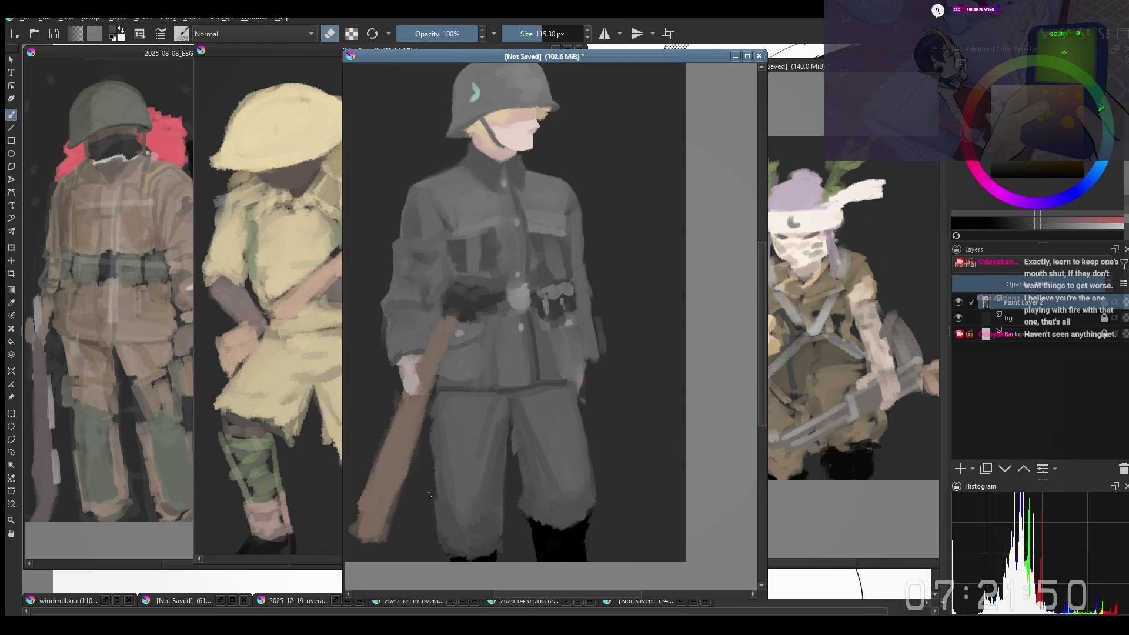
pyautogui.press('e')
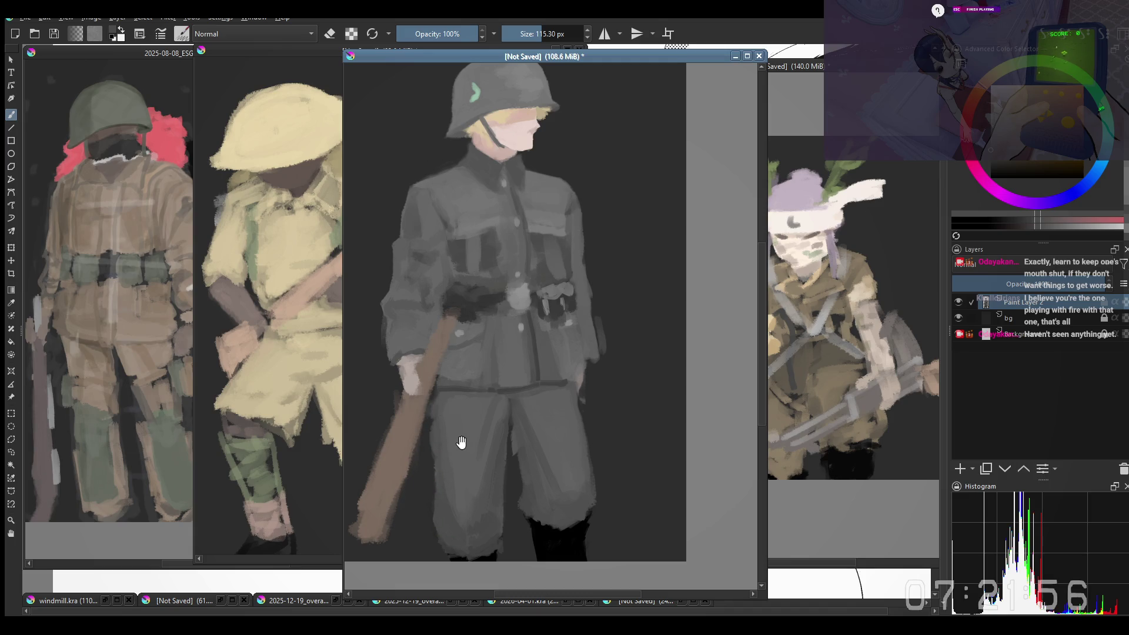
pyautogui.click(460, 402)
pyautogui.hotkey('ctrl', 'z')
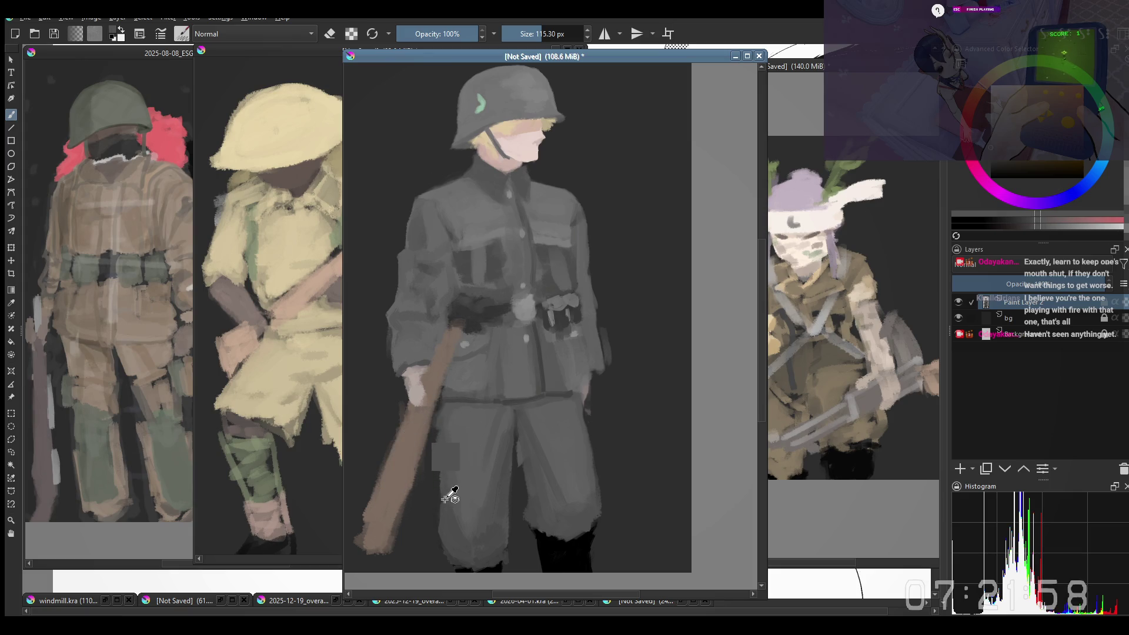
# Step: Sample several greys from the coat and resize the brush for shading
pyautogui.moveTo(435, 459); pyautogui.dragTo(436, 409)
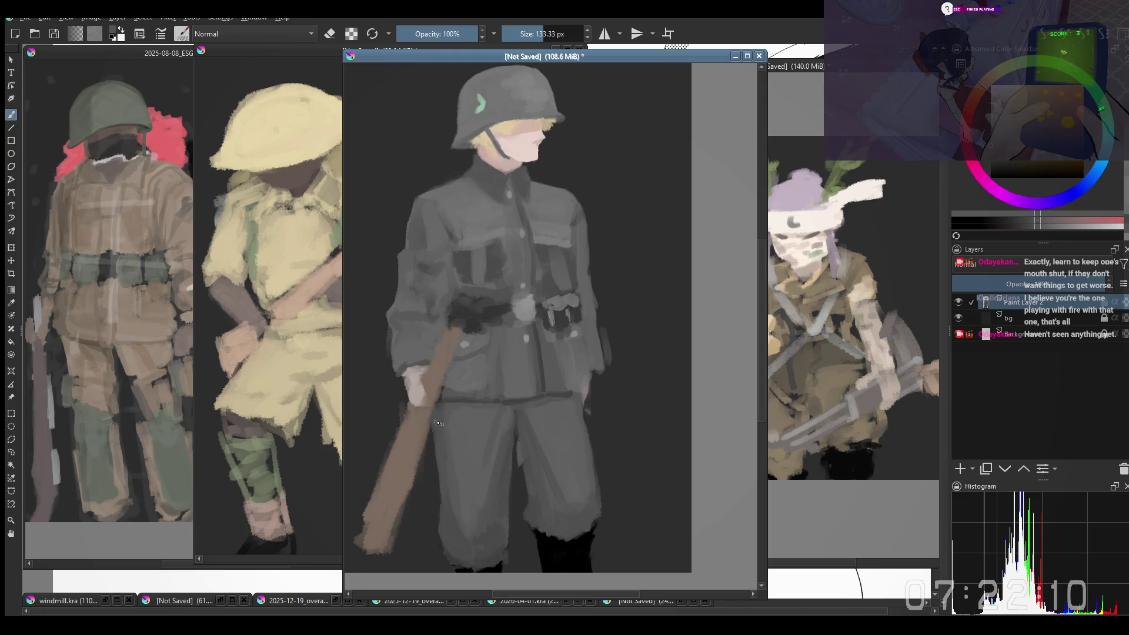
pyautogui.scroll(1, 438, 423)
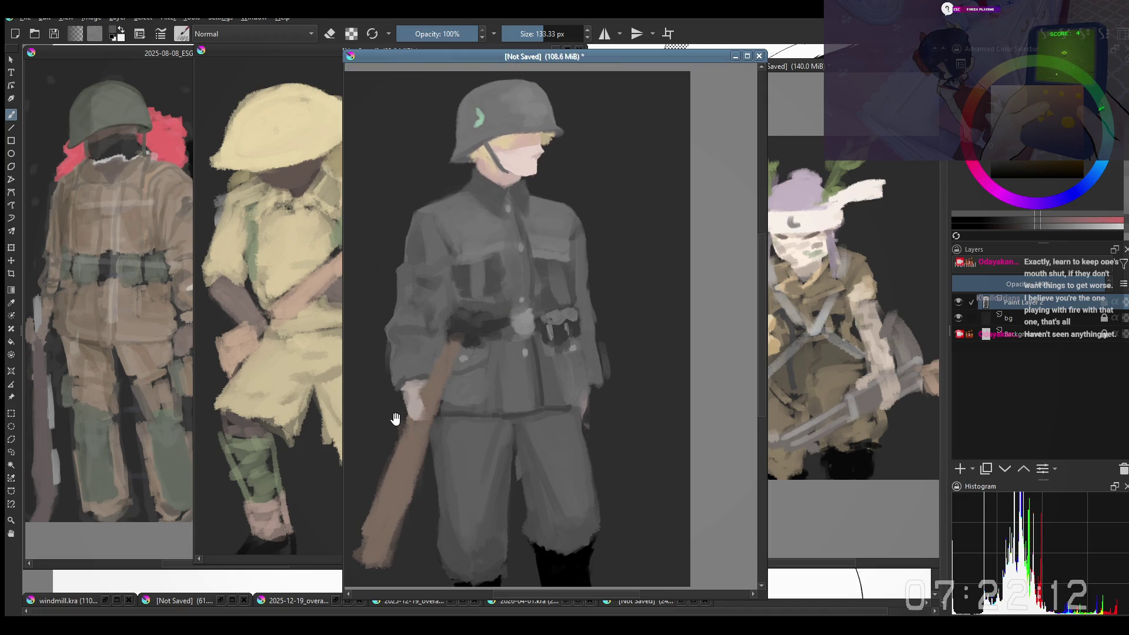
pyautogui.moveTo(411, 470); pyautogui.dragTo(421, 468)
pyautogui.keyDown('ctrl'); pyautogui.click(464, 402); pyautogui.keyUp('ctrl')
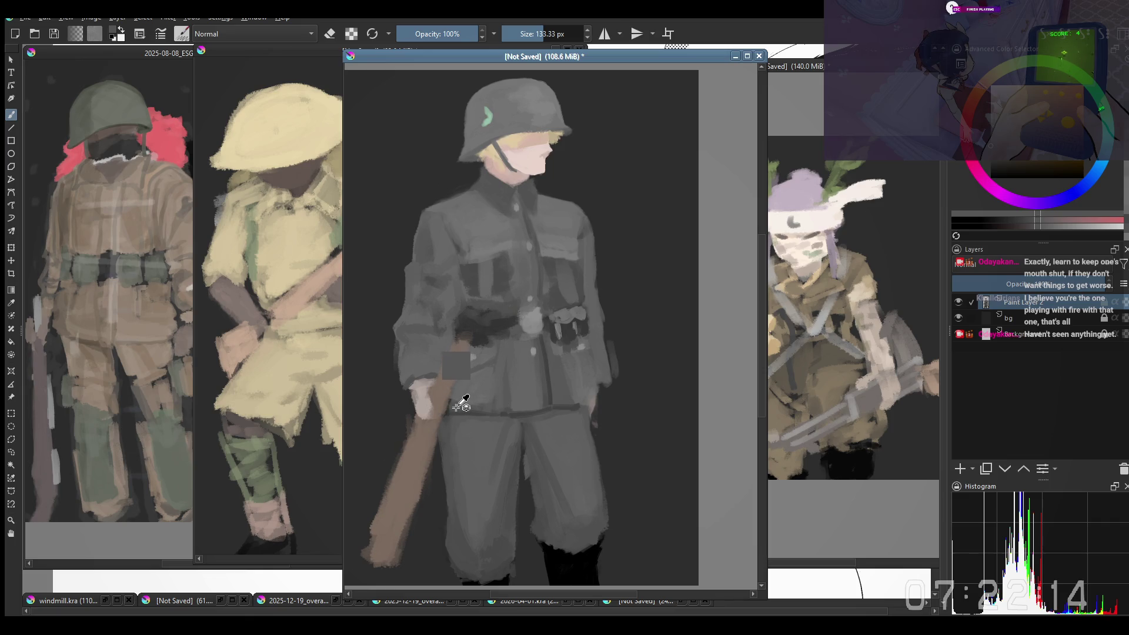
pyautogui.press(']')
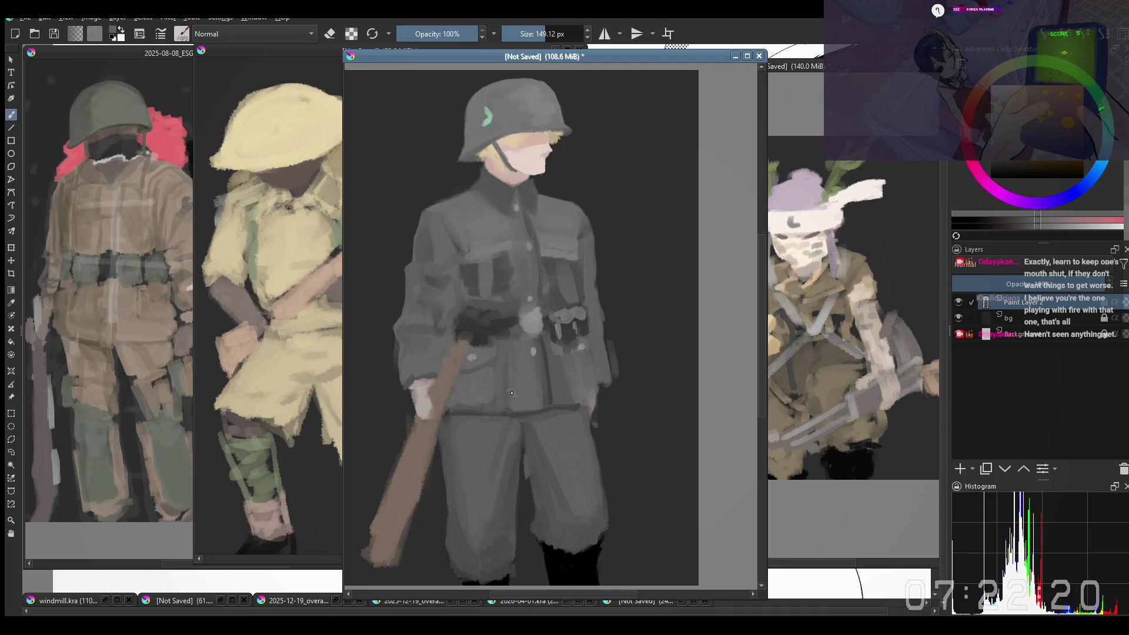
pyautogui.keyDown('ctrl'); pyautogui.click(504, 390); pyautogui.keyUp('ctrl')
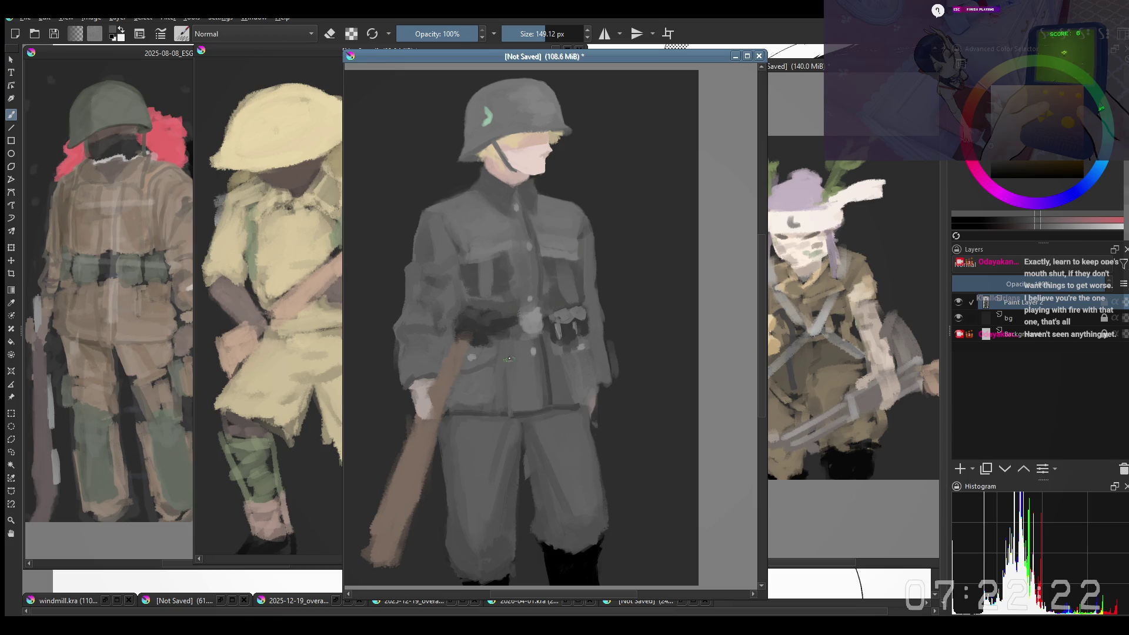
pyautogui.moveTo(495, 404); pyautogui.dragTo(502, 389)
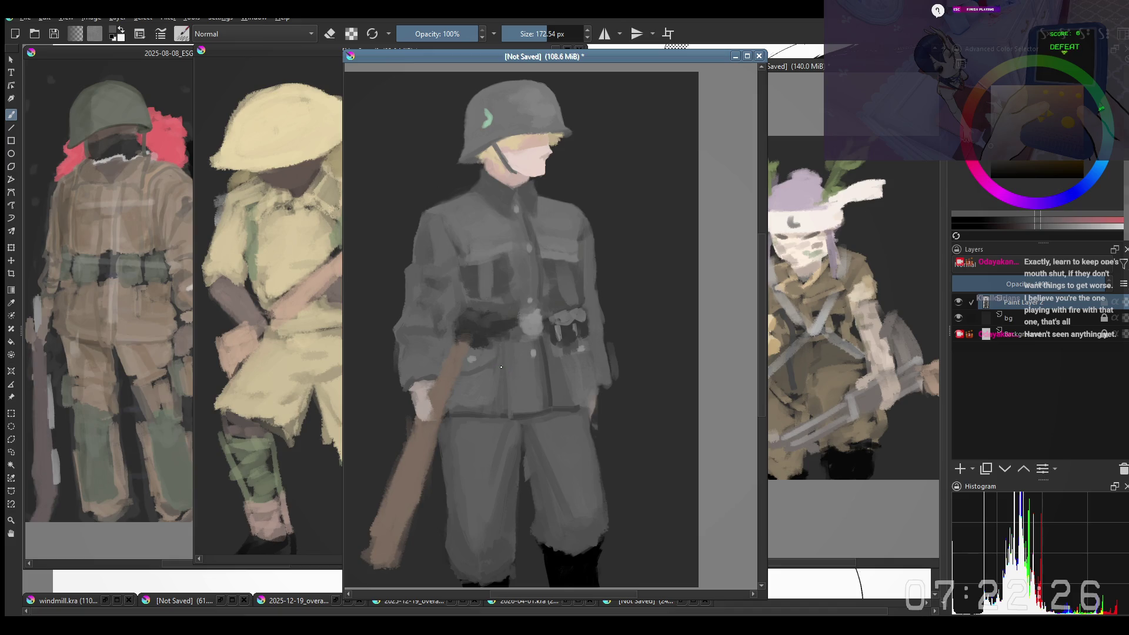
pyautogui.keyDown('ctrl'); pyautogui.click(494, 362); pyautogui.keyUp('ctrl')
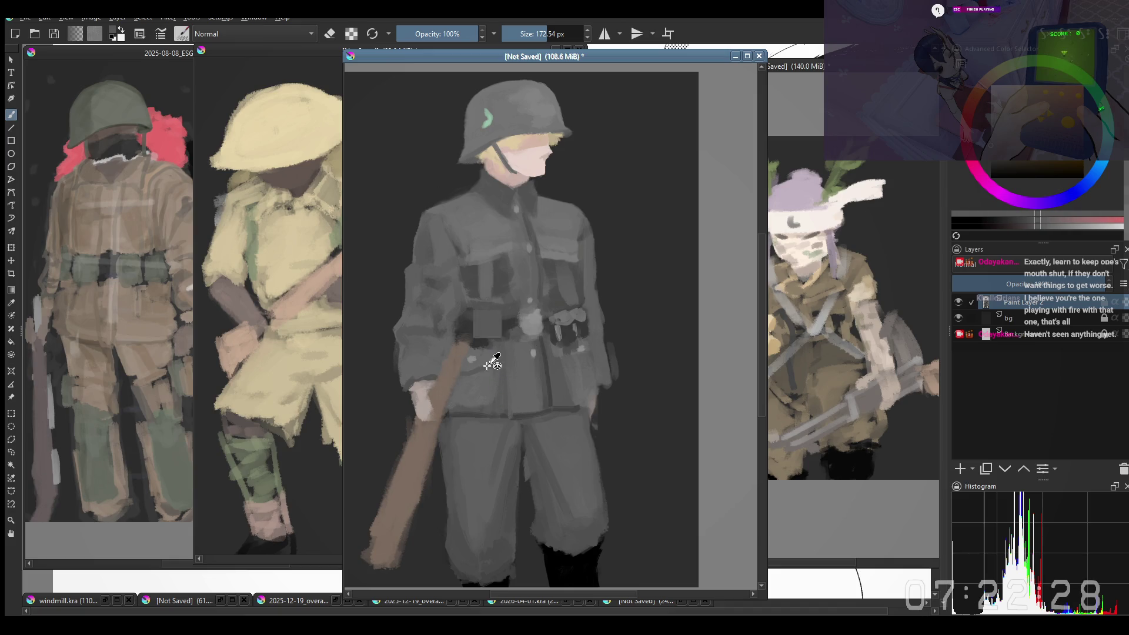
pyautogui.moveTo(481, 362); pyautogui.dragTo(476, 364)
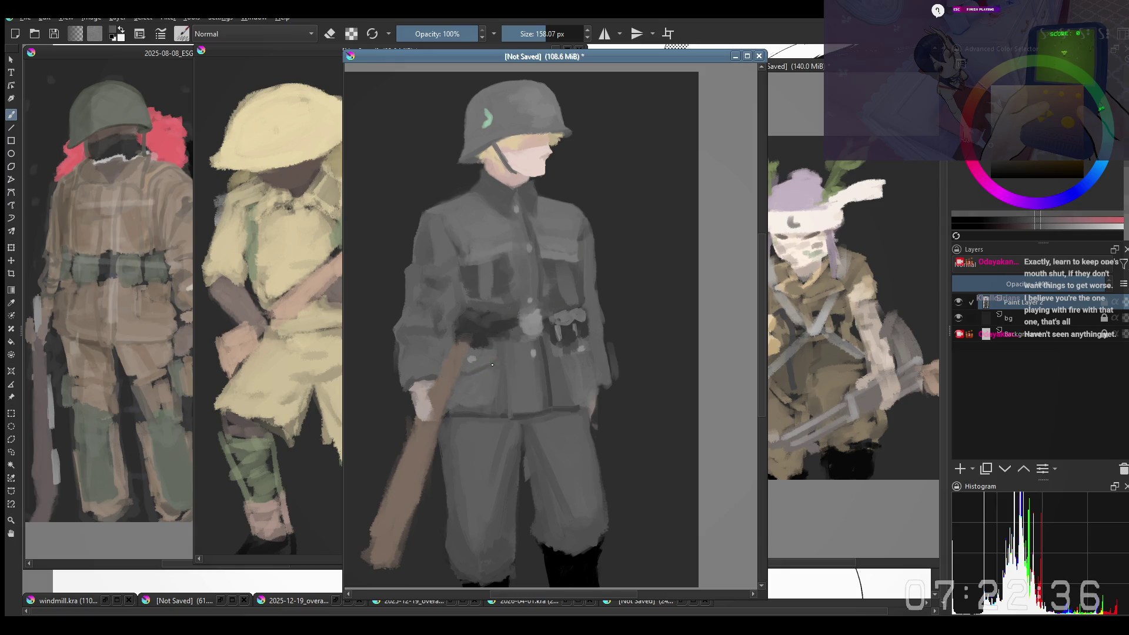
# Step: Paint more coat shading, then zoom out and mirror the view to check the figure
pyautogui.scroll(-2, 498, 374)
pyautogui.scroll(2, 498, 374)
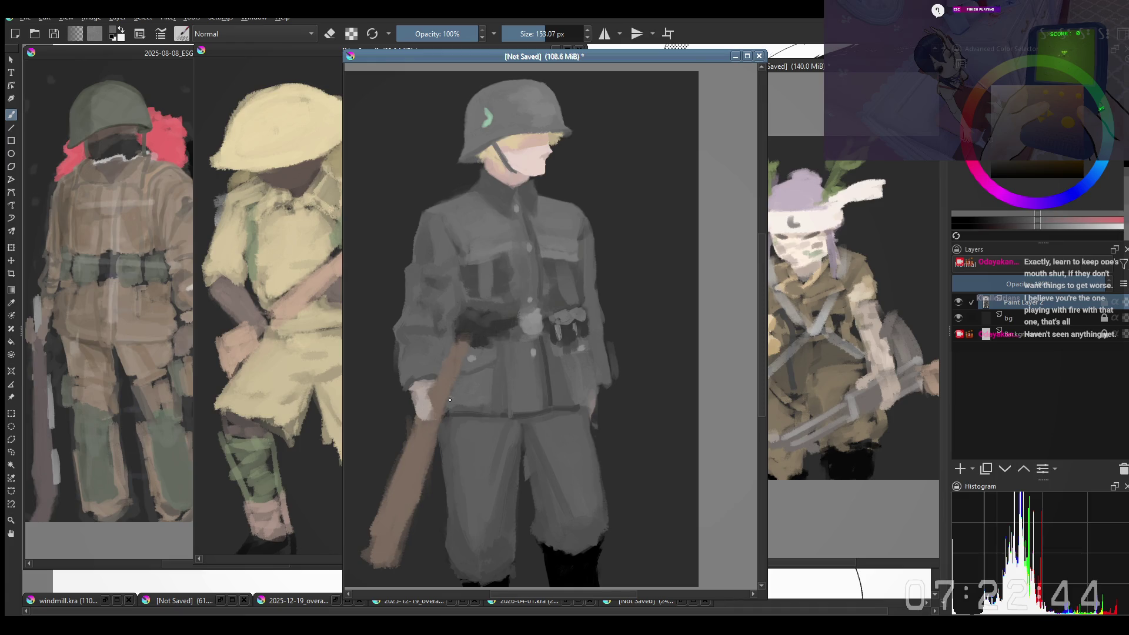
pyautogui.moveTo(460, 412); pyautogui.dragTo(451, 410)
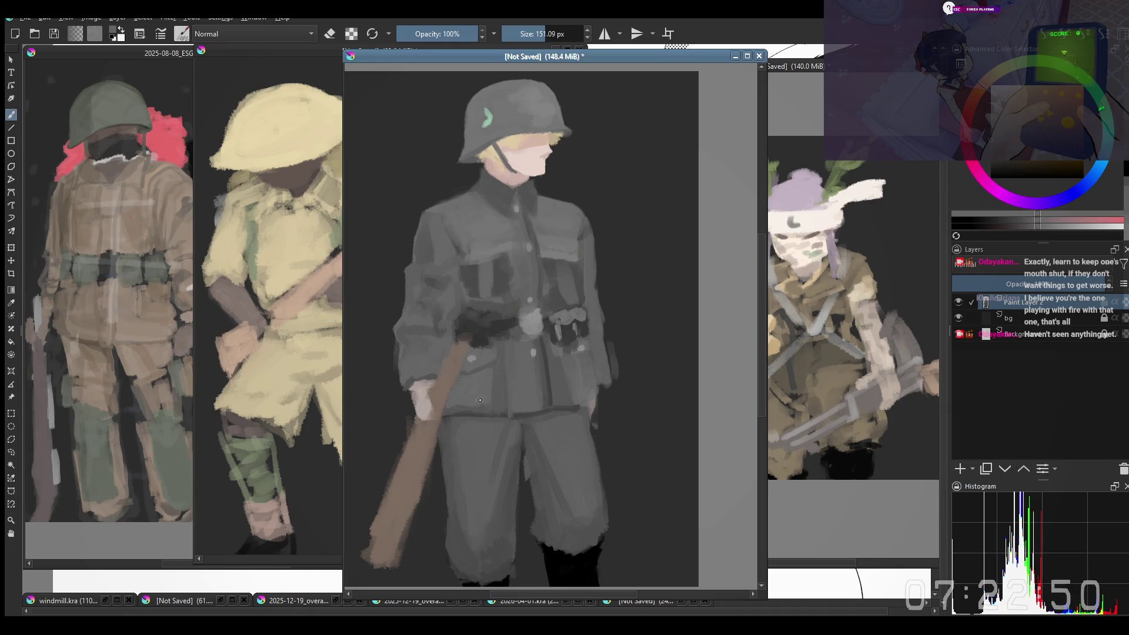
pyautogui.press('-')
pyautogui.press('+')
pyautogui.press('m')
pyautogui.press(']')
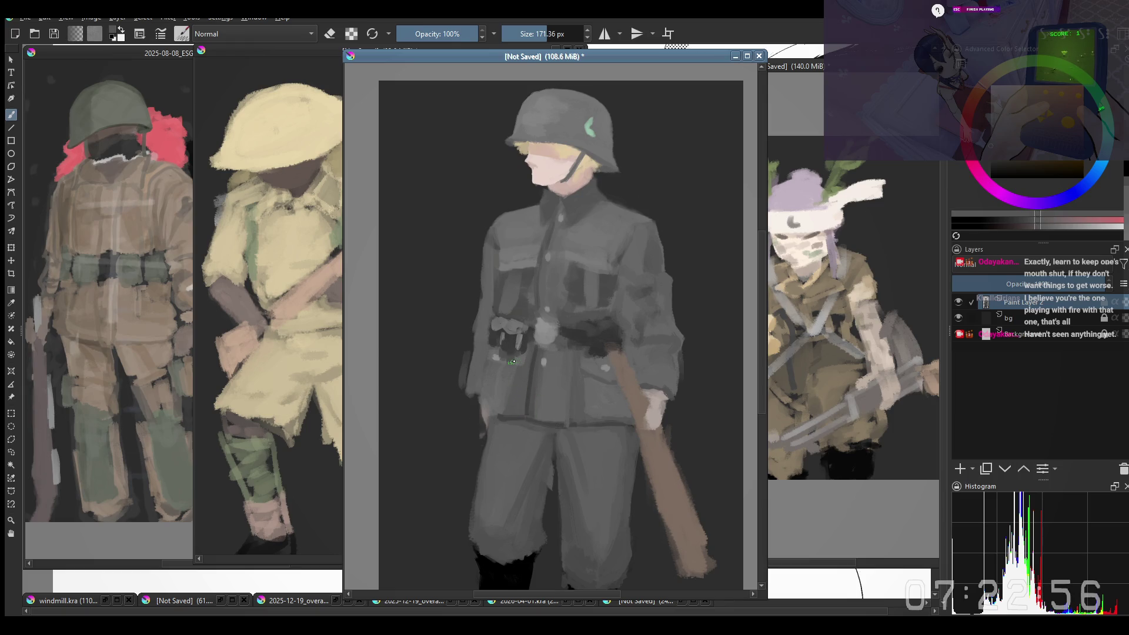
pyautogui.rightClick(504, 405)
# Step: With a copy-blend brush preset, paint a dark line along the soldier's belt
pyautogui.click(479, 301)
pyautogui.press(']')
pyautogui.press(']')
pyautogui.moveTo(483, 419); pyautogui.dragTo(525, 422)
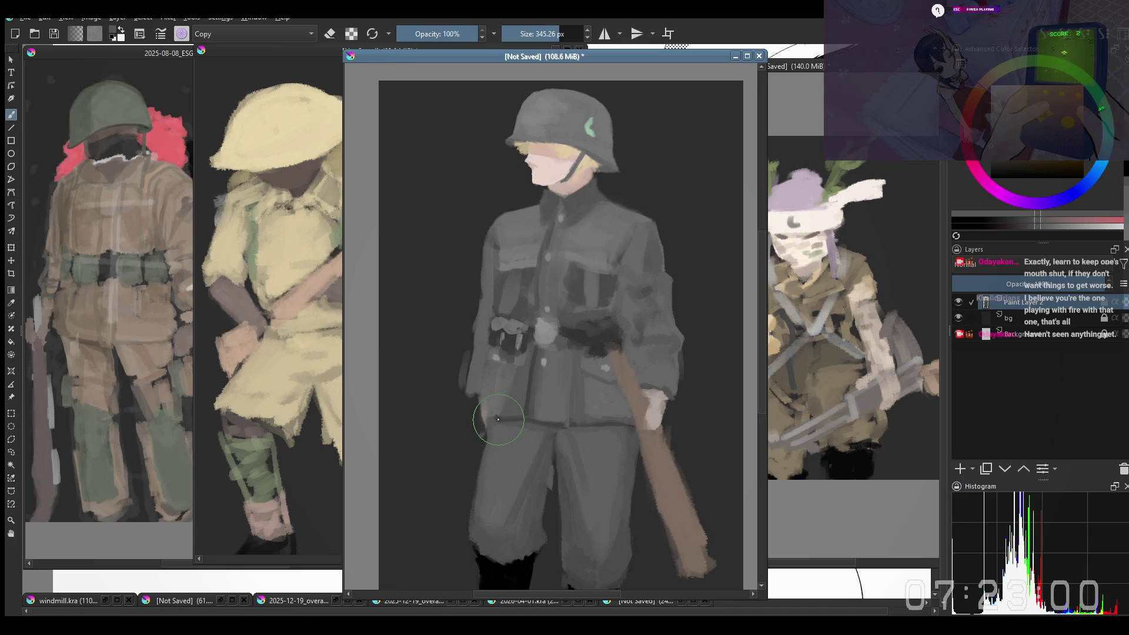
pyautogui.press(']')
pyautogui.moveTo(536, 409); pyautogui.dragTo(522, 416)
pyautogui.press('[')
pyautogui.press('[')
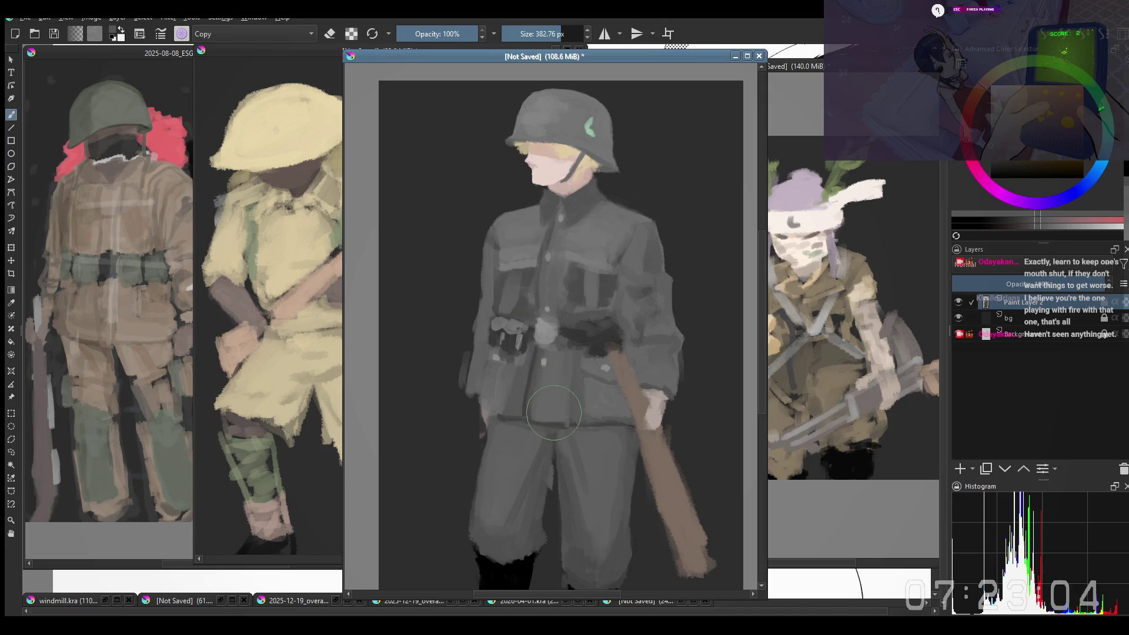
pyautogui.press('[')
pyautogui.press('[')
pyautogui.keyDown('shift'); pyautogui.moveTo(567, 405); pyautogui.dragTo(552, 389); pyautogui.keyUp('shift')
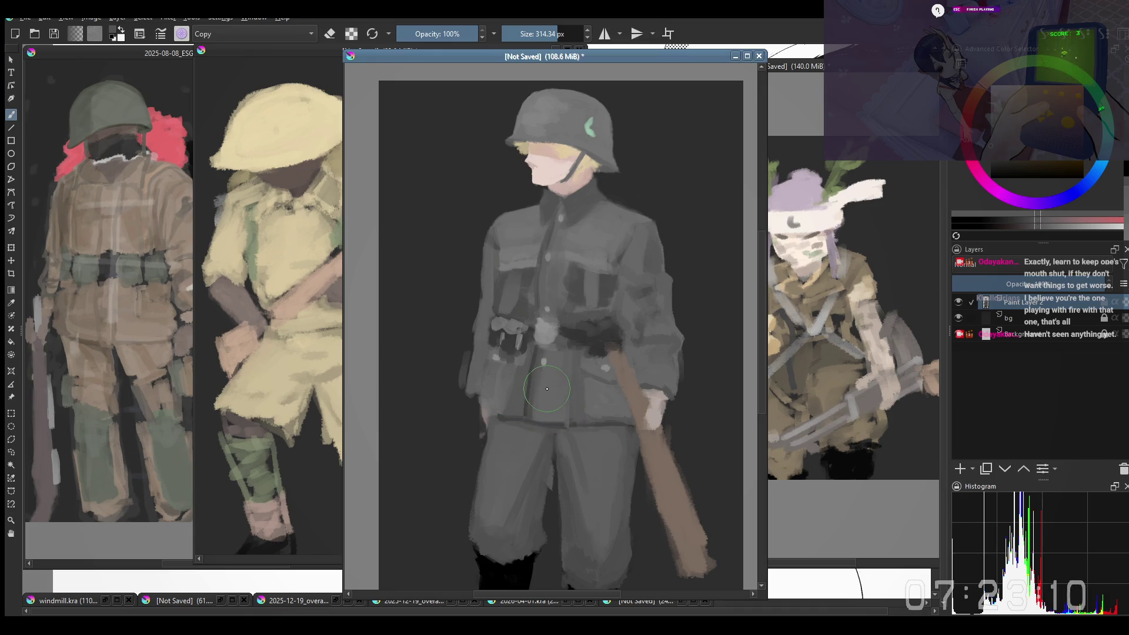
# Step: Unmirror the view and shift the painting left to frame the jacket
pyautogui.press('/')
pyautogui.press('m')
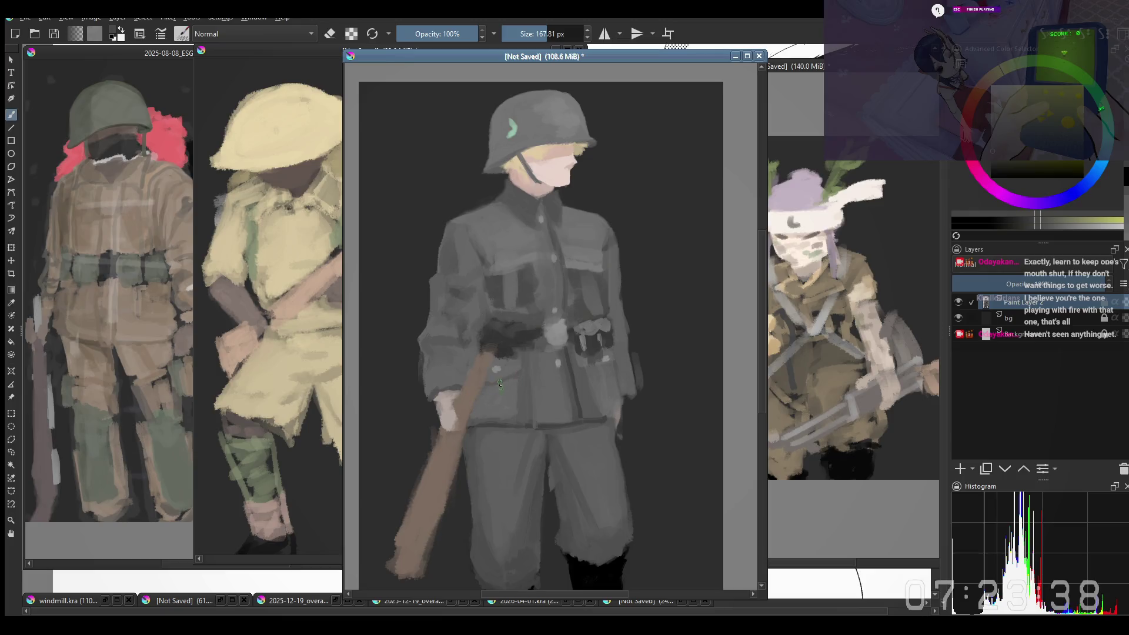
pyautogui.moveTo(521, 374); pyautogui.dragTo(495, 382)
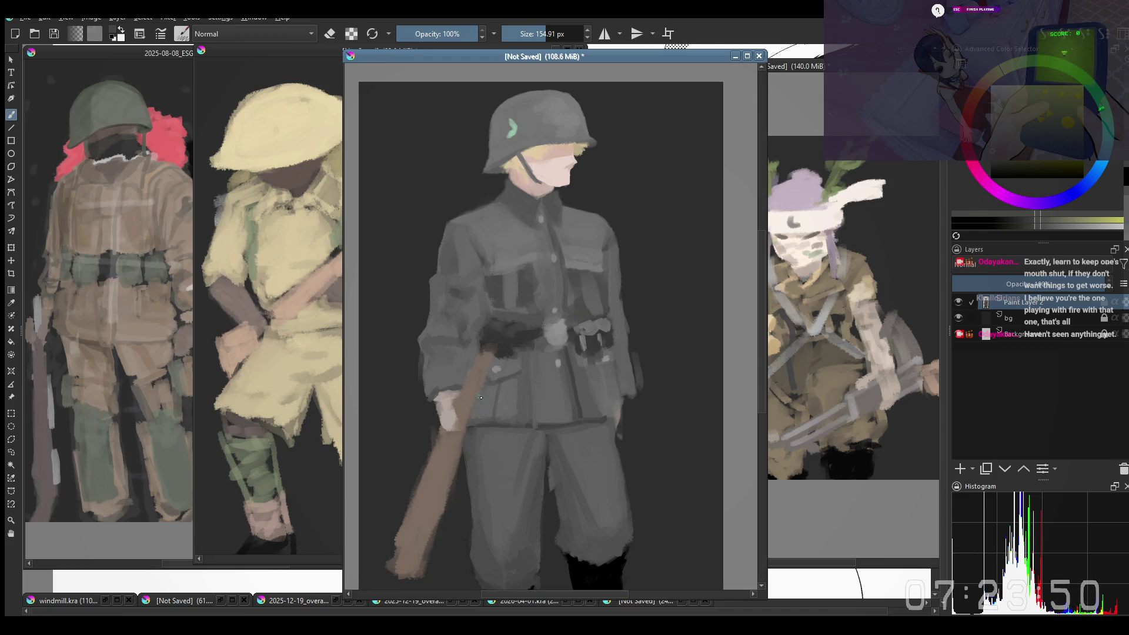
pyautogui.moveTo(587, 374); pyautogui.dragTo(577, 375)
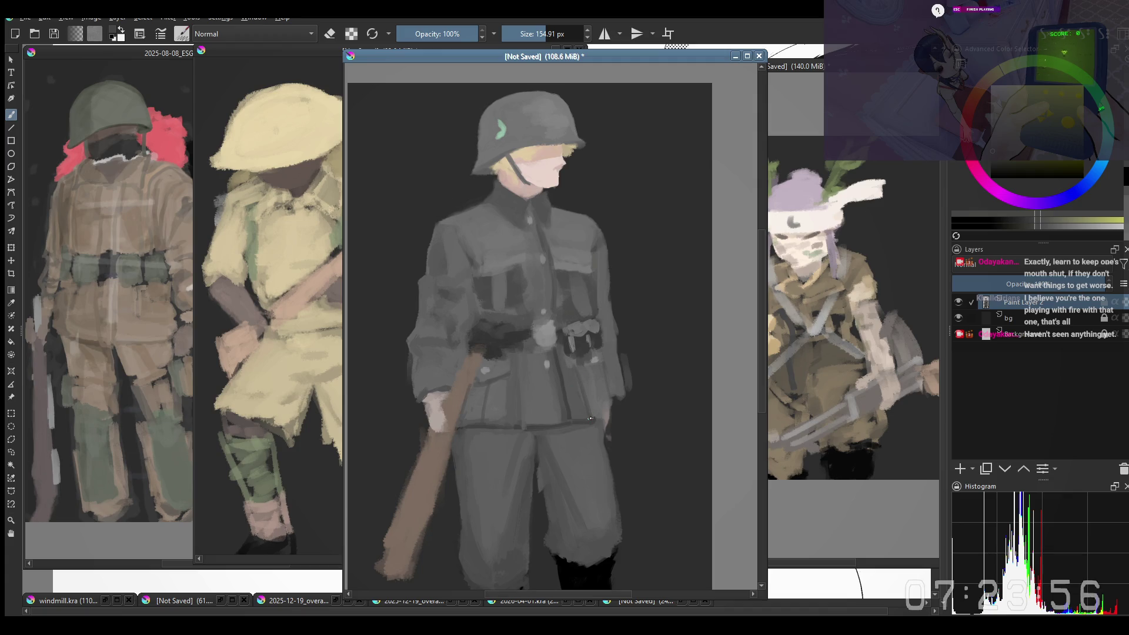
pyautogui.moveTo(632, 441); pyautogui.dragTo(579, 393)
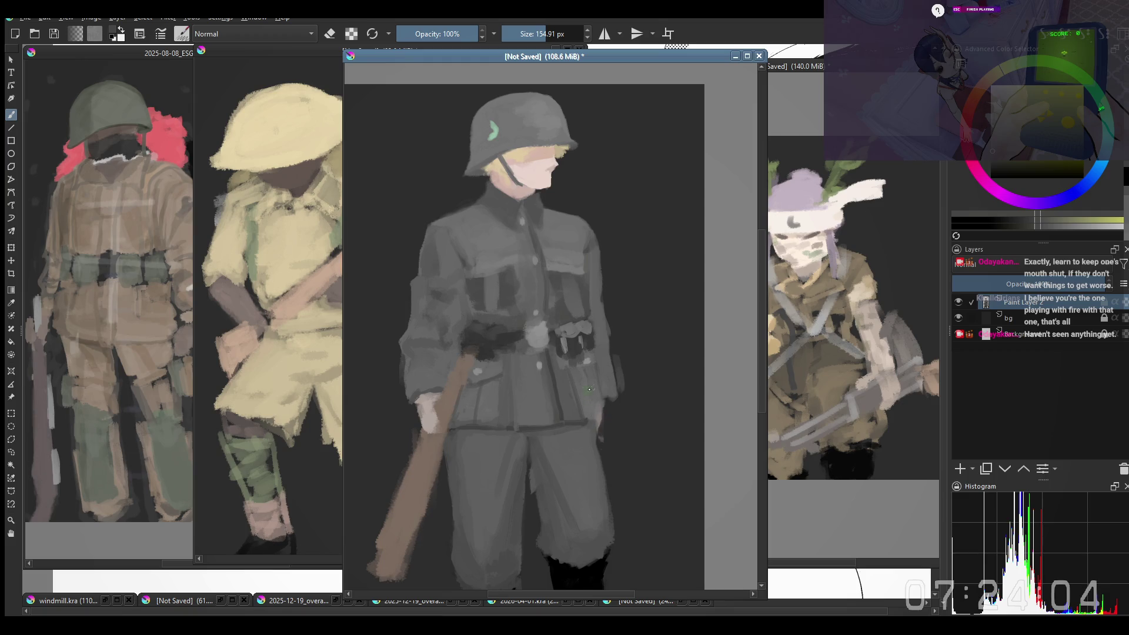
# Step: Shade the jacket's right edge darker, re-sampling nearby colours
pyautogui.moveTo(595, 414); pyautogui.dragTo(611, 406)
pyautogui.scroll(1, 597, 421)
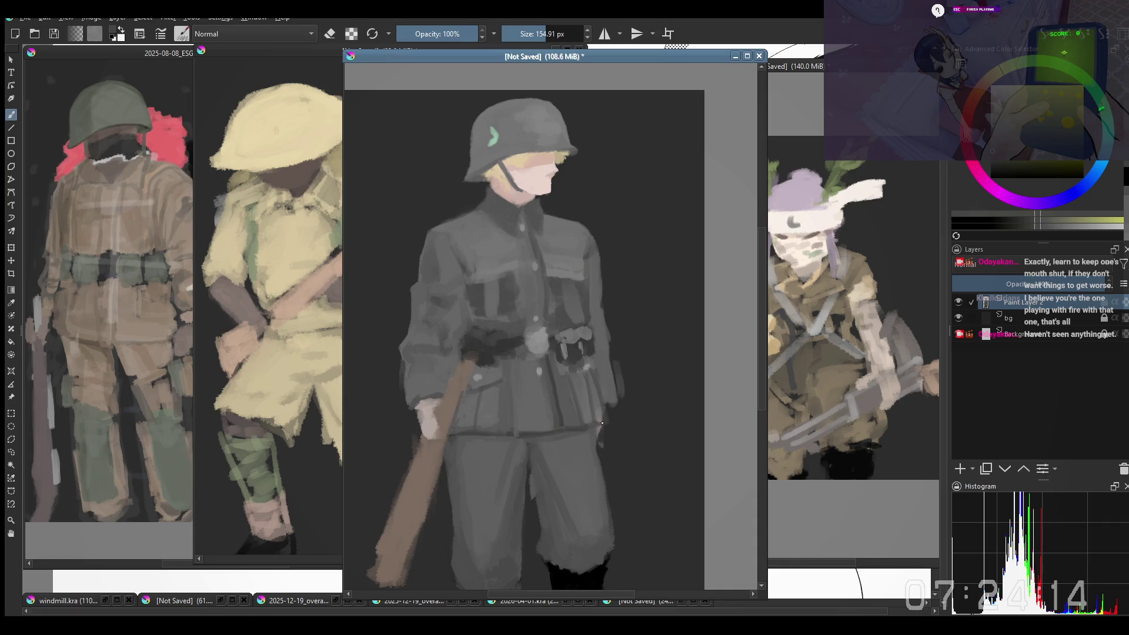
pyautogui.keyDown('ctrl'); pyautogui.click(591, 388); pyautogui.keyUp('ctrl')
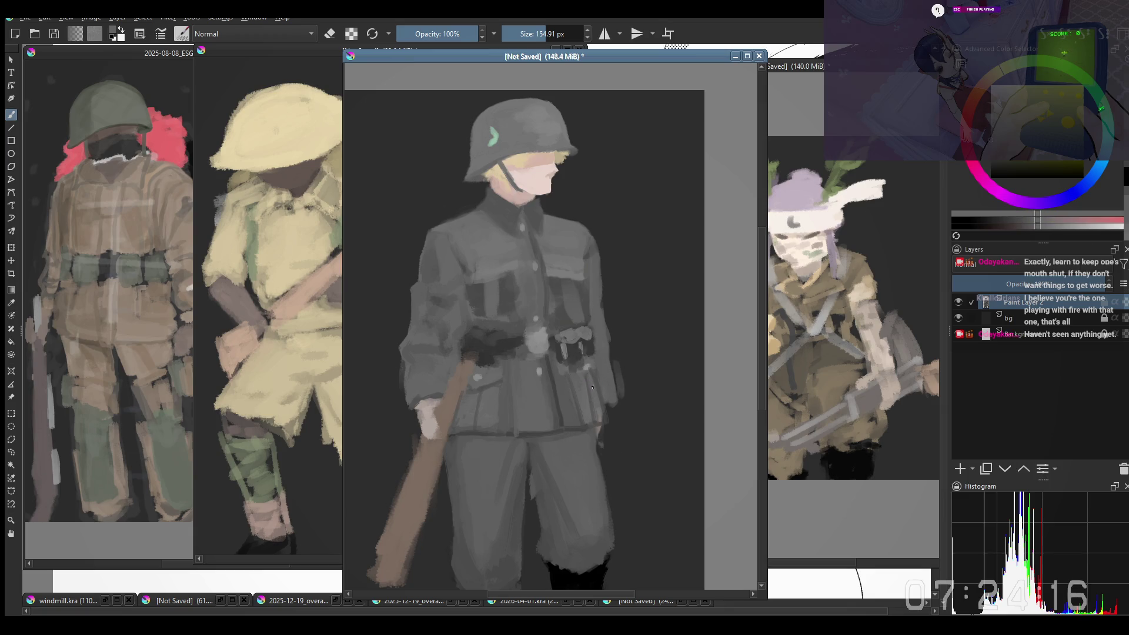
pyautogui.keyDown('ctrl'); pyautogui.click(488, 377); pyautogui.keyUp('ctrl')
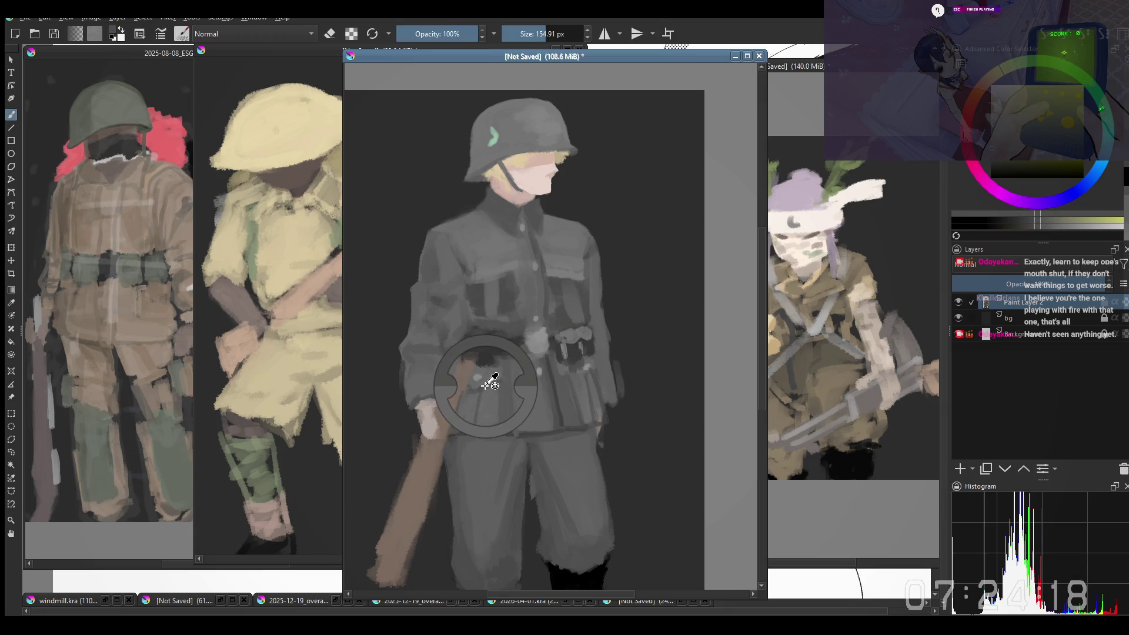
pyautogui.keyDown('ctrl'); pyautogui.click(585, 381); pyautogui.keyUp('ctrl')
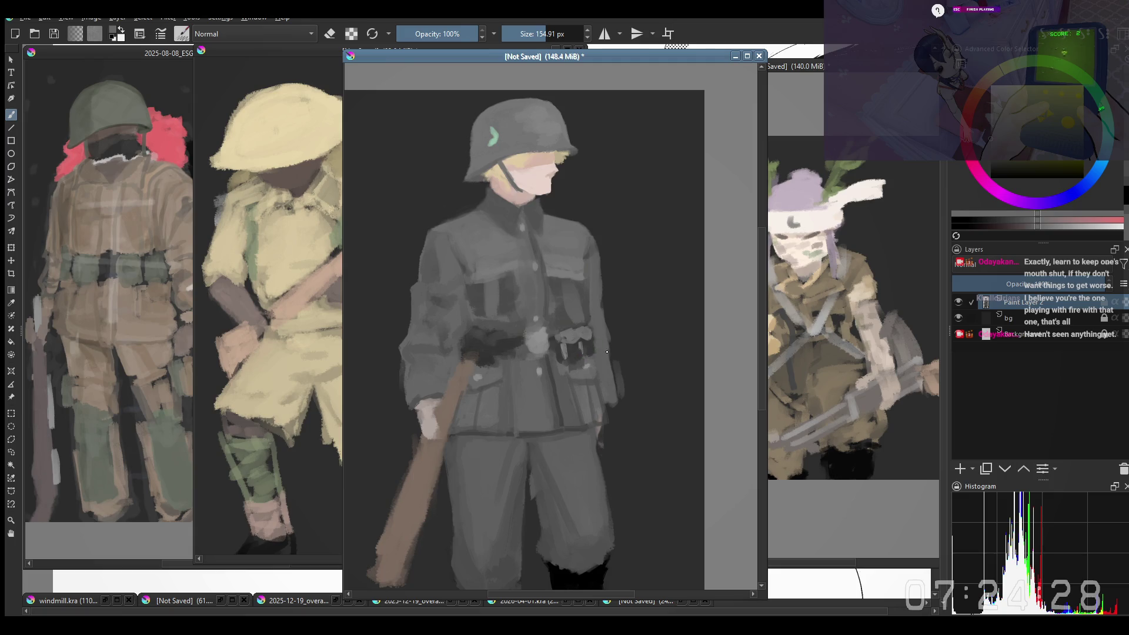
# Step: Sample coat greys and a lighter grey, enlarge the brush, and move the painting up
pyautogui.keyDown('ctrl'); pyautogui.click(582, 374); pyautogui.keyUp('ctrl')
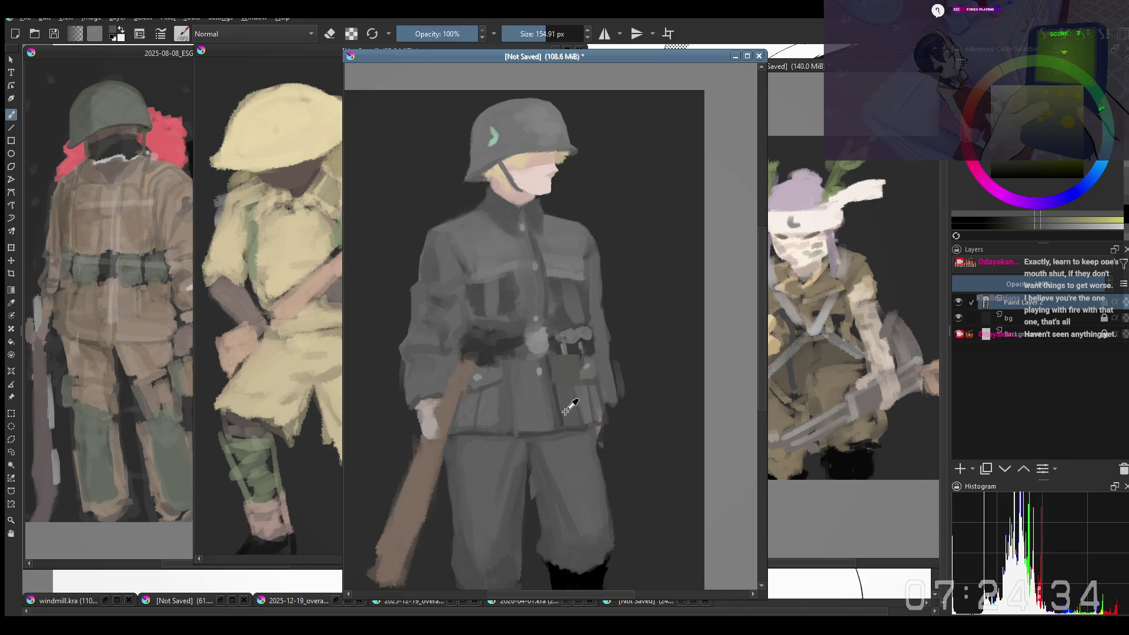
pyautogui.keyDown('ctrl'); pyautogui.click(577, 388); pyautogui.keyUp('ctrl')
pyautogui.keyDown('ctrl'); pyautogui.click(569, 379); pyautogui.keyUp('ctrl')
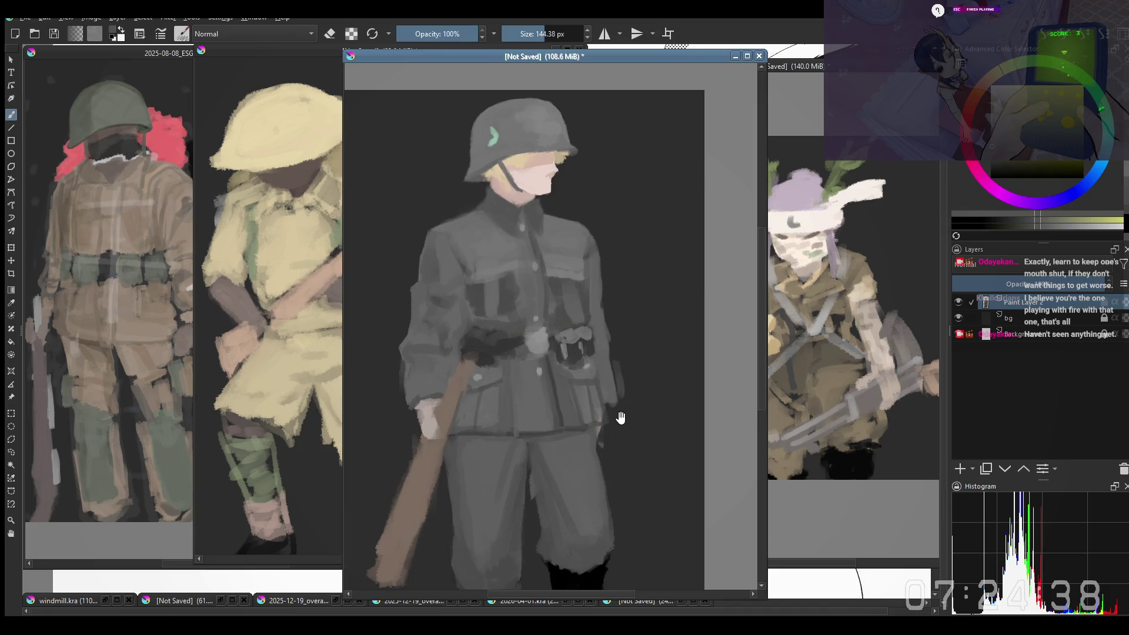
pyautogui.keyDown('ctrl'); pyautogui.click(496, 433); pyautogui.keyUp('ctrl')
pyautogui.moveTo(470, 456); pyautogui.dragTo(482, 444)
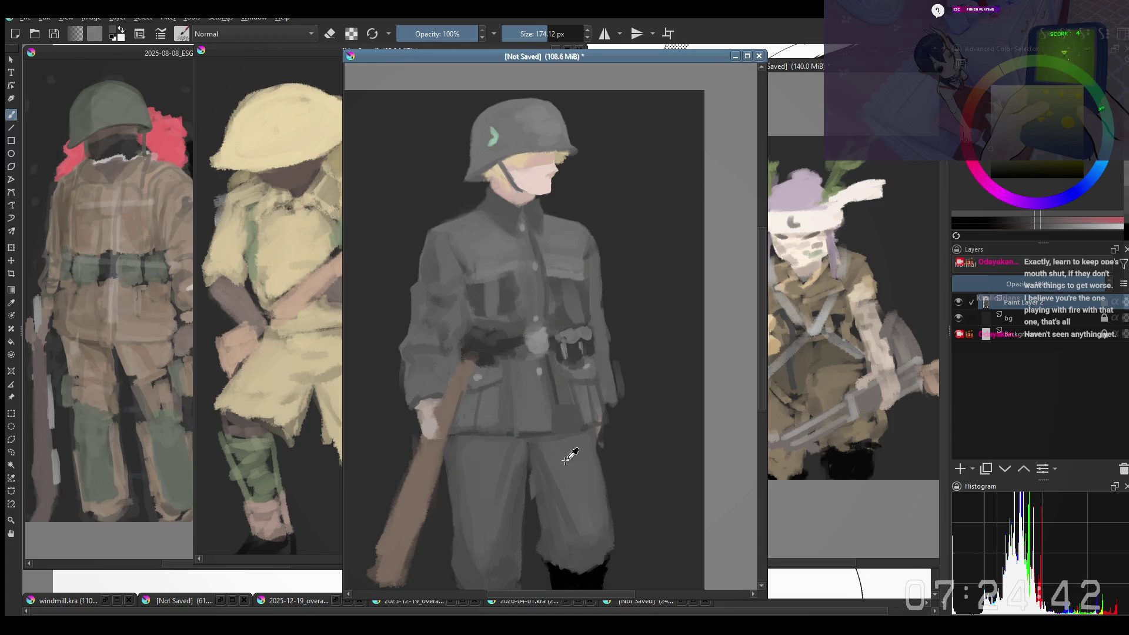
pyautogui.keyDown('ctrl'); pyautogui.click(557, 479); pyautogui.keyUp('ctrl')
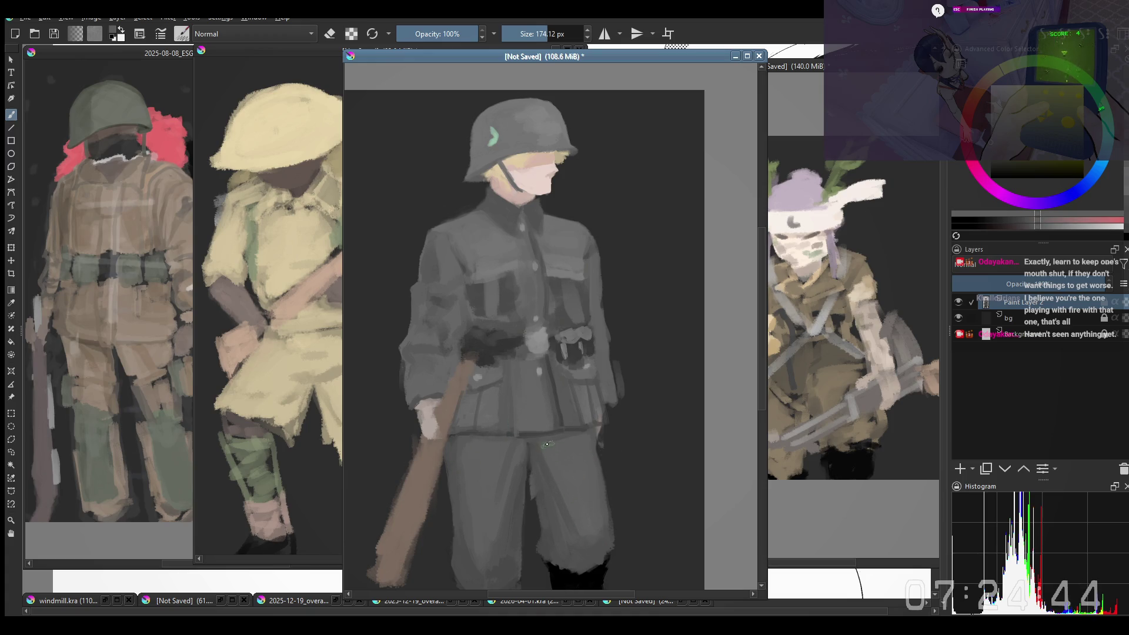
pyautogui.moveTo(566, 457)
pyautogui.mouseDown()
pyautogui.moveTo(557, 438)
pyautogui.moveTo(572, 477)
pyautogui.mouseUp()
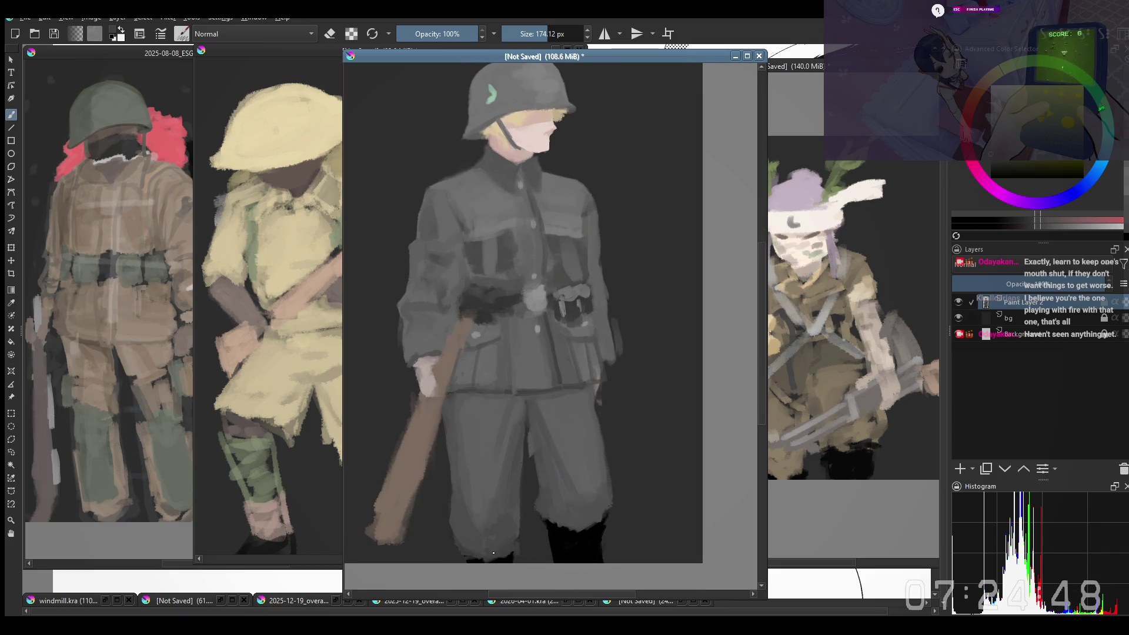
# Step: Paint the rifle stock's bottom in sampled brown and undo an accidental erase
pyautogui.press('2')
pyautogui.press('2')
pyautogui.moveTo(568, 467); pyautogui.dragTo(562, 475)
pyautogui.press('e')
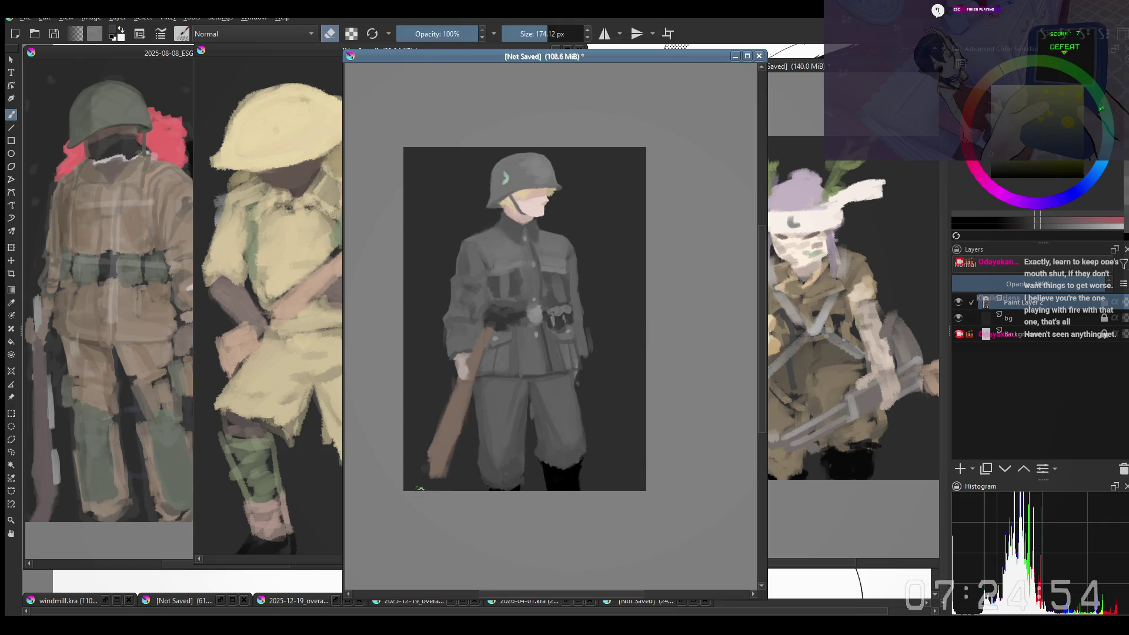
pyautogui.keyDown('ctrl'); pyautogui.click(450, 469); pyautogui.keyUp('ctrl')
pyautogui.press('e')
pyautogui.moveTo(433, 476)
pyautogui.mouseDown()
pyautogui.moveTo(443, 517)
pyautogui.moveTo(461, 430)
pyautogui.moveTo(459, 441)
pyautogui.mouseUp()
pyautogui.press('e')
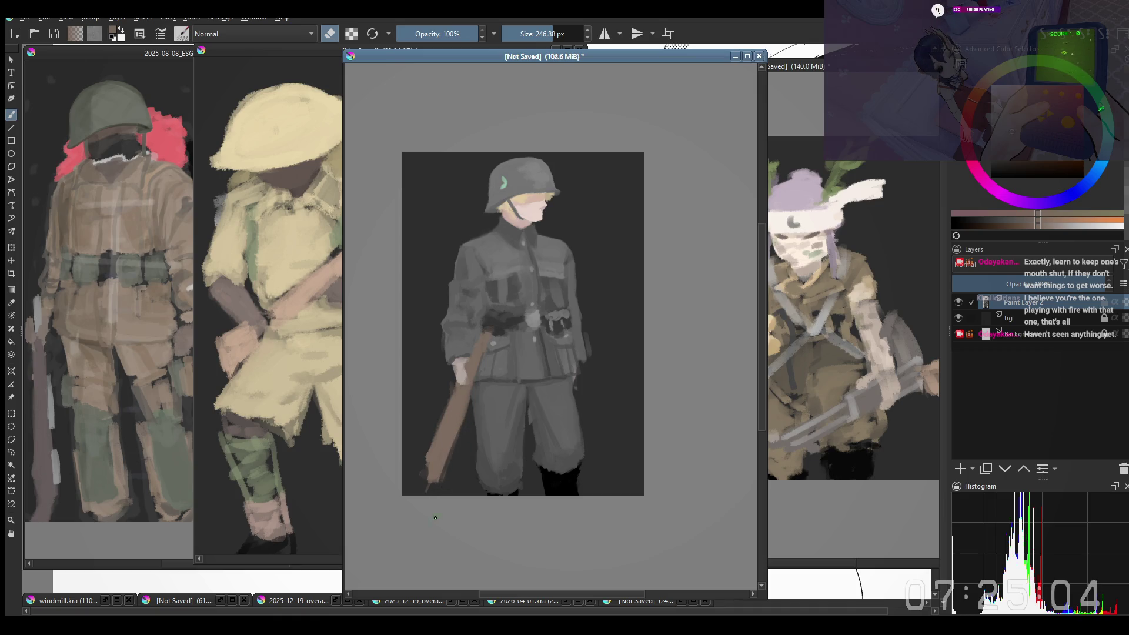
pyautogui.hotkey('ctrl', 'z')
# Step: Zoom in on the soldier, enlarge the brush slightly, and mirror the view
pyautogui.press('+')
pyautogui.moveTo(592, 427); pyautogui.dragTo(605, 445)
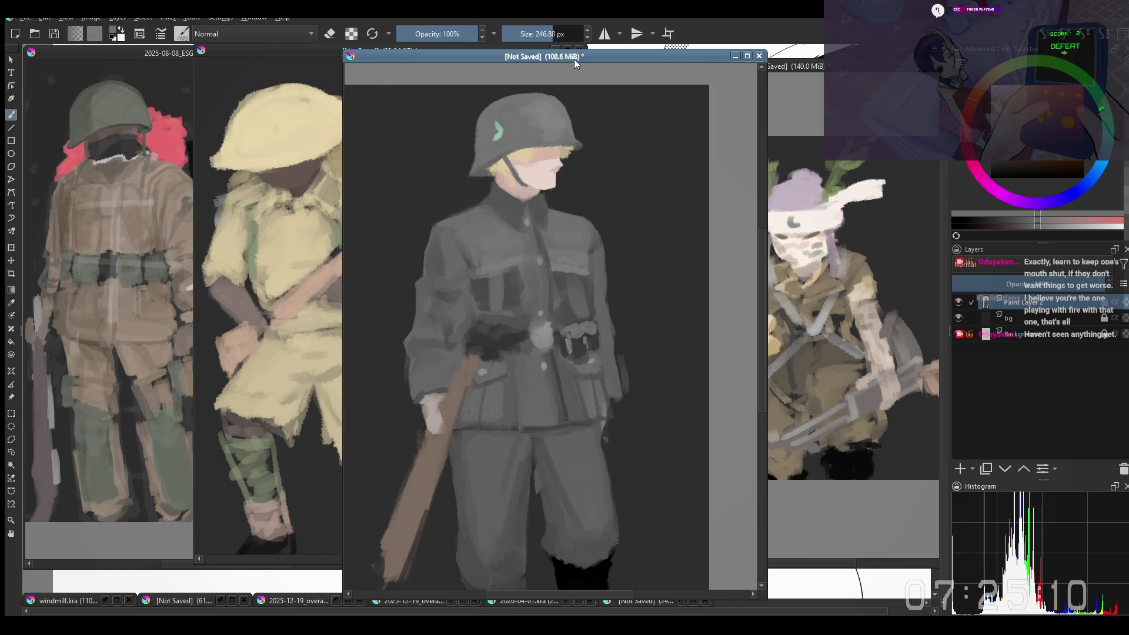
pyautogui.keyDown('shift'); pyautogui.moveTo(541, 115); pyautogui.dragTo(547, 114); pyautogui.keyUp('shift')
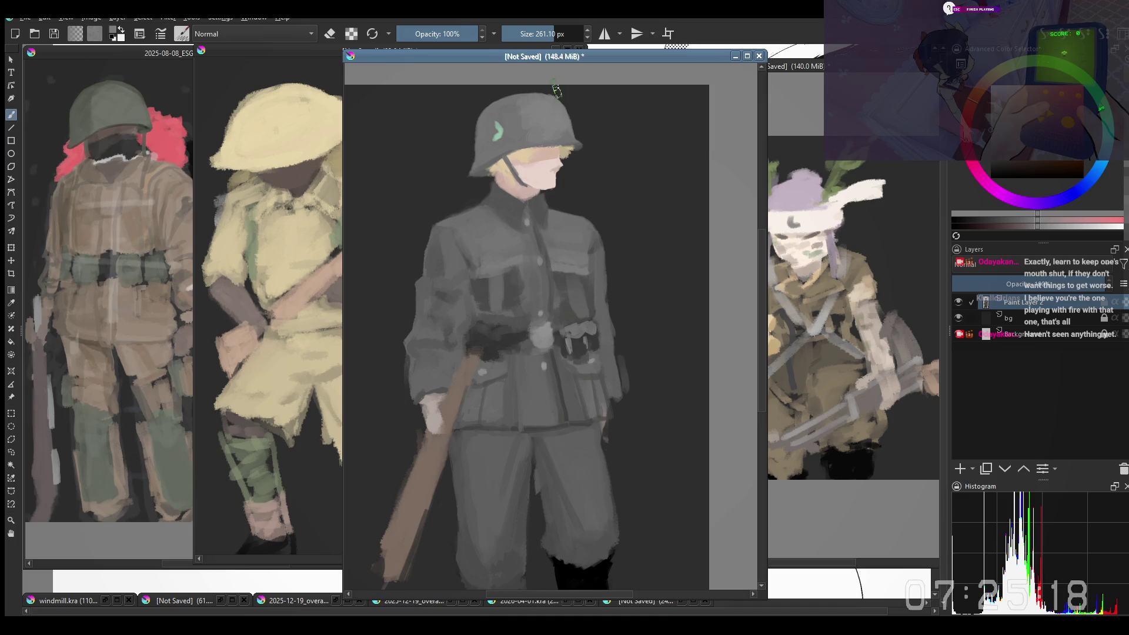
pyautogui.press('m')
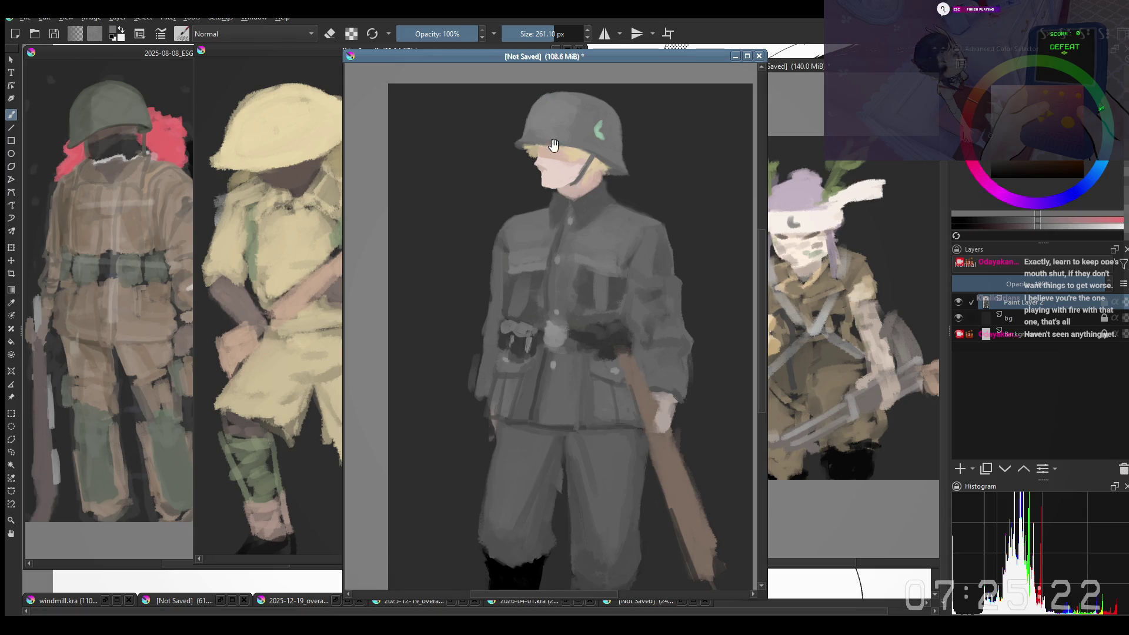
# Step: Reframe the view, resize the brush, and dab green onto the helmet
pyautogui.moveTo(553, 145); pyautogui.dragTo(558, 157)
pyautogui.press('[')
pyautogui.moveTo(553, 151); pyautogui.dragTo(557, 151)
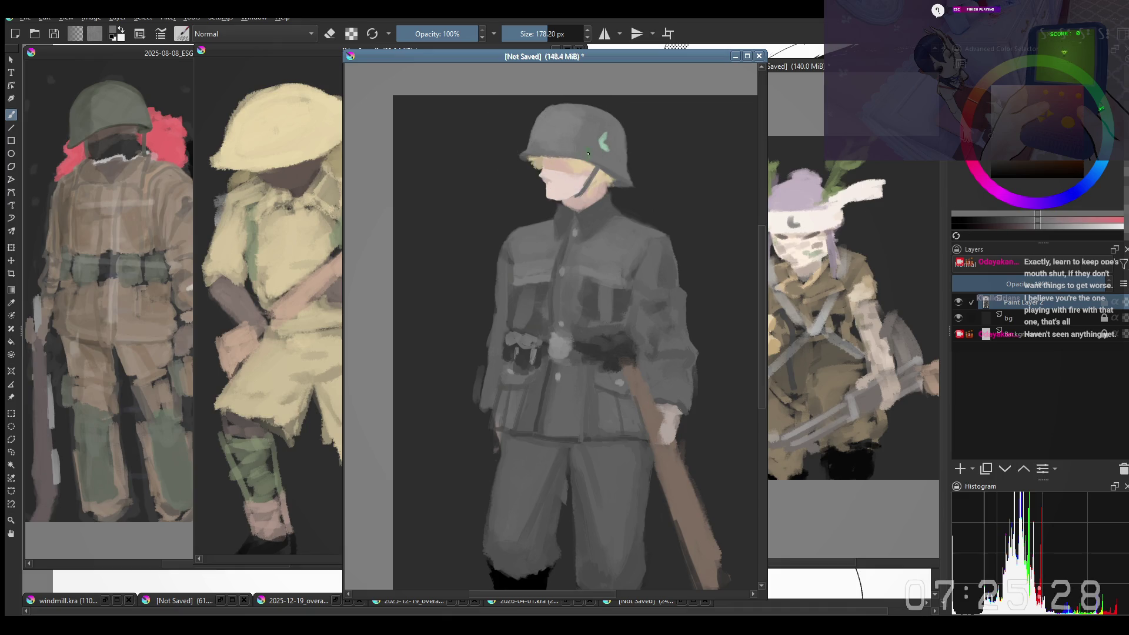
pyautogui.moveTo(550, 126); pyautogui.dragTo(554, 126)
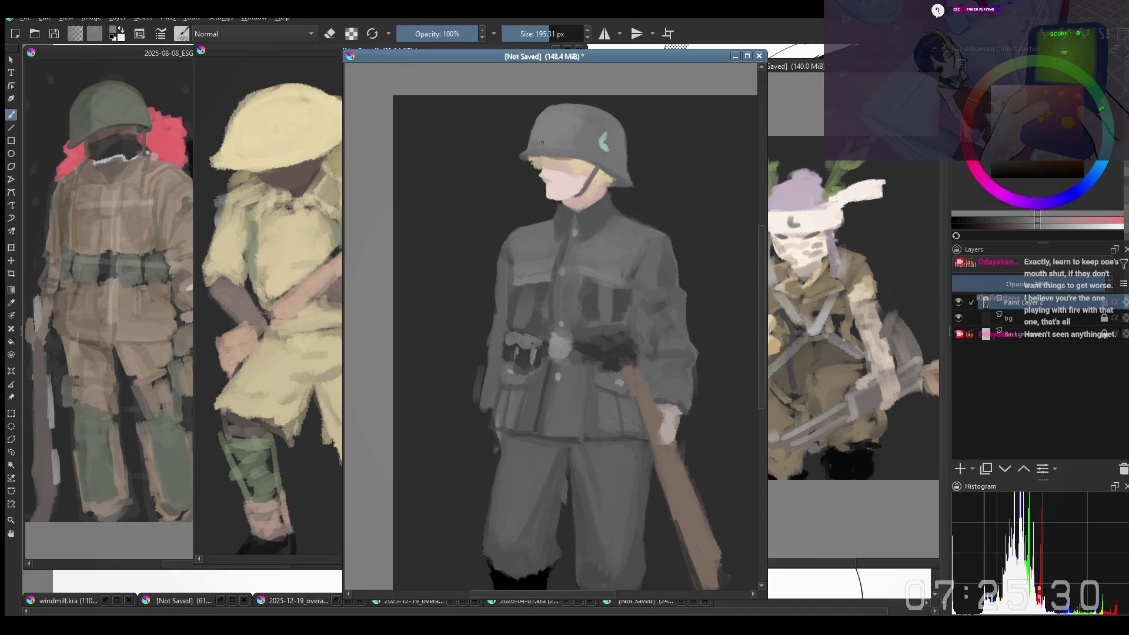
pyautogui.click(569, 136)
# Step: Flip the view back and sample the helmet insignia green and helmet grey
pyautogui.press('m')
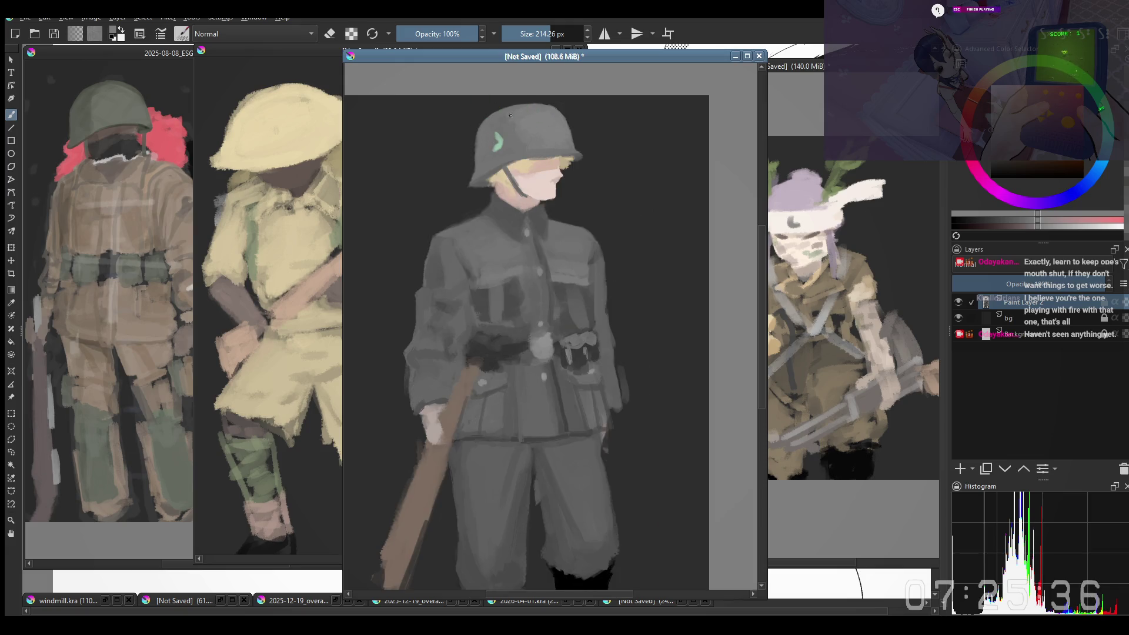
pyautogui.press('[')
pyautogui.keyDown('ctrl'); pyautogui.click(509, 132); pyautogui.keyUp('ctrl')
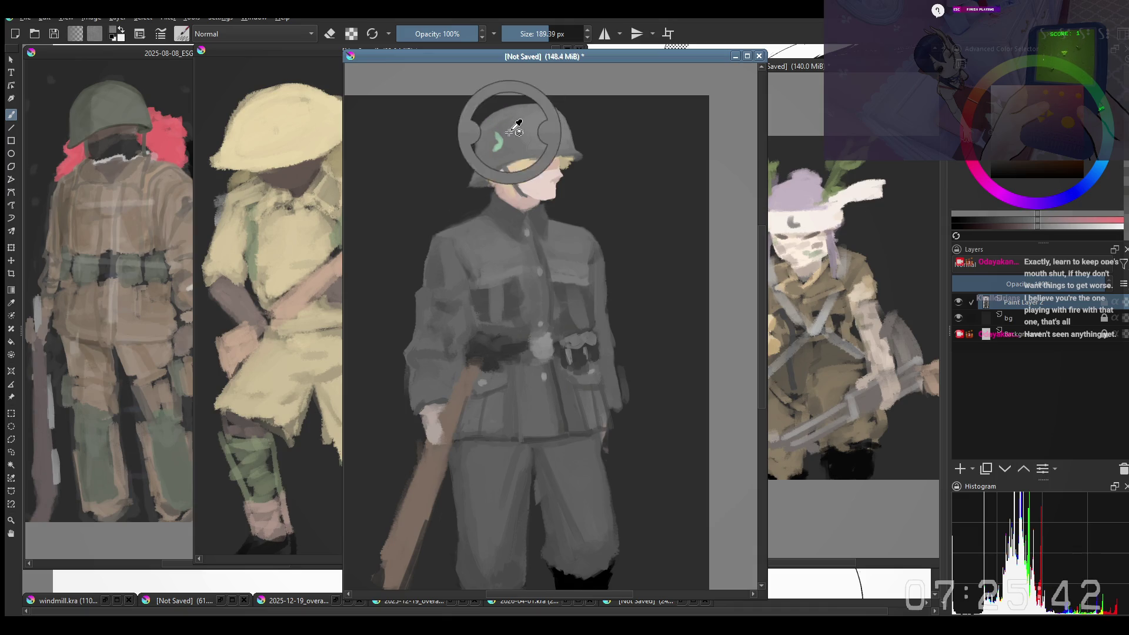
pyautogui.keyDown('ctrl'); pyautogui.click(504, 142); pyautogui.keyUp('ctrl')
pyautogui.keyDown('shift'); pyautogui.moveTo(504, 142); pyautogui.dragTo(522, 108); pyautogui.keyUp('shift')
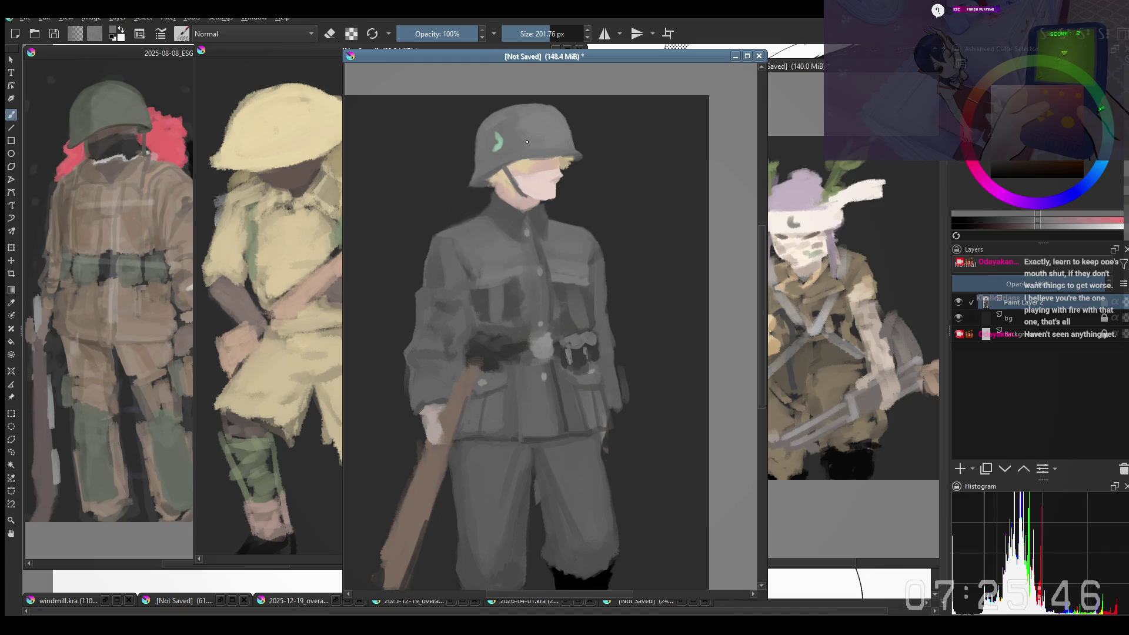
pyautogui.keyDown('ctrl'); pyautogui.click(567, 149); pyautogui.keyUp('ctrl')
# Step: Try short green strokes on the helmet, then undo them
pyautogui.press('[')
pyautogui.hotkey('ctrl', 'z')
pyautogui.hotkey('ctrl', 'shift', 'z')
pyautogui.moveTo(522, 148); pyautogui.dragTo(511, 159)
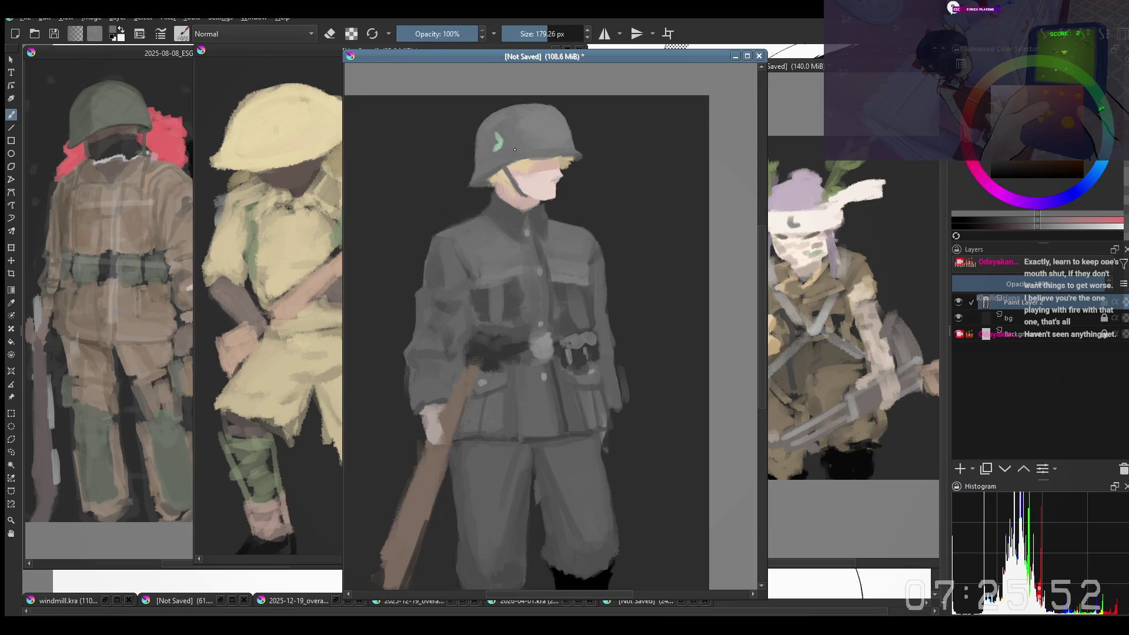
pyautogui.press(']')
pyautogui.hotkey('ctrl', 'z')
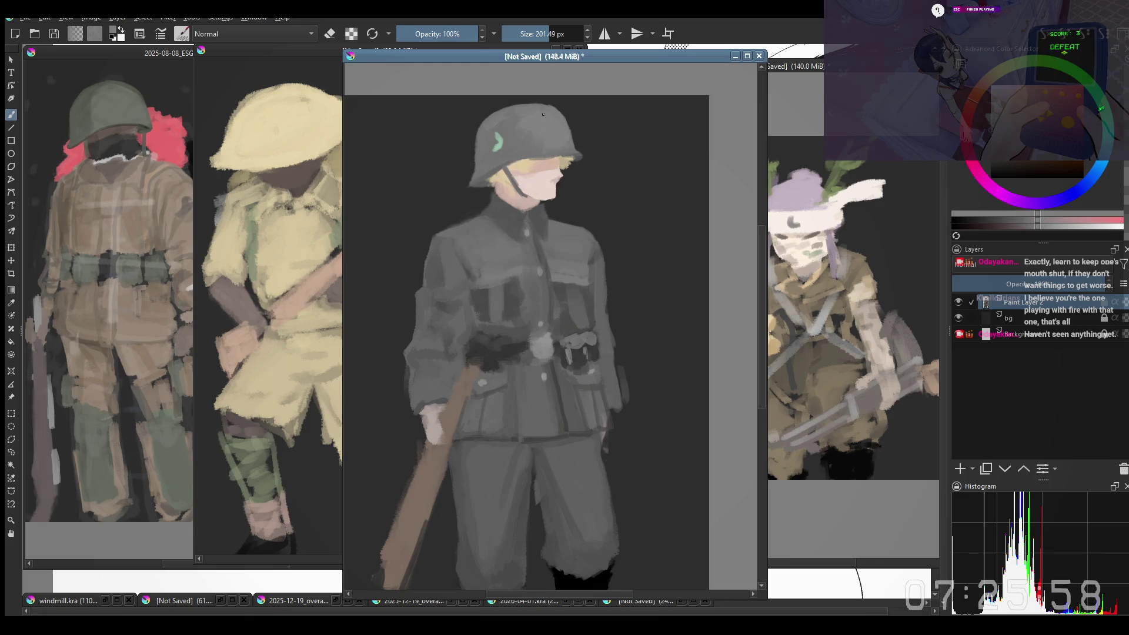
# Step: Reframe the soldier and bring up the brush preset palette, then dismiss it
pyautogui.scroll(-3, 511, 239)
pyautogui.scroll(4, 513, 224)
pyautogui.scroll(-1, 515, 209)
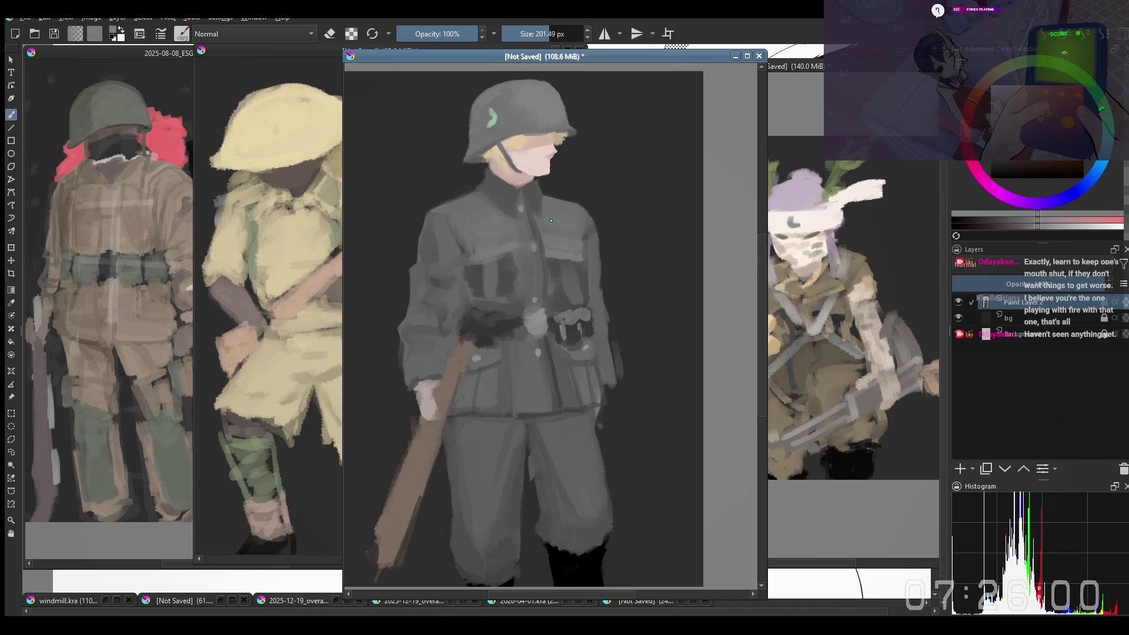
pyautogui.moveTo(515, 203); pyautogui.dragTo(516, 193)
pyautogui.rightClick(577, 243)
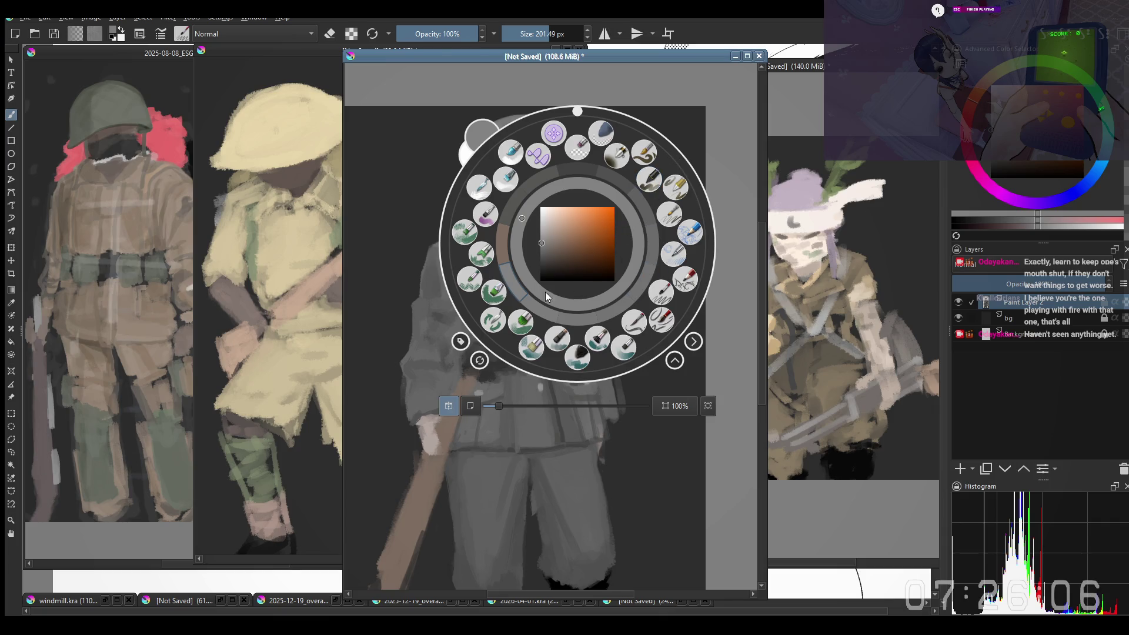
pyautogui.click(411, 303)
# Step: Add a new paint layer above Paint Layer 2 and set it to Hard Light blending
pyautogui.moveTo(500, 264); pyautogui.dragTo(524, 298)
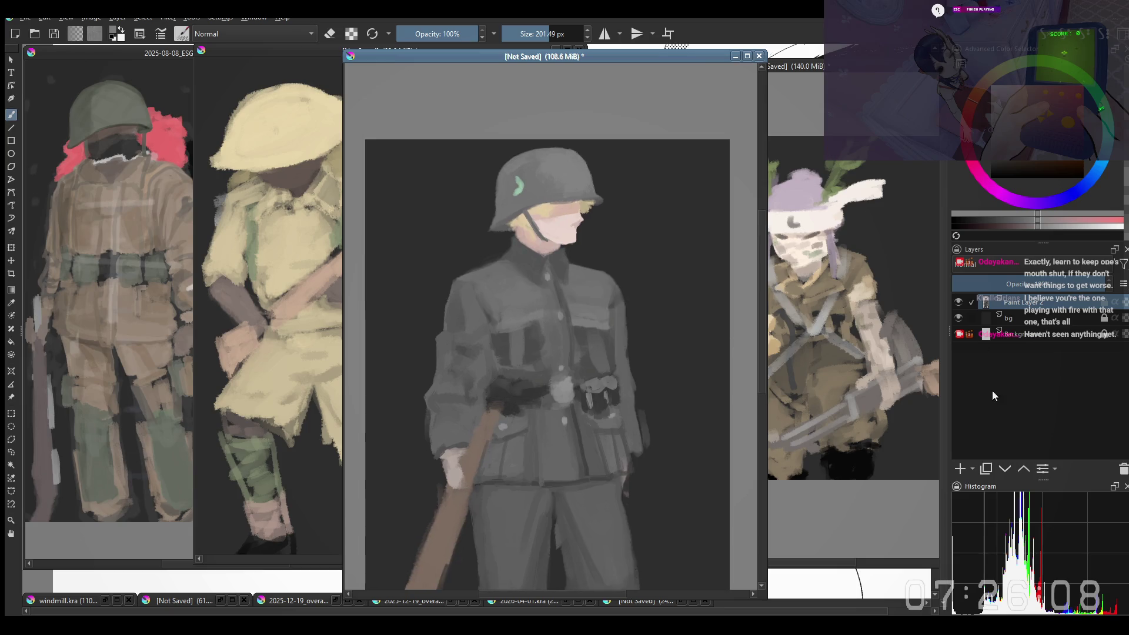
pyautogui.click(959, 470)
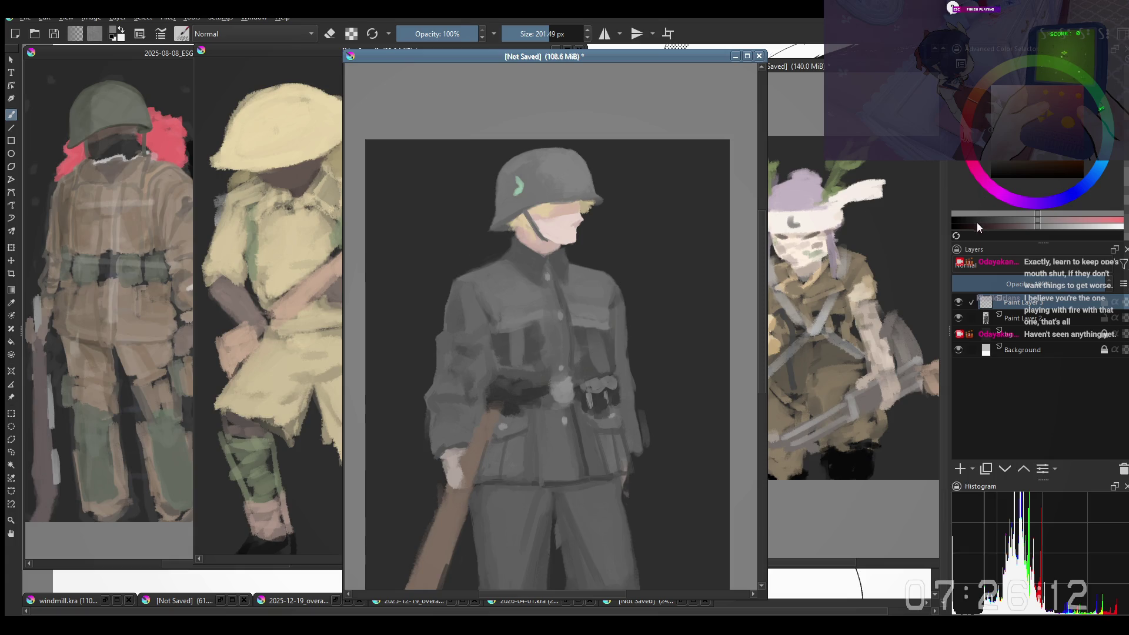
pyautogui.hotkey('alt', 'shift', 'h')
pyautogui.rightClick(543, 319)
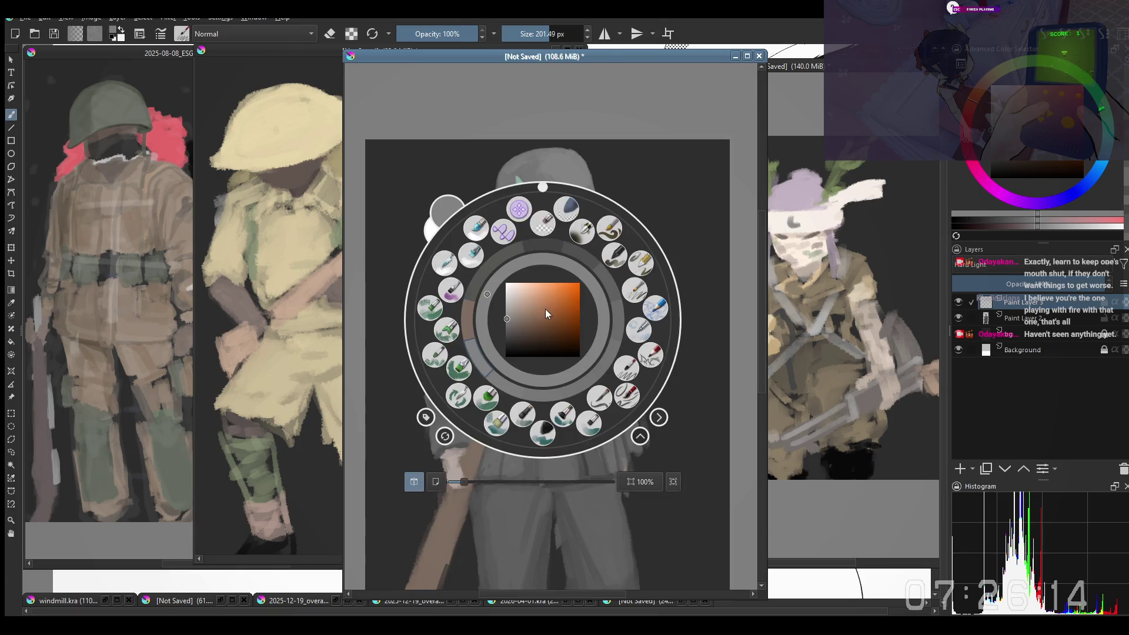
pyautogui.click(439, 112)
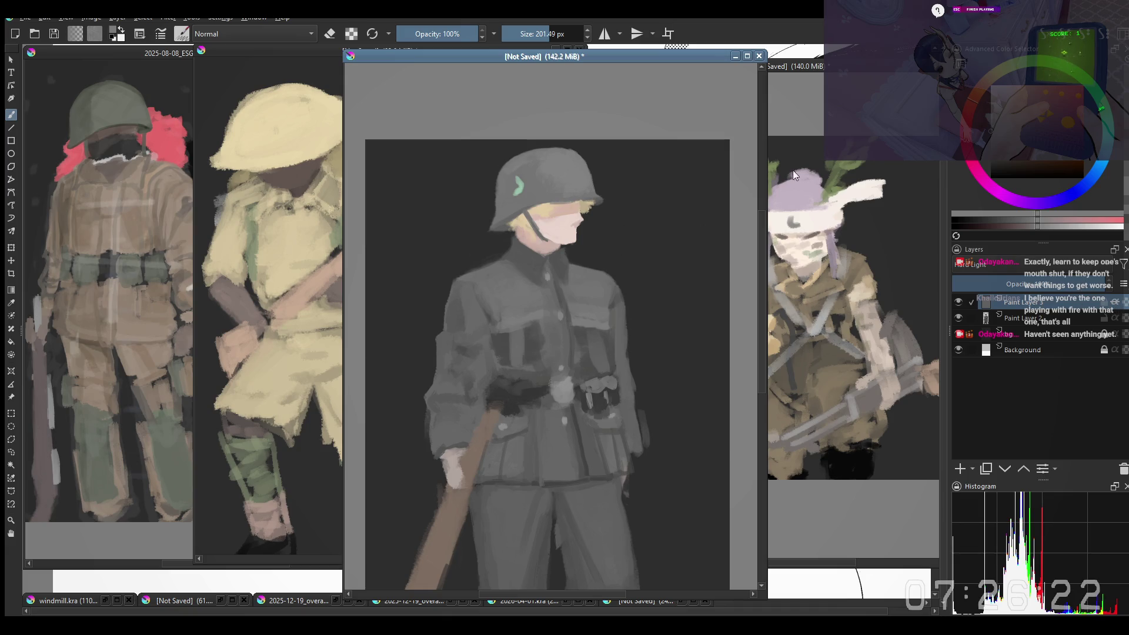
# Step: Paint dark shading on the helmet's left side and a small green stroke on top
pyautogui.click(990, 150)
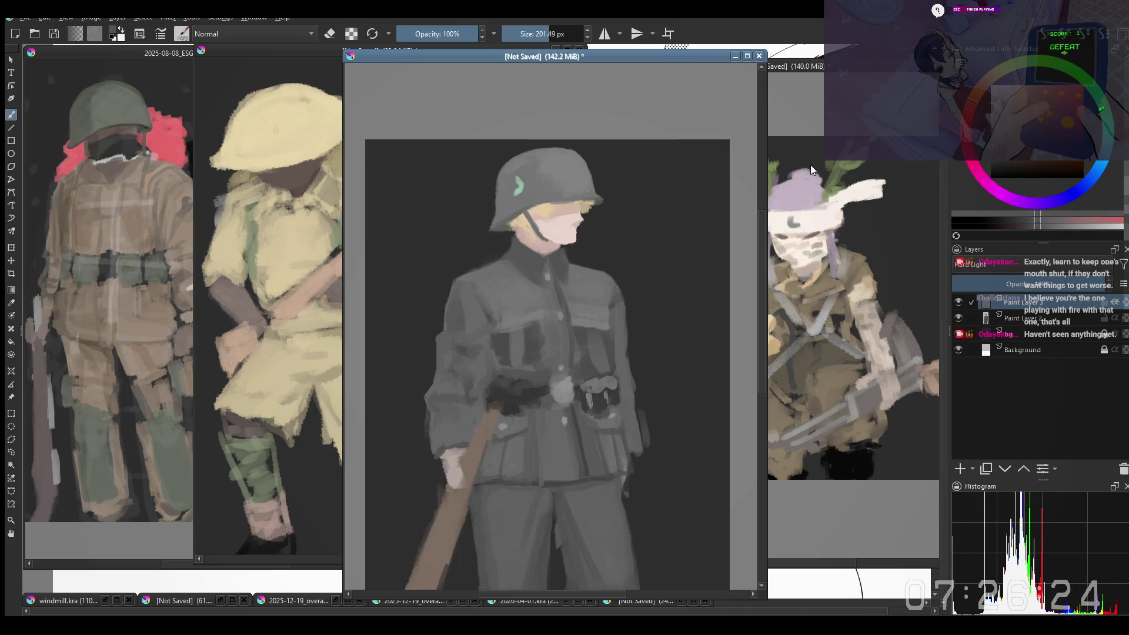
pyautogui.press(']')
pyautogui.moveTo(504, 206)
pyautogui.mouseDown()
pyautogui.moveTo(511, 174)
pyautogui.moveTo(526, 179)
pyautogui.moveTo(529, 170)
pyautogui.moveTo(532, 197)
pyautogui.moveTo(499, 227)
pyautogui.mouseUp()
pyautogui.click(992, 153)
pyautogui.keyDown('ctrl'); pyautogui.click(449, 264); pyautogui.keyUp('ctrl')
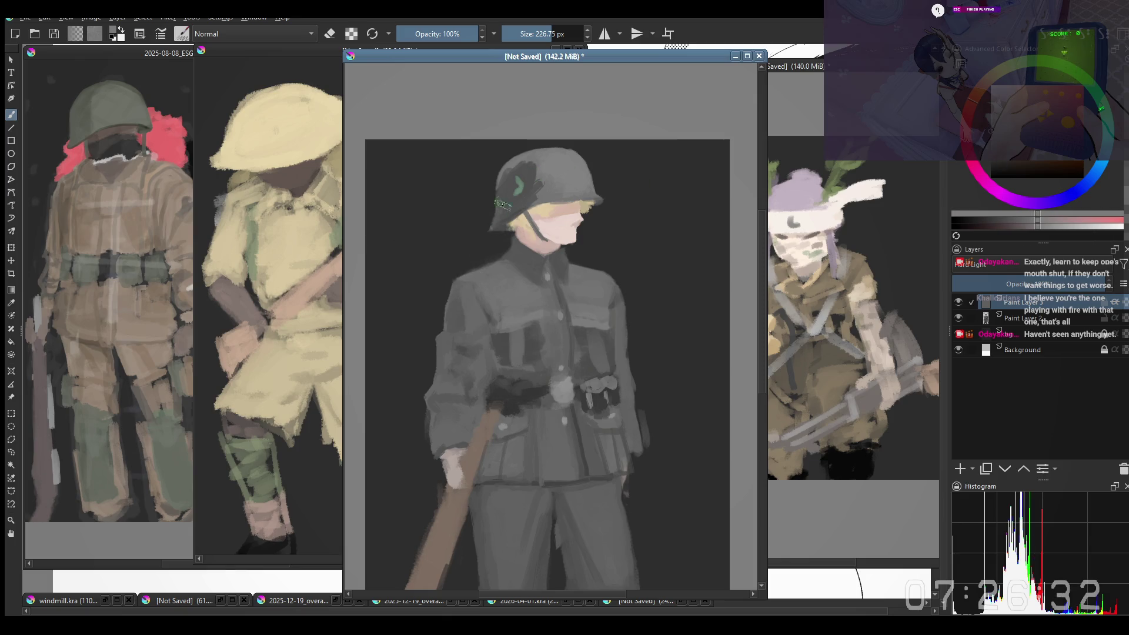
pyautogui.keyDown('ctrl'); pyautogui.click(513, 201); pyautogui.keyUp('ctrl')
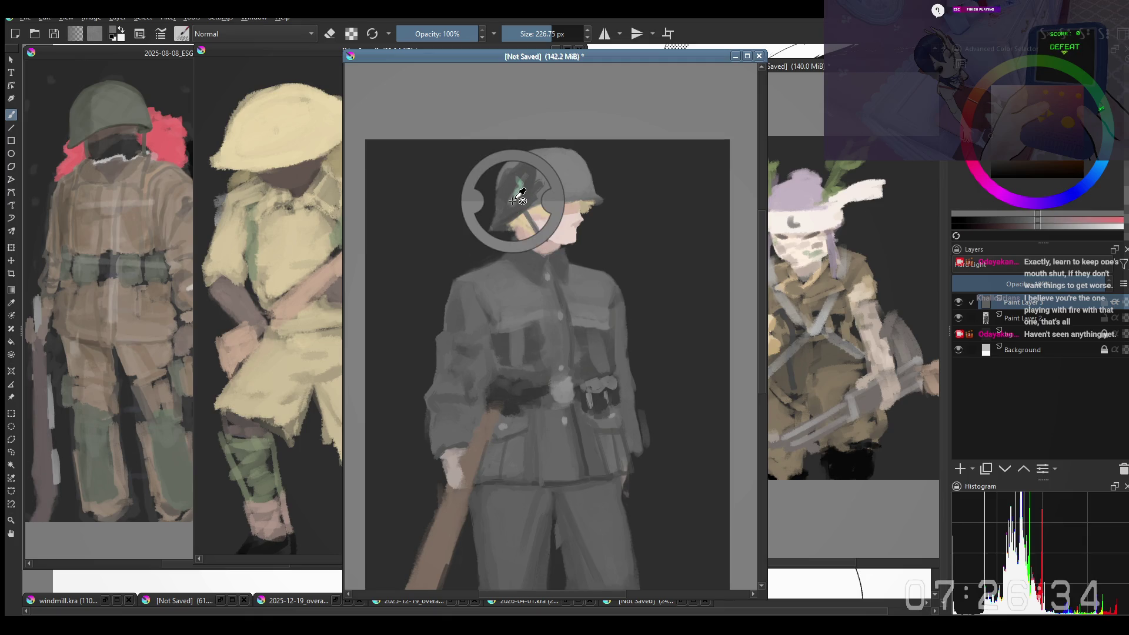
pyautogui.moveTo(530, 188)
pyautogui.mouseDown()
pyautogui.moveTo(537, 180)
pyautogui.moveTo(507, 200)
pyautogui.moveTo(522, 170)
pyautogui.mouseUp()
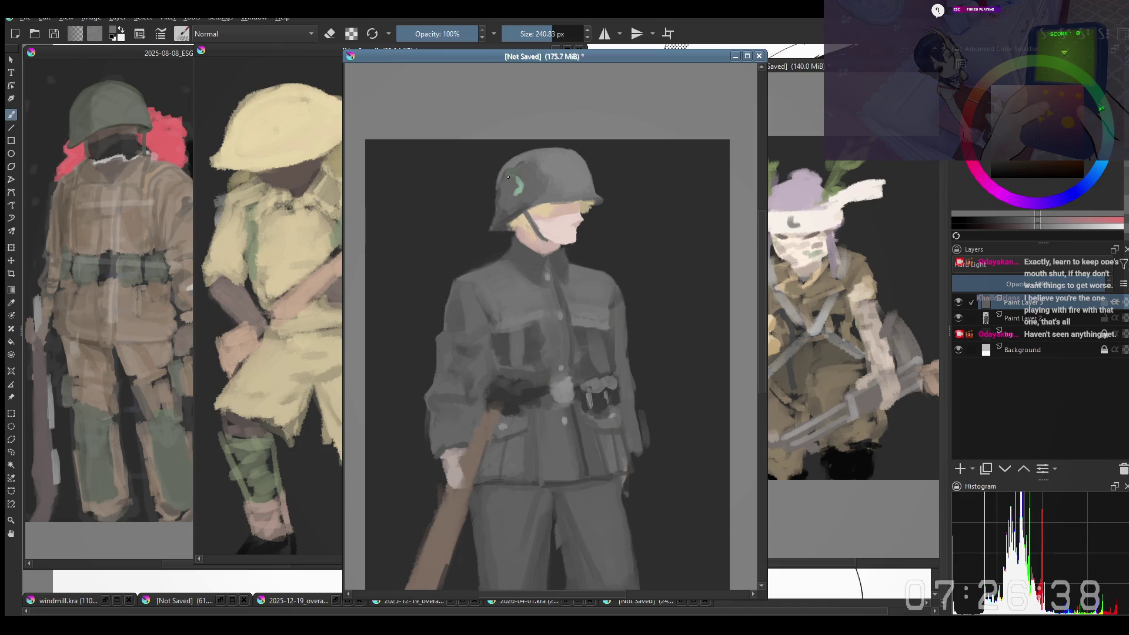
# Step: Mirror the view to check the soldier, then readjust the brush size
pyautogui.press('m')
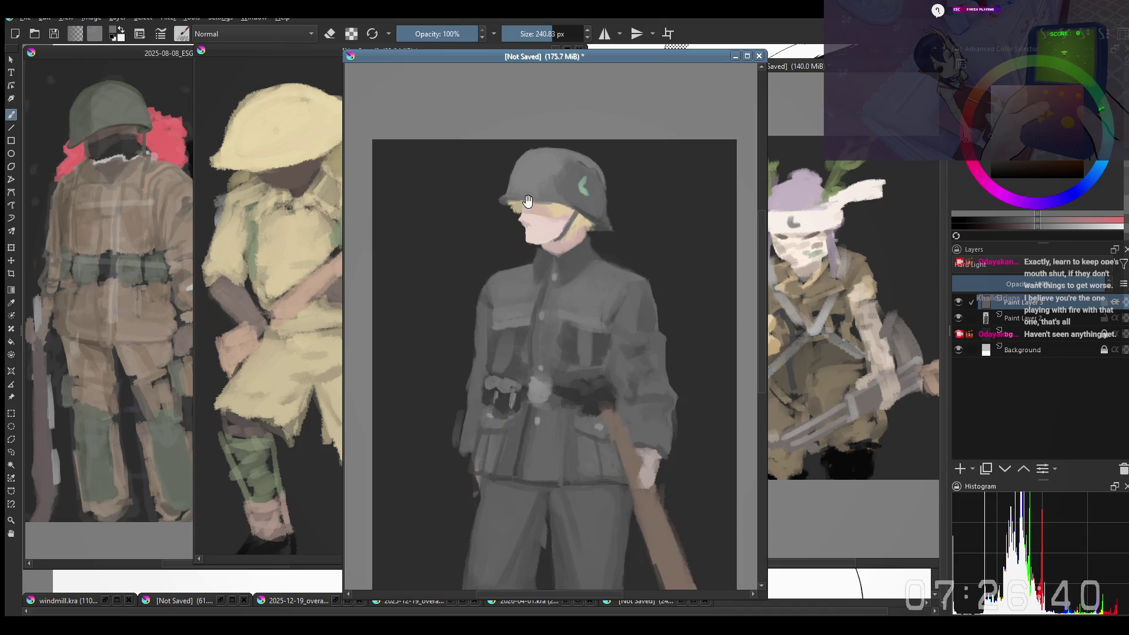
pyautogui.scroll(-1, 572, 183)
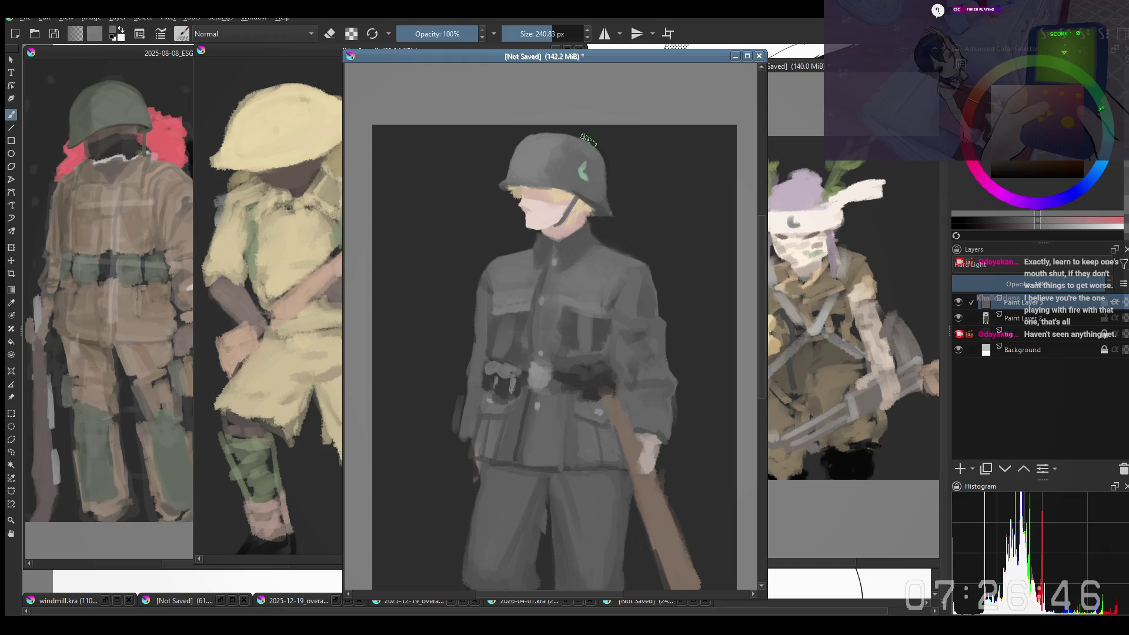
pyautogui.press('m')
pyautogui.press('[')
pyautogui.moveTo(513, 204); pyautogui.dragTo(529, 200)
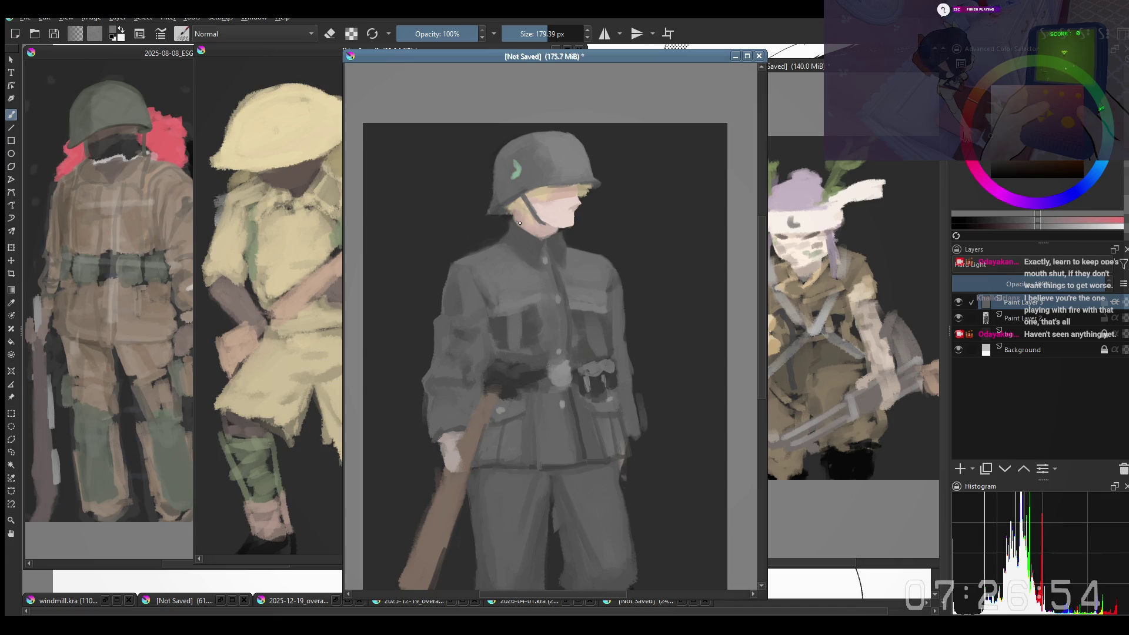
pyautogui.scroll(-2, 557, 227)
pyautogui.scroll(2, 561, 200)
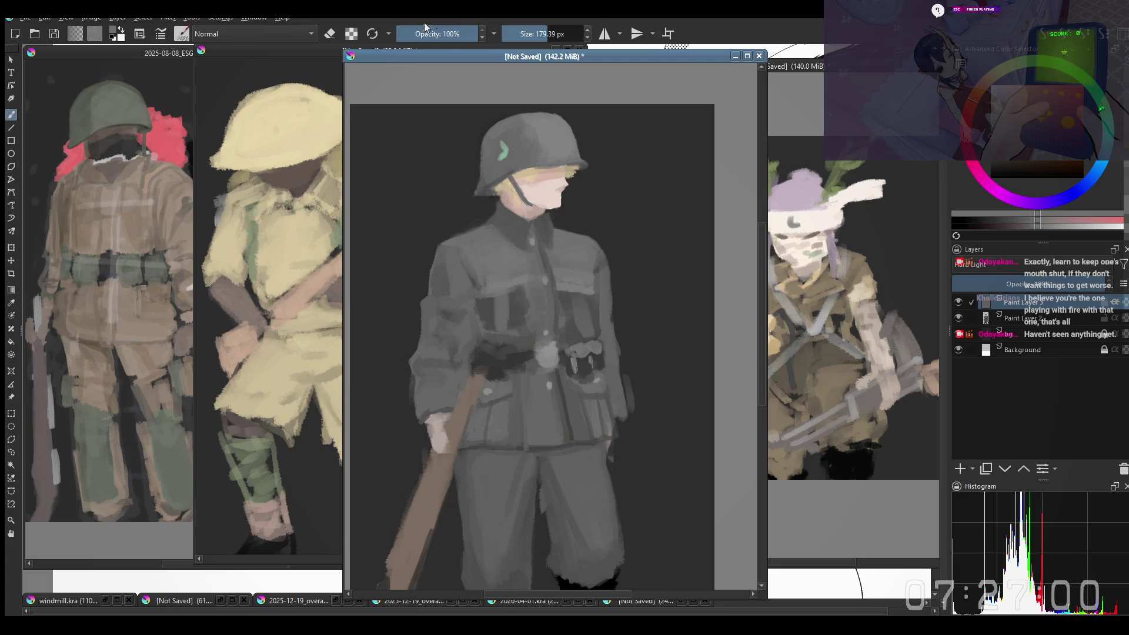
# Step: Sample grey from the helmet and paint over the greenish mark on its top
pyautogui.moveTo(434, 181); pyautogui.dragTo(442, 208)
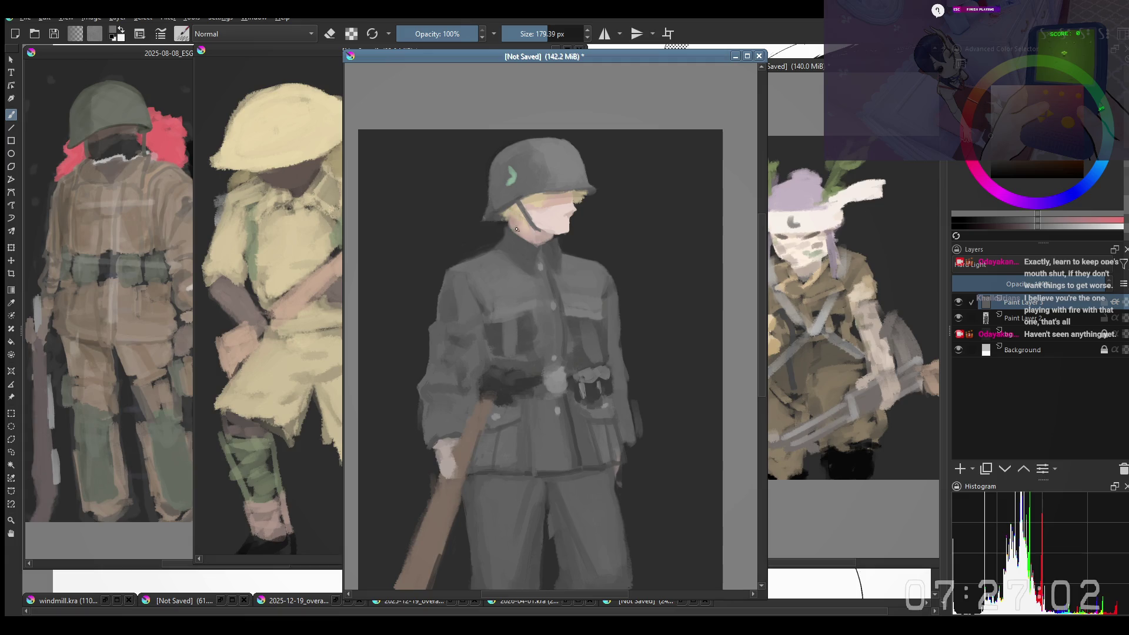
pyautogui.press(']')
pyautogui.keyDown('ctrl'); pyautogui.click(509, 200); pyautogui.keyUp('ctrl')
pyautogui.moveTo(520, 210)
pyautogui.mouseDown()
pyautogui.moveTo(518, 223)
pyautogui.moveTo(546, 179)
pyautogui.mouseUp()
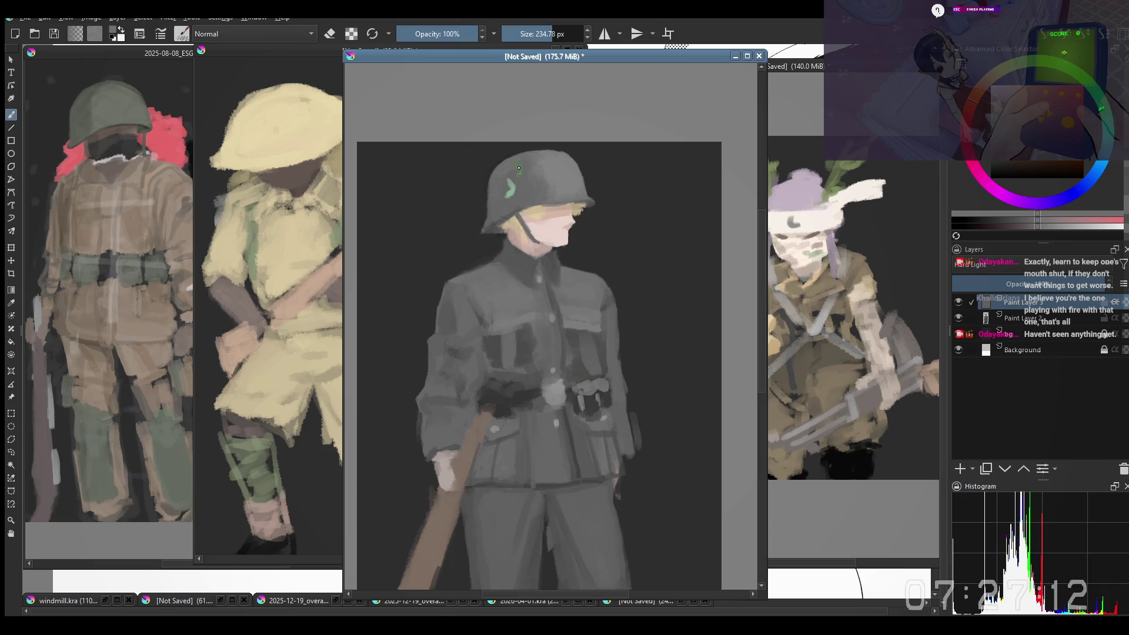
pyautogui.click(568, 159)
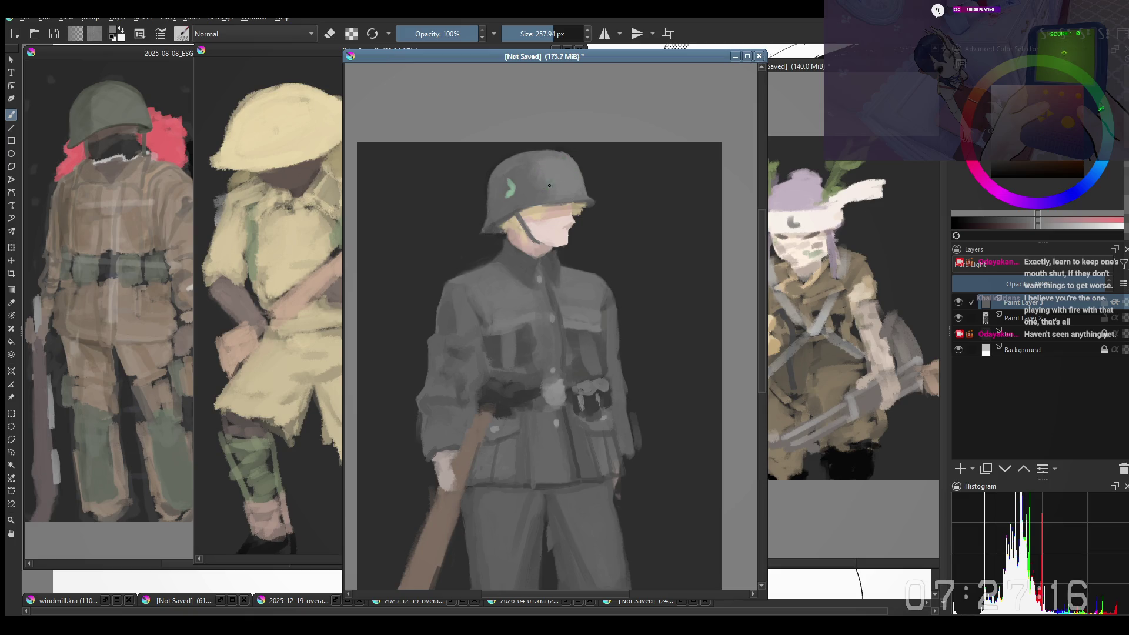
# Step: Mirror the view, sample a new helmet colour, and return to Paint Layer 2
pyautogui.moveTo(555, 166); pyautogui.dragTo(565, 140)
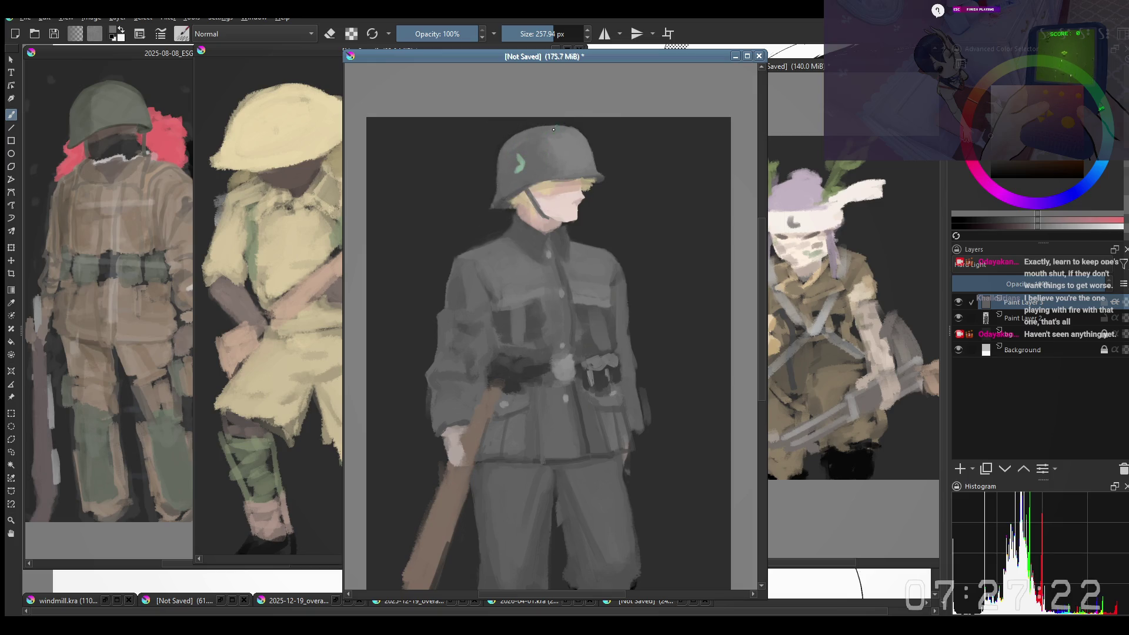
pyautogui.press('m')
pyautogui.keyDown('ctrl'); pyautogui.click(534, 140); pyautogui.keyUp('ctrl')
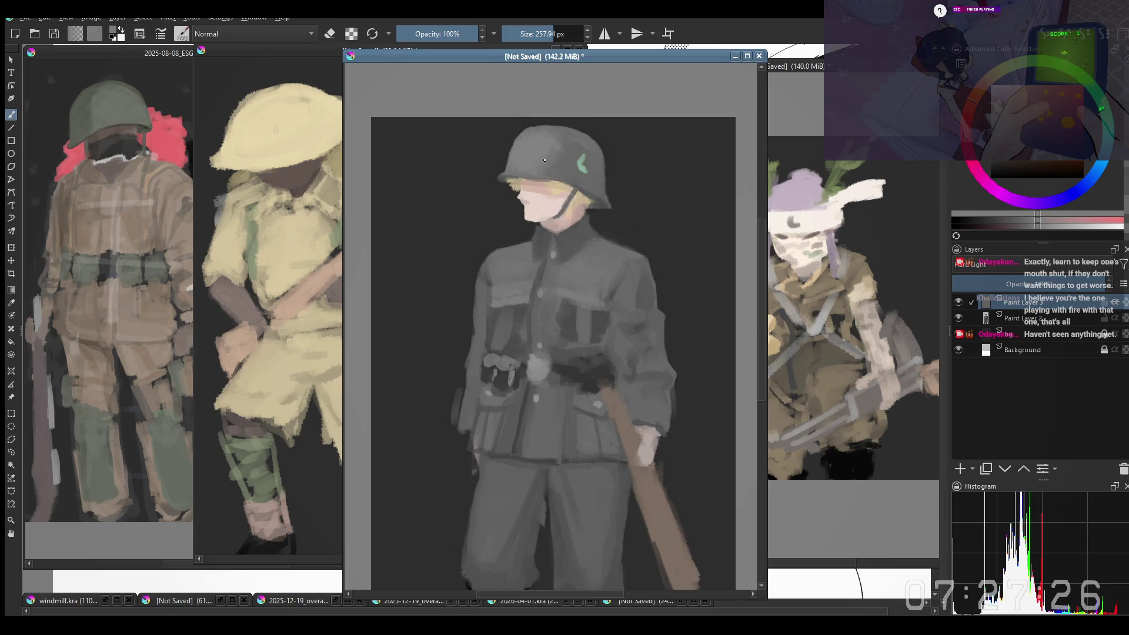
pyautogui.moveTo(544, 160); pyautogui.dragTo(532, 203)
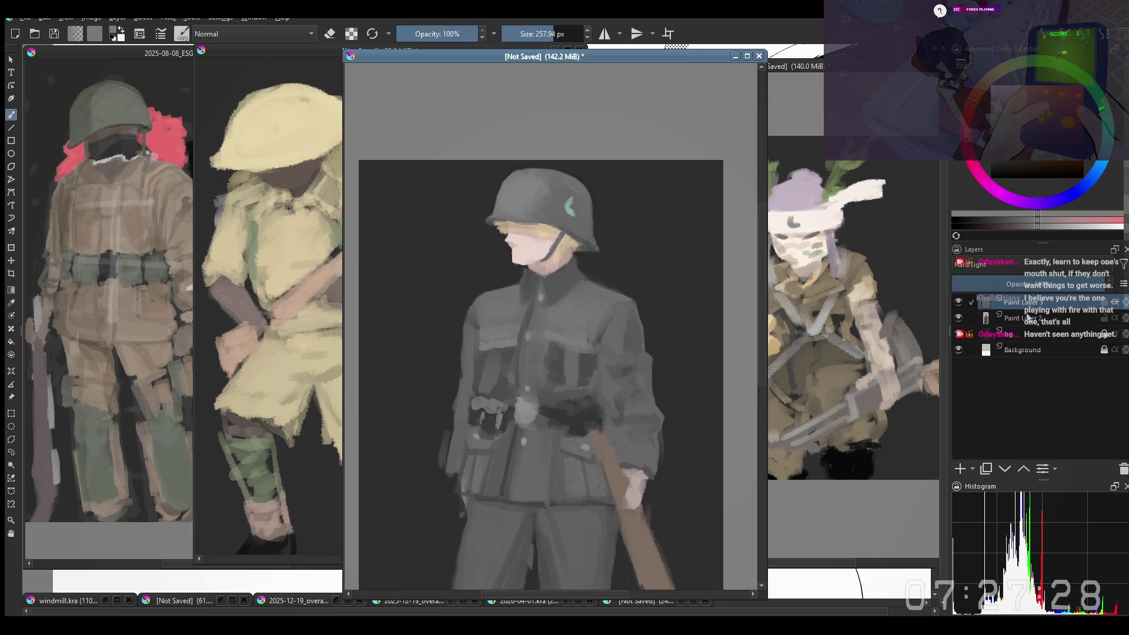
pyautogui.click(1027, 317)
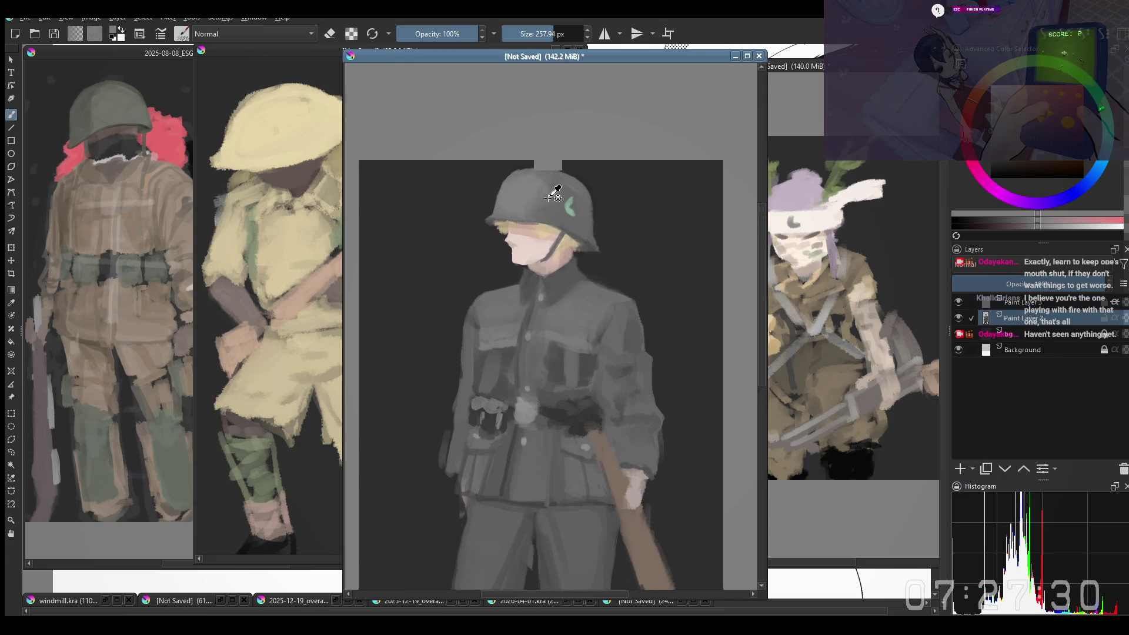
# Step: Paint a green insignia mark on the helmet side, undo it, and repaint it
pyautogui.keyDown('ctrl'); pyautogui.click(569, 206); pyautogui.keyUp('ctrl')
pyautogui.moveTo(531, 200); pyautogui.dragTo(534, 215)
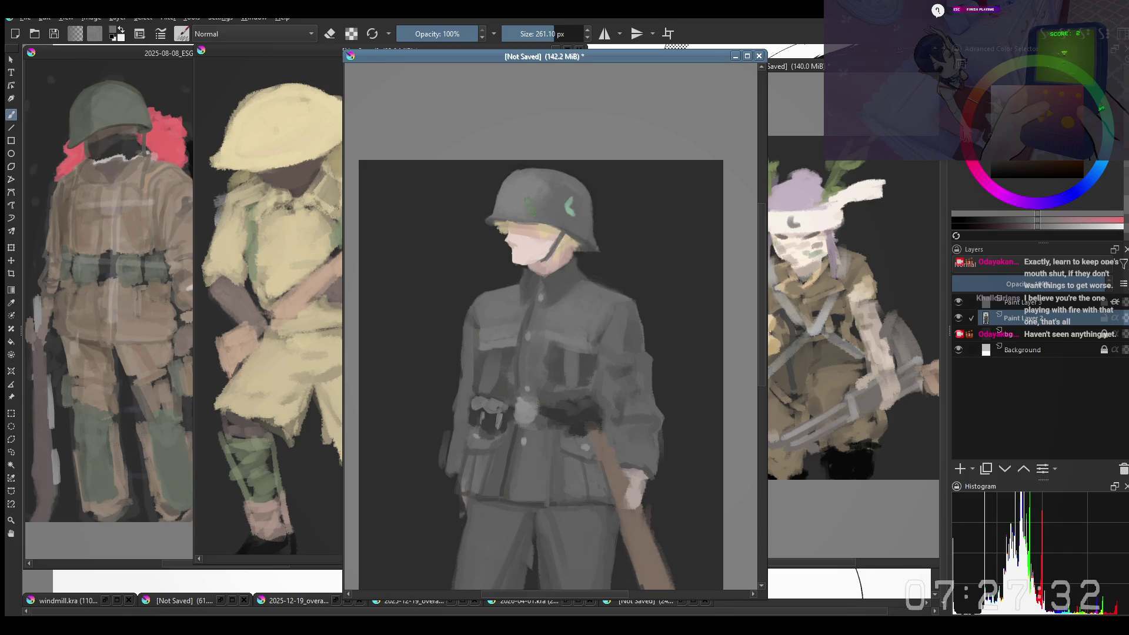
pyautogui.hotkey('ctrl', 'z')
pyautogui.moveTo(551, 194)
pyautogui.mouseDown()
pyautogui.moveTo(542, 200)
pyautogui.moveTo(570, 194)
pyautogui.mouseUp()
# Step: Mirror the view, sample the green, and add short strokes shaping the insignia into a chevron
pyautogui.press('m')
pyautogui.keyDown('ctrl'); pyautogui.click(541, 180); pyautogui.keyUp('ctrl')
pyautogui.moveTo(547, 181); pyautogui.dragTo(547, 184)
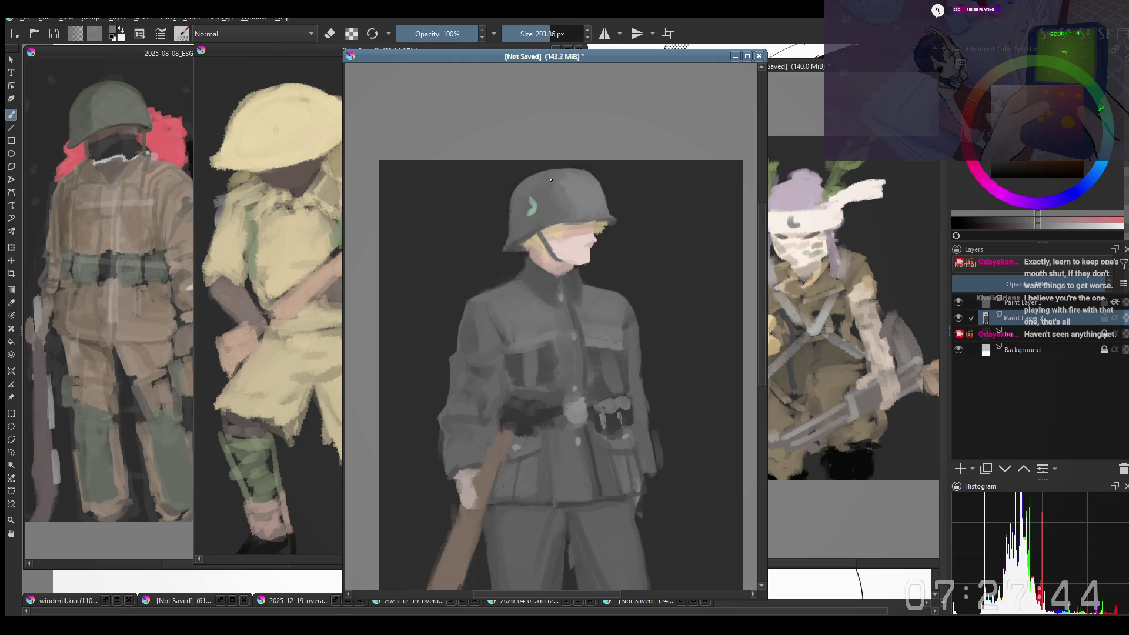
pyautogui.moveTo(551, 180)
pyautogui.mouseDown()
pyautogui.moveTo(525, 195)
pyautogui.moveTo(558, 180)
pyautogui.mouseUp()
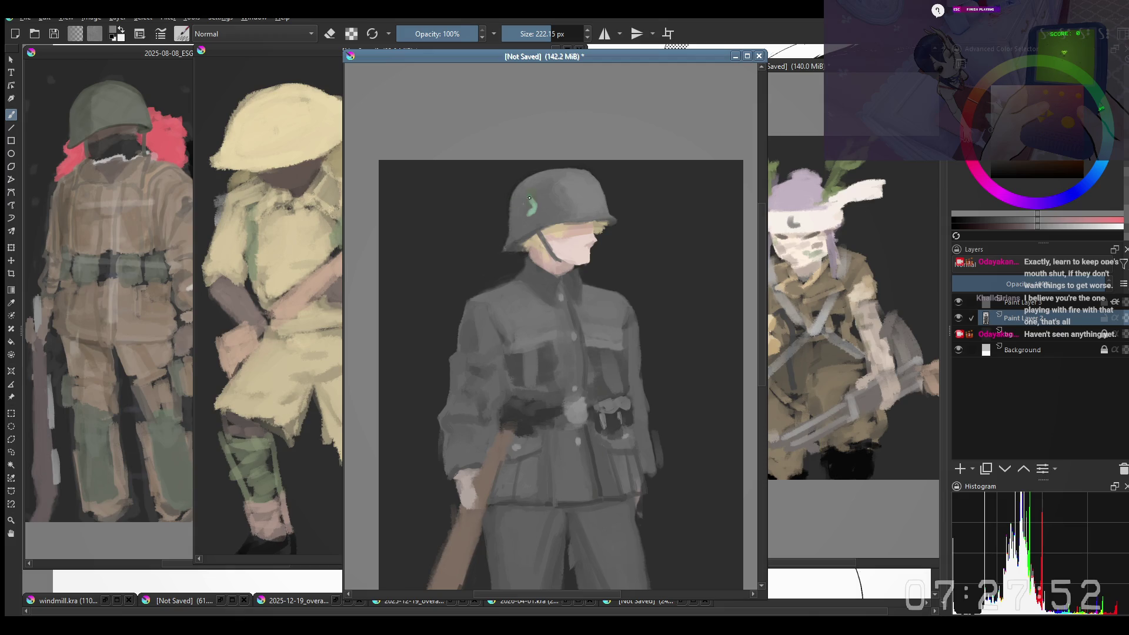
pyautogui.moveTo(525, 185); pyautogui.dragTo(532, 169)
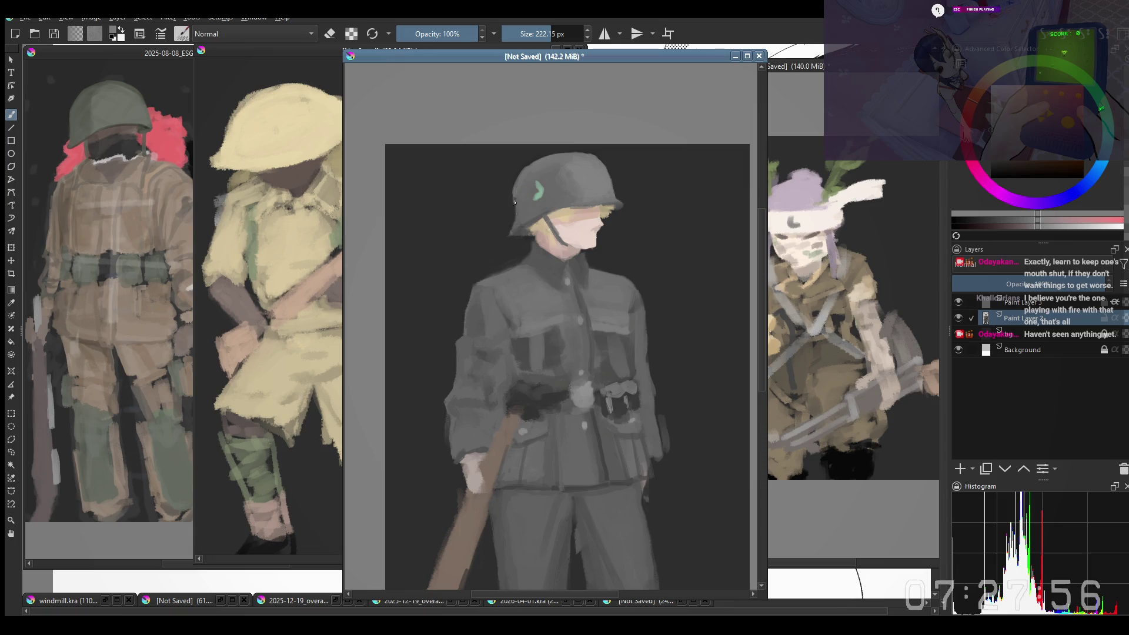
pyautogui.scroll(-1, 504, 282)
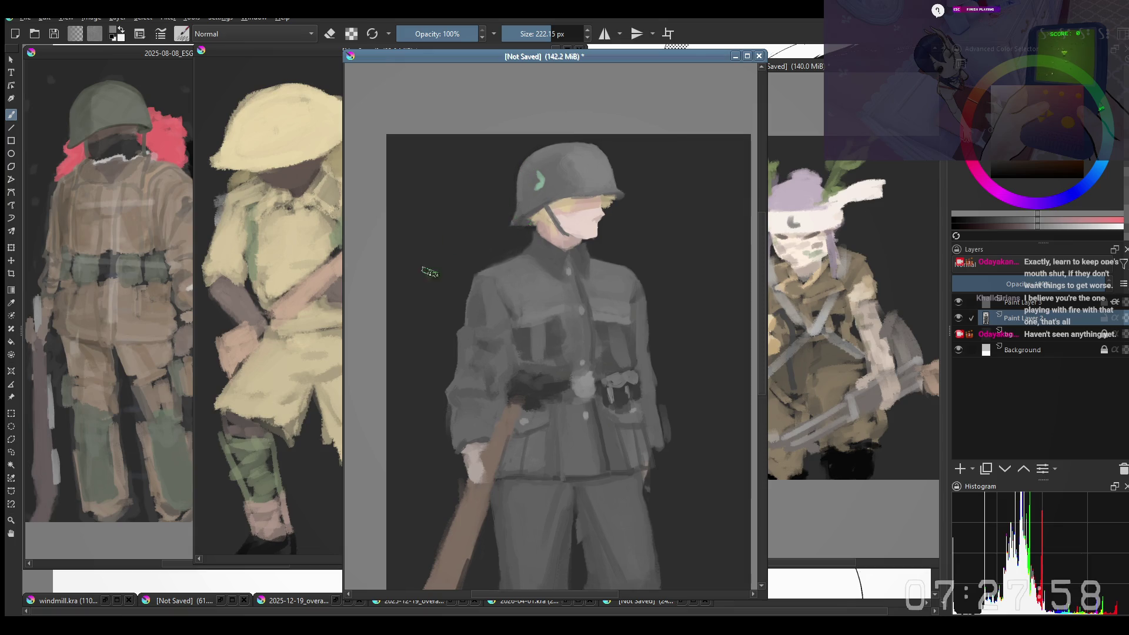
pyautogui.rightClick(496, 265)
# Step: Choose a Copy-mode blending brush, shrink it to about 140 px, and blend the helmet top
pyautogui.click(518, 152)
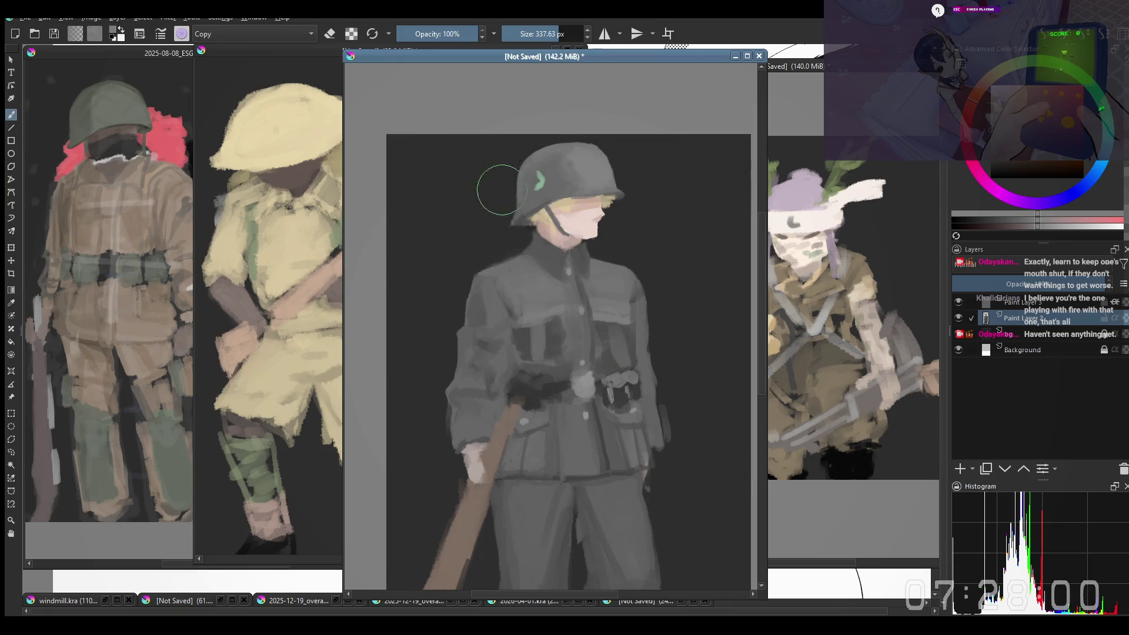
pyautogui.moveTo(499, 242); pyautogui.dragTo(488, 230)
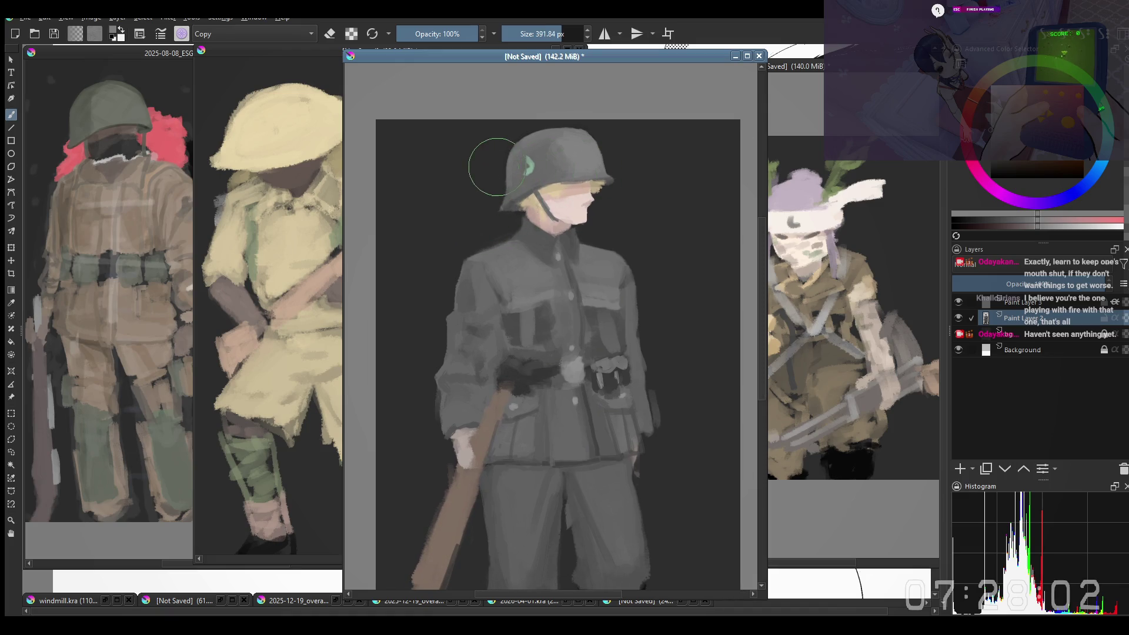
pyautogui.press('[')
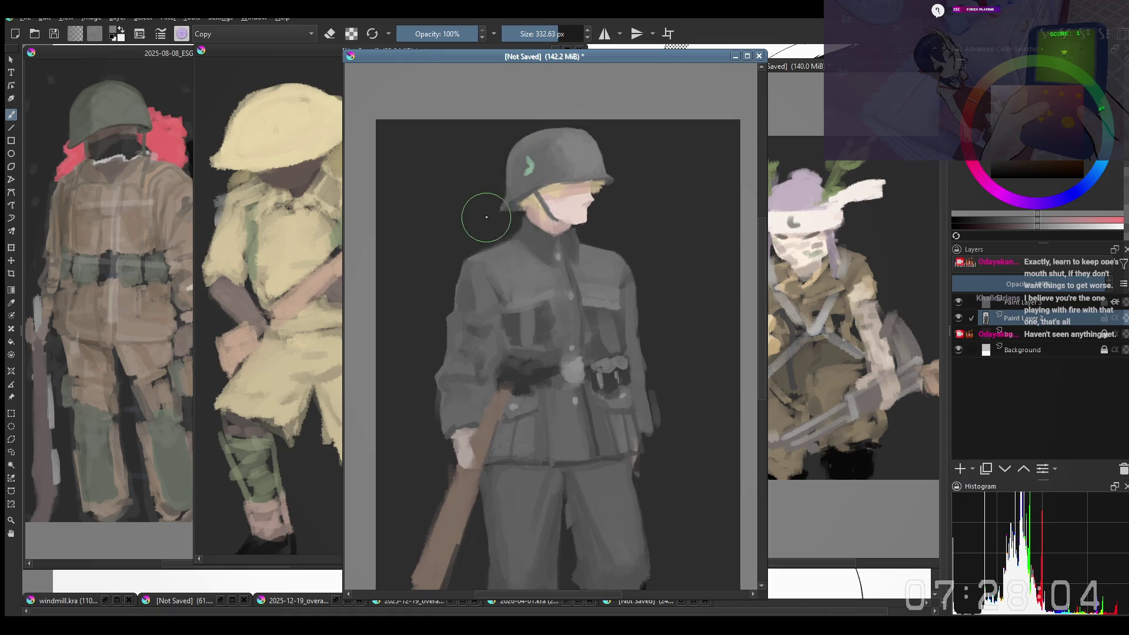
pyautogui.press('[')
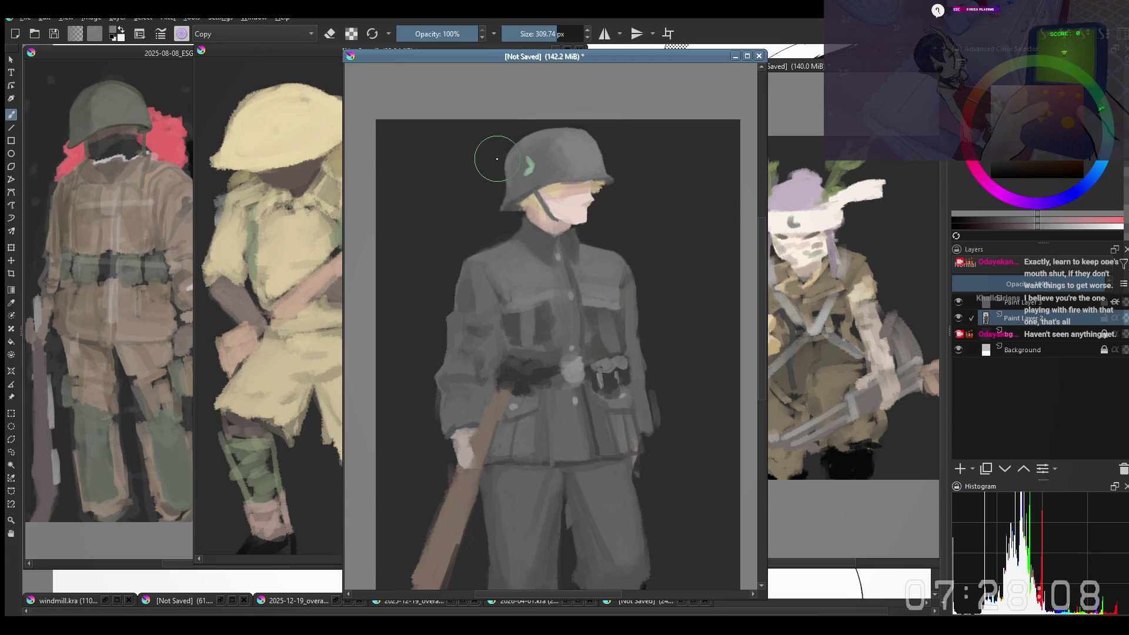
pyautogui.press('[')
pyautogui.press('[')
pyautogui.press('[')
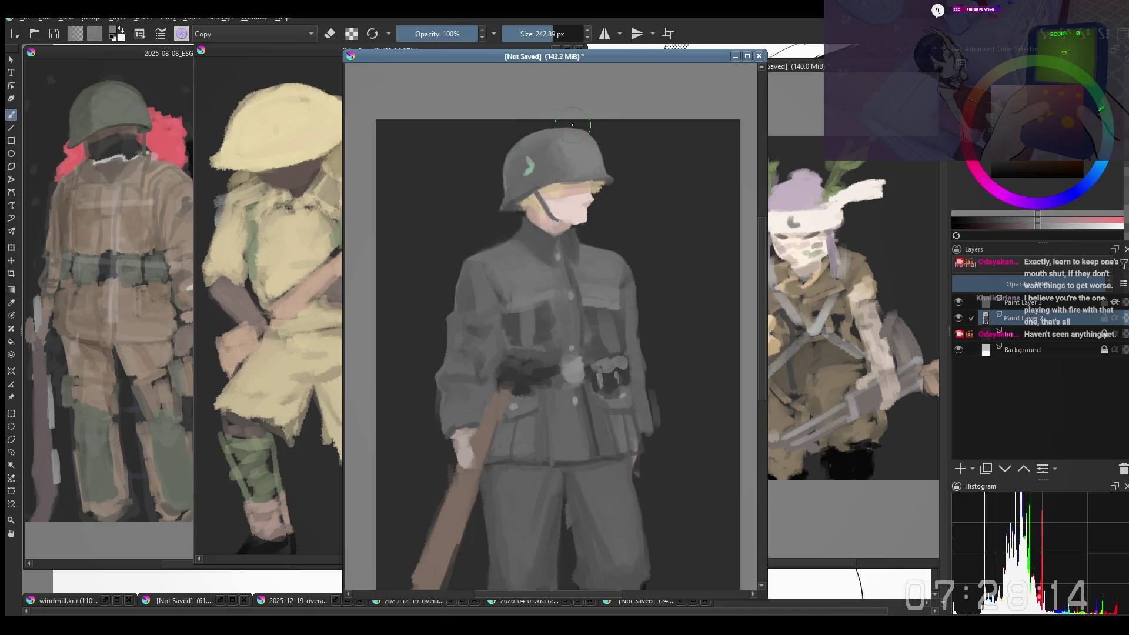
pyautogui.moveTo(623, 135)
pyautogui.mouseDown()
pyautogui.moveTo(566, 135)
pyautogui.moveTo(504, 157)
pyautogui.moveTo(517, 116)
pyautogui.moveTo(502, 137)
pyautogui.moveTo(500, 118)
pyautogui.mouseUp()
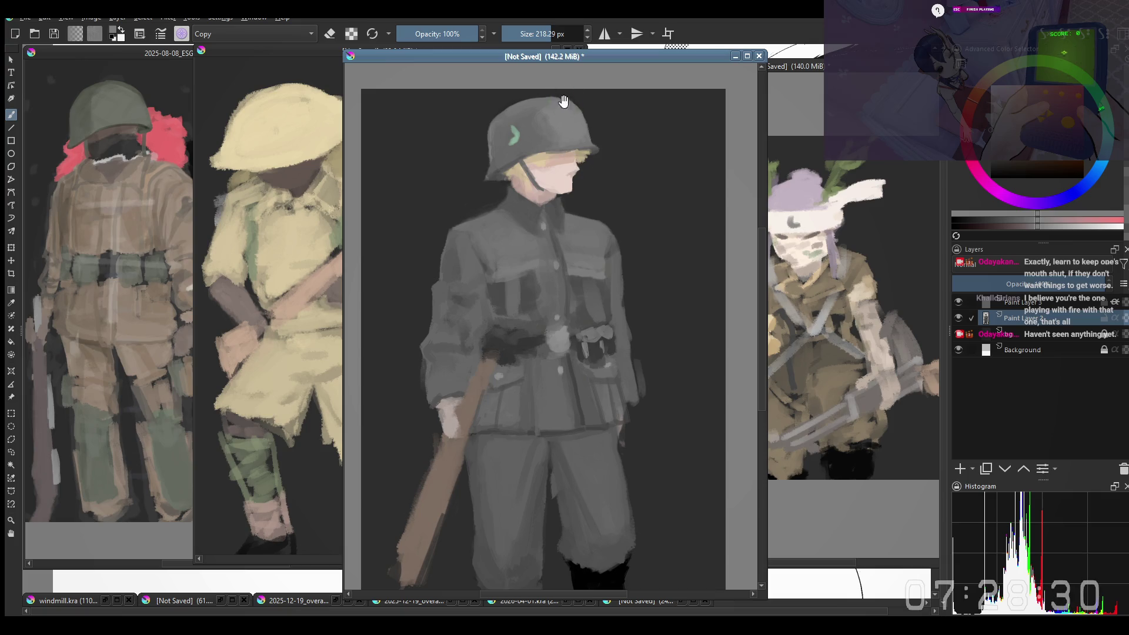
pyautogui.scroll(1, 558, 102)
pyautogui.moveTo(518, 129)
pyautogui.mouseDown()
pyautogui.moveTo(575, 156)
pyautogui.moveTo(487, 168)
pyautogui.moveTo(502, 254)
pyautogui.mouseUp()
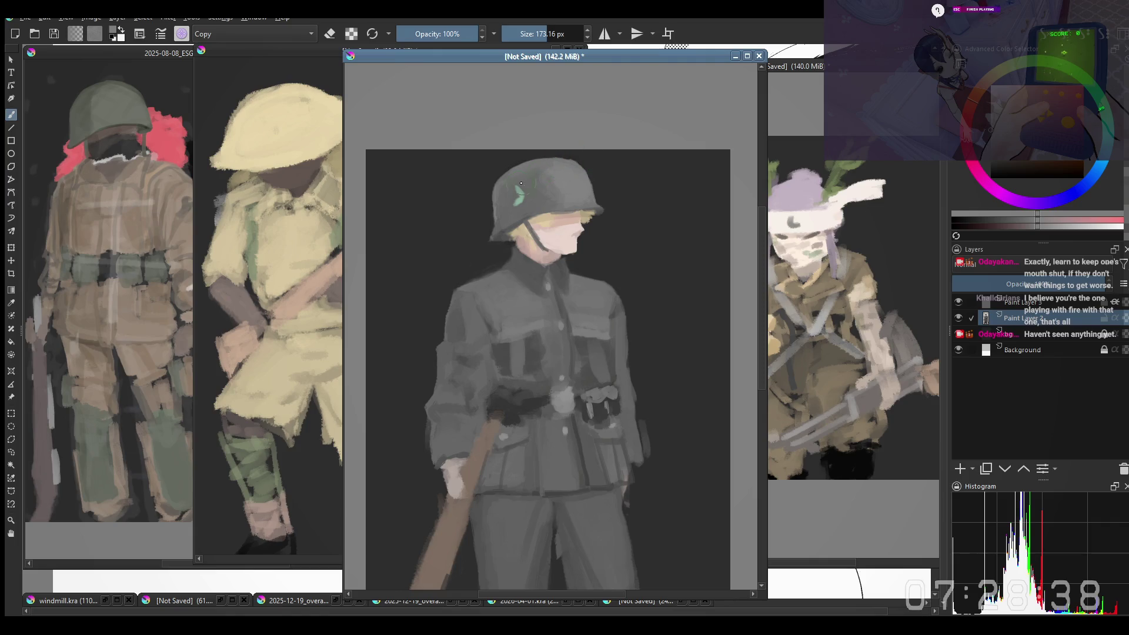
# Step: Mirror the view and smooth the helmet paint with a brush around 193–213 px
pyautogui.keyDown('shift'); pyautogui.moveTo(567, 151); pyautogui.dragTo(545, 182); pyautogui.keyUp('shift')
pyautogui.moveTo(584, 178); pyautogui.dragTo(582, 163)
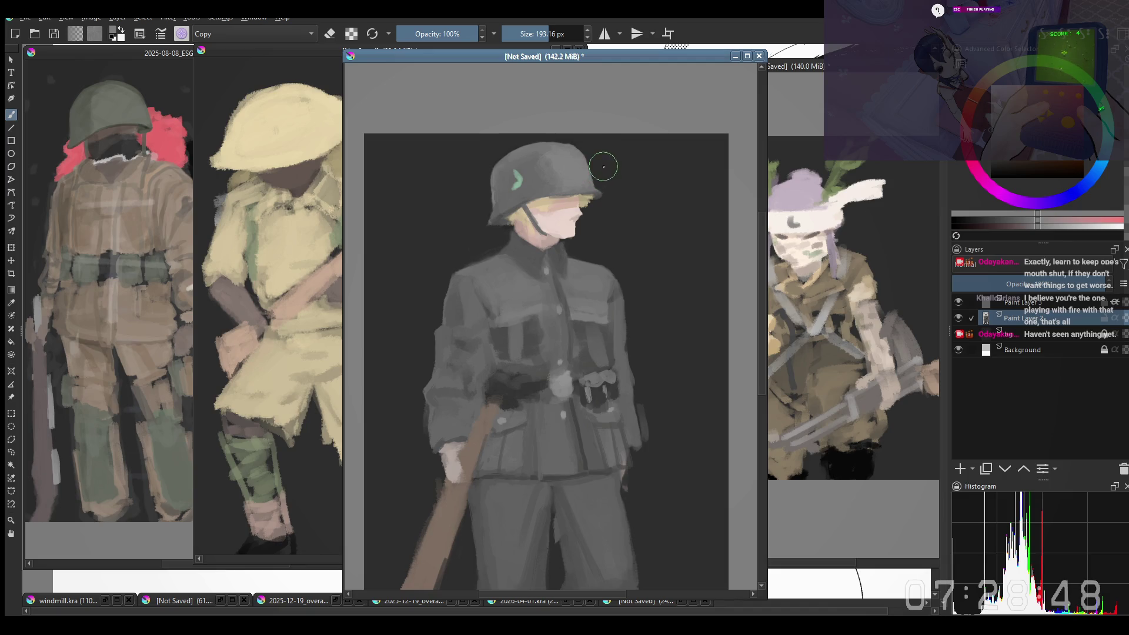
pyautogui.scroll(-1, 604, 177)
pyautogui.press('m')
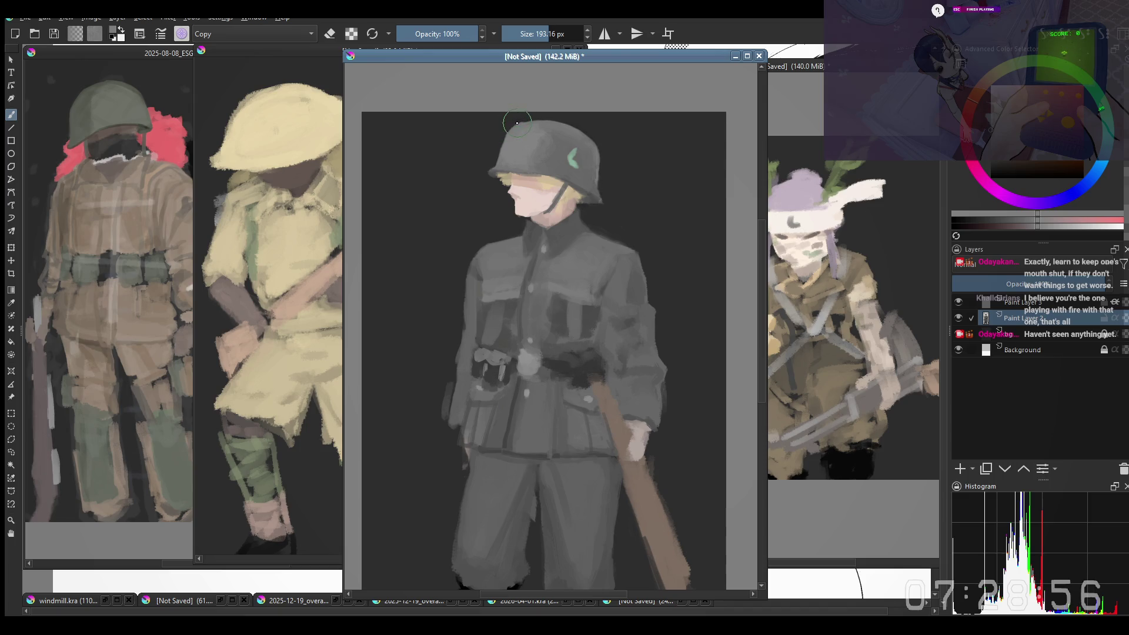
pyautogui.press('[')
pyautogui.press(']')
pyautogui.press(']')
pyautogui.press(']')
pyautogui.press(']')
pyautogui.moveTo(521, 124); pyautogui.dragTo(551, 134)
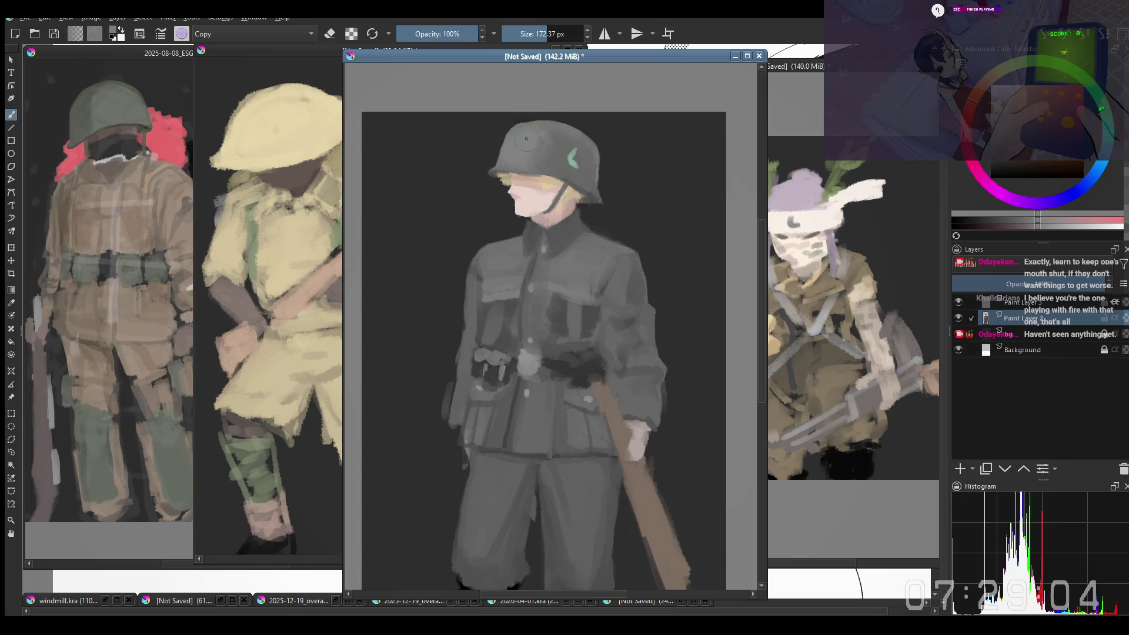
pyautogui.moveTo(504, 121); pyautogui.dragTo(508, 115)
pyautogui.press('[')
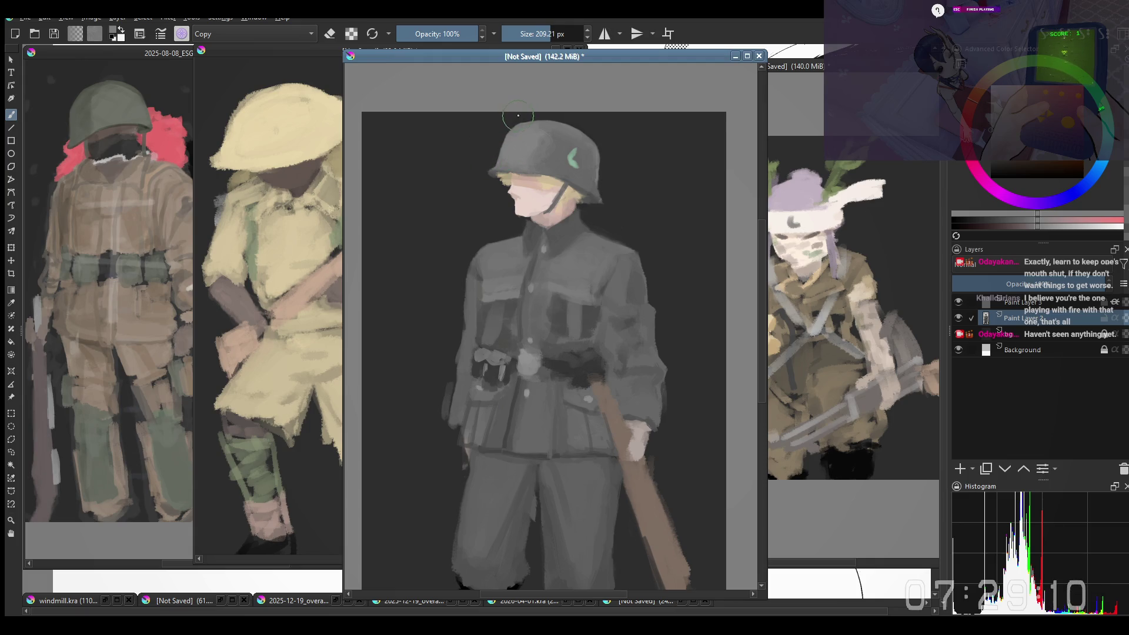
# Step: Unmirror the view and soften the hair under the helmet brim and beside the face
pyautogui.press('m')
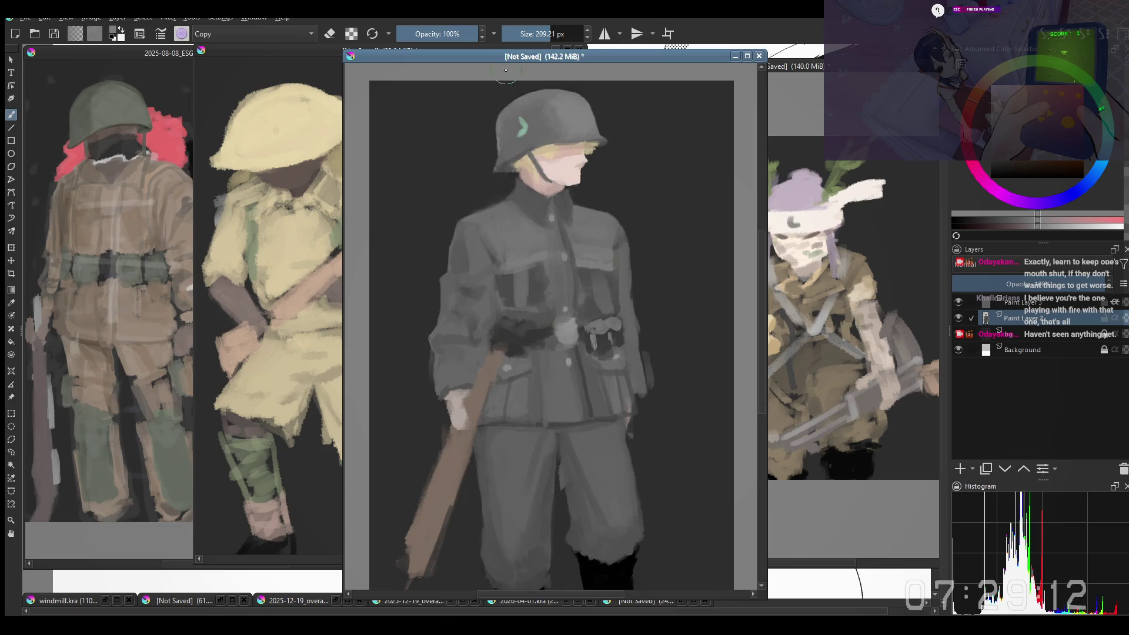
pyautogui.moveTo(543, 276); pyautogui.dragTo(543, 276)
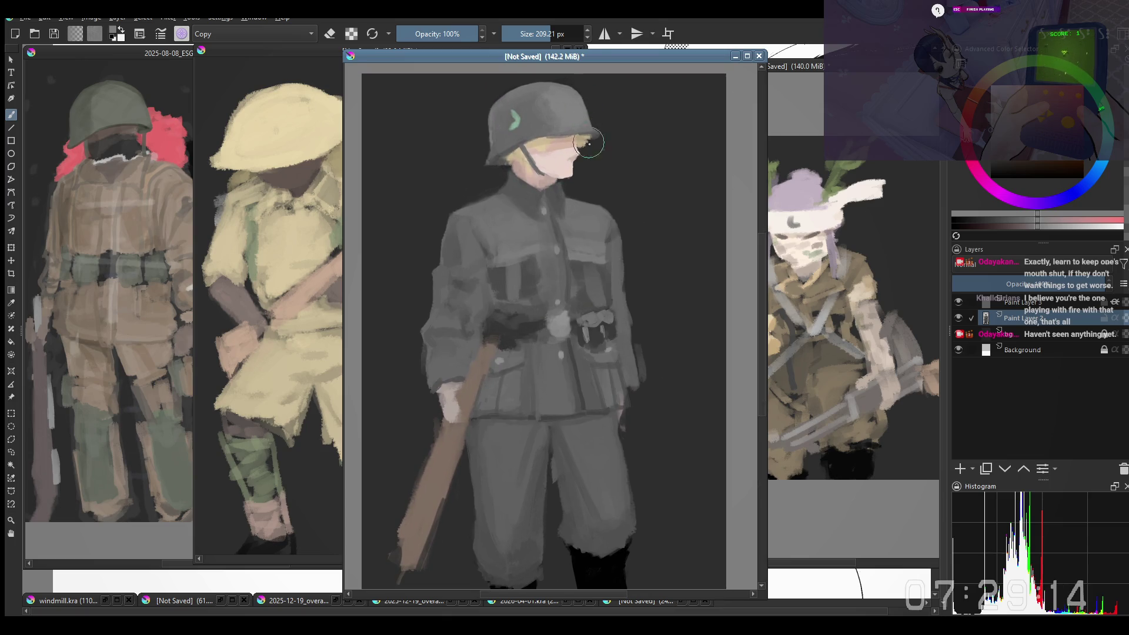
pyautogui.press('[')
pyautogui.press('[')
pyautogui.press('[')
pyautogui.moveTo(617, 137); pyautogui.dragTo(604, 119)
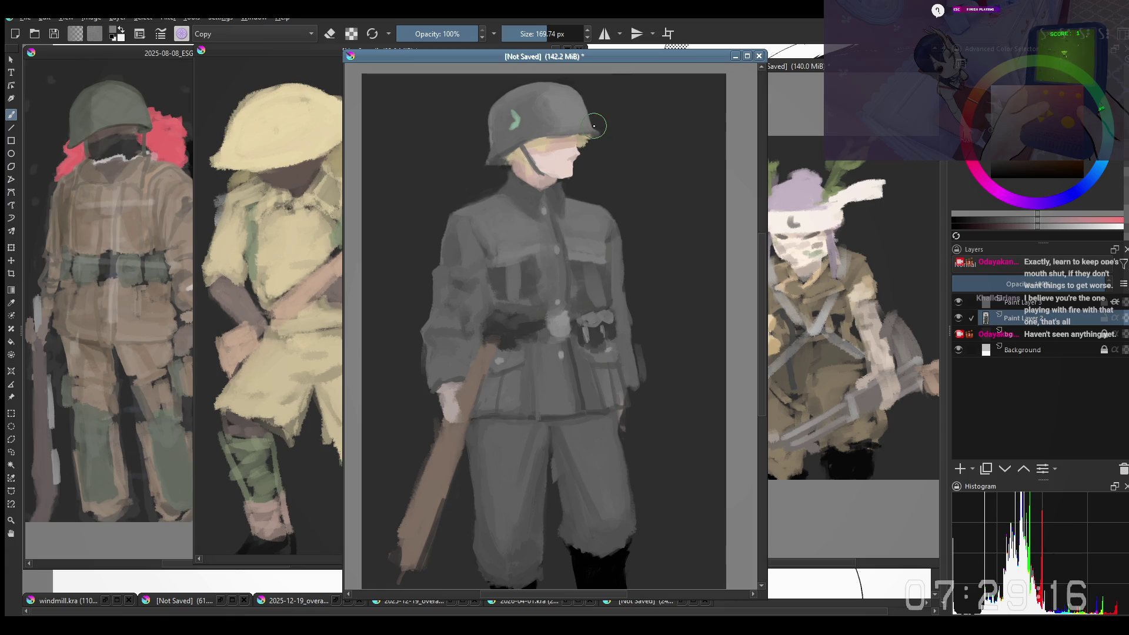
pyautogui.moveTo(633, 128); pyautogui.dragTo(602, 136)
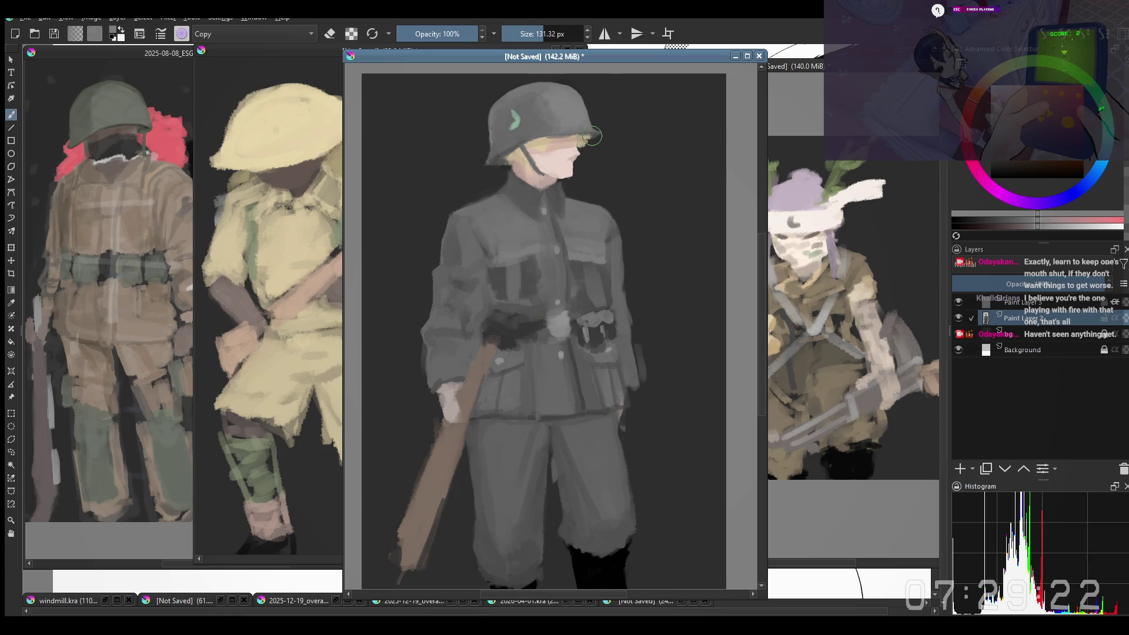
pyautogui.moveTo(588, 138); pyautogui.dragTo(588, 134)
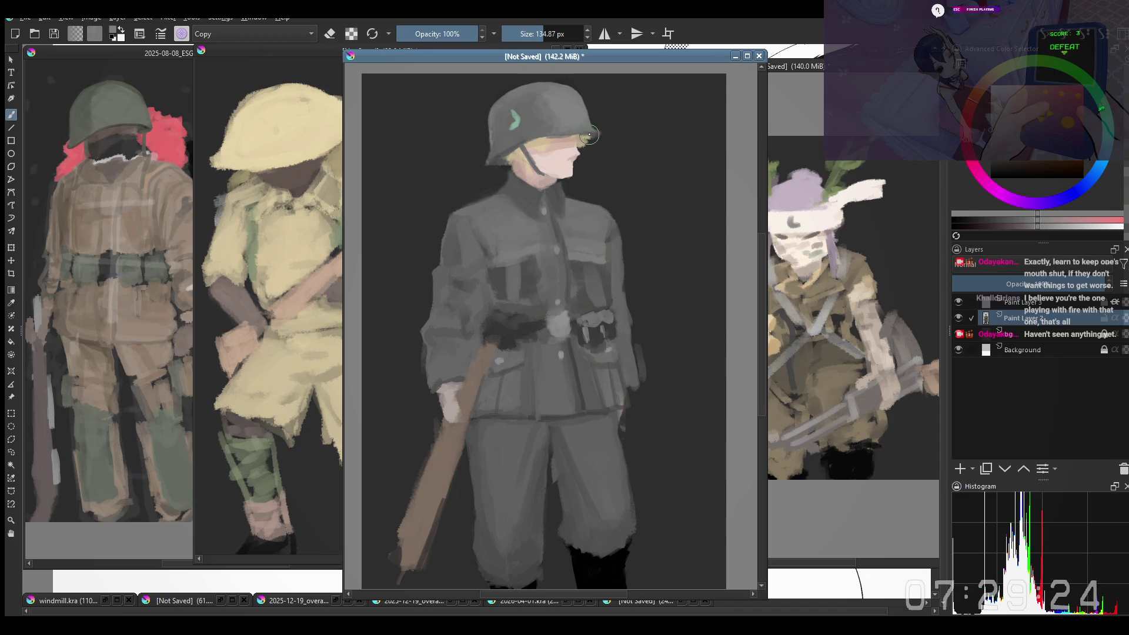
# Step: Enlarge the brush to about 193 px and reposition the view of the soldier
pyautogui.moveTo(576, 140); pyautogui.dragTo(583, 134)
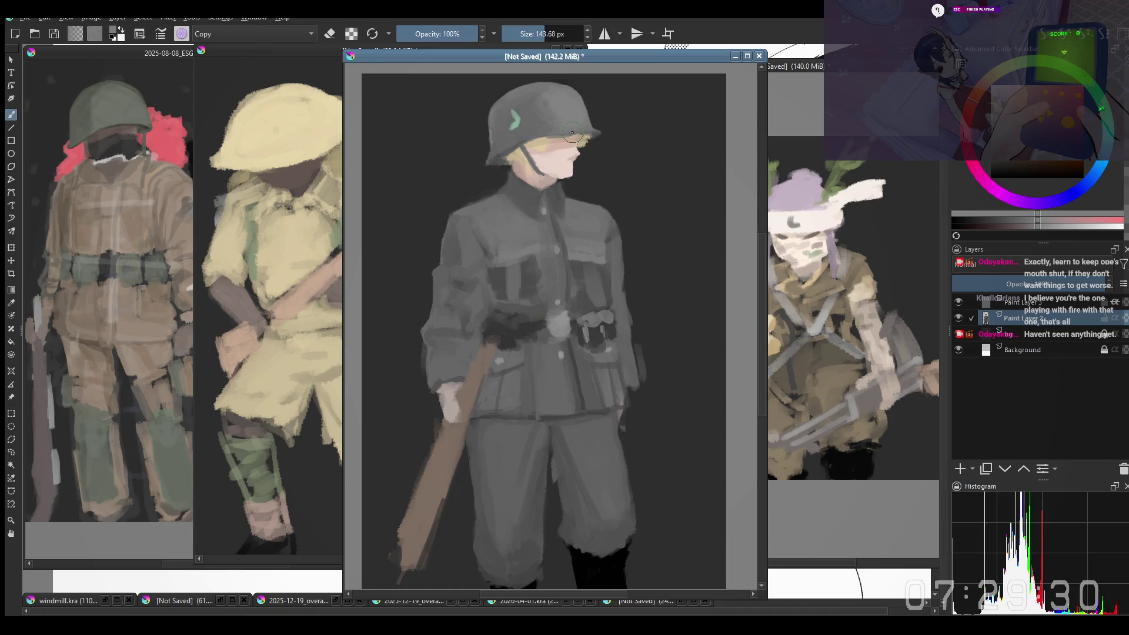
pyautogui.moveTo(563, 141); pyautogui.dragTo(558, 136)
pyautogui.moveTo(568, 110)
pyautogui.mouseDown()
pyautogui.moveTo(573, 139)
pyautogui.moveTo(566, 111)
pyautogui.moveTo(615, 111)
pyautogui.moveTo(558, 78)
pyautogui.mouseUp()
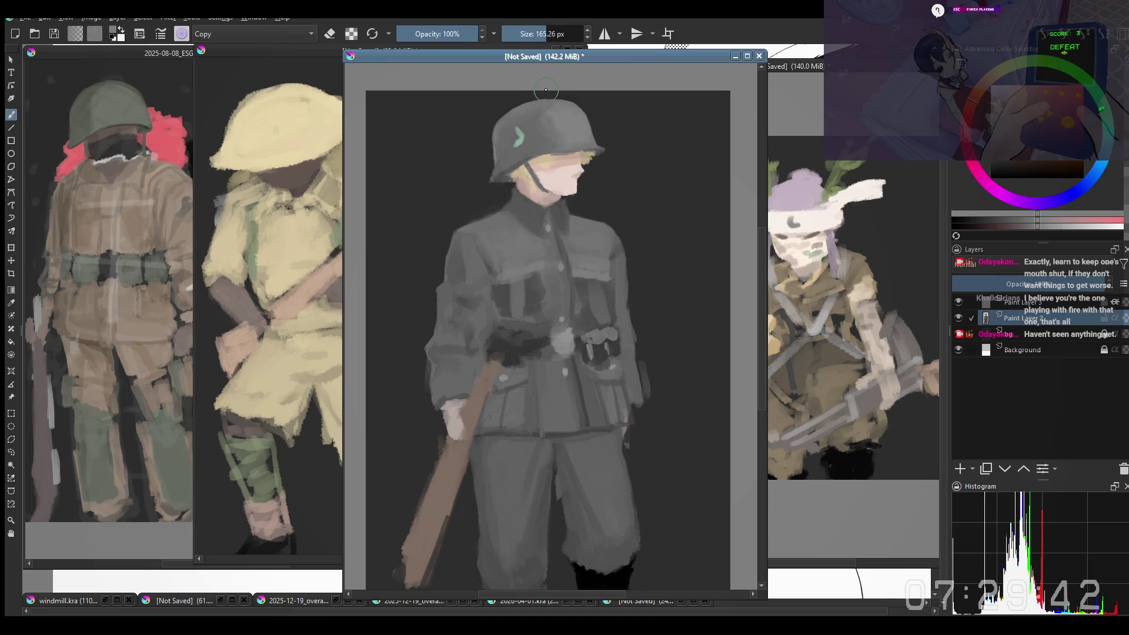
pyautogui.moveTo(480, 156); pyautogui.dragTo(496, 164)
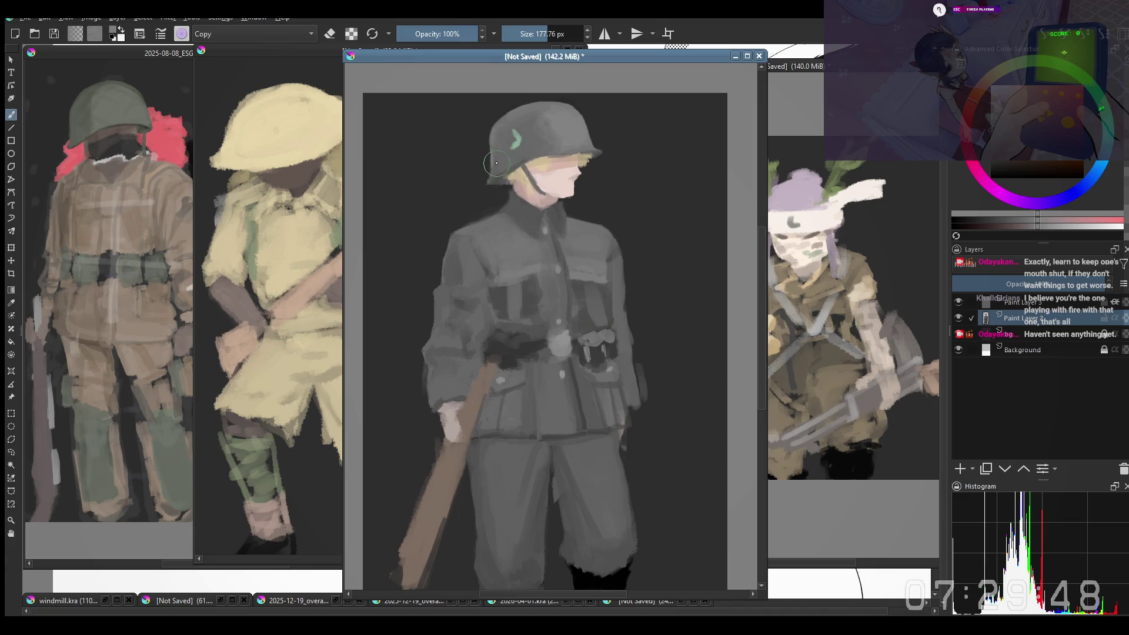
pyautogui.moveTo(484, 157); pyautogui.dragTo(494, 152)
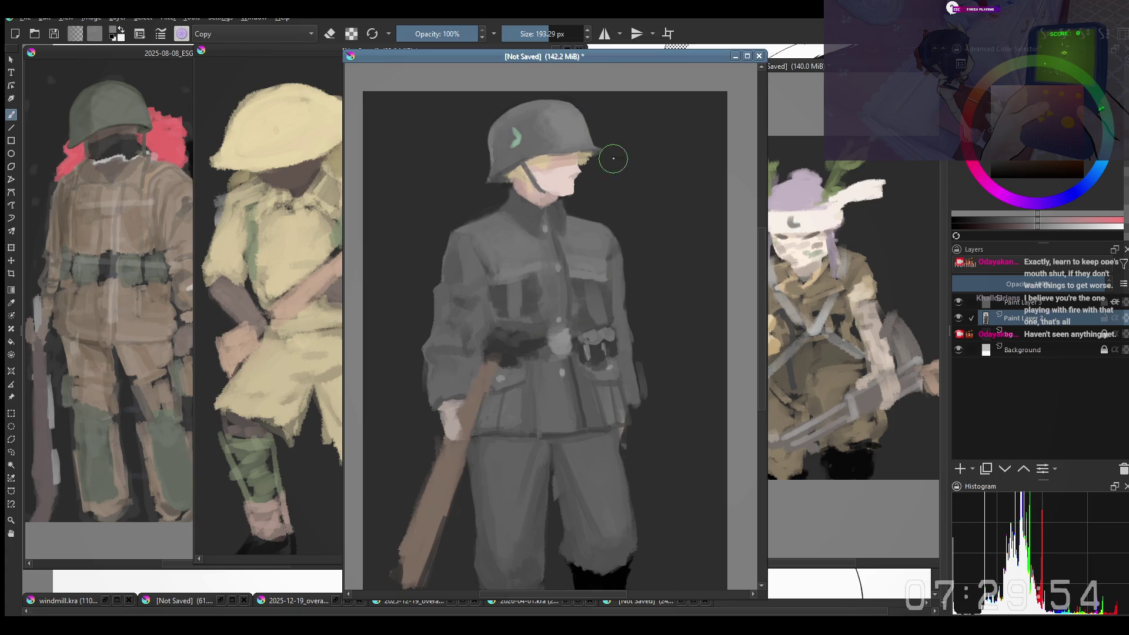
pyautogui.scroll(-3, 600, 121)
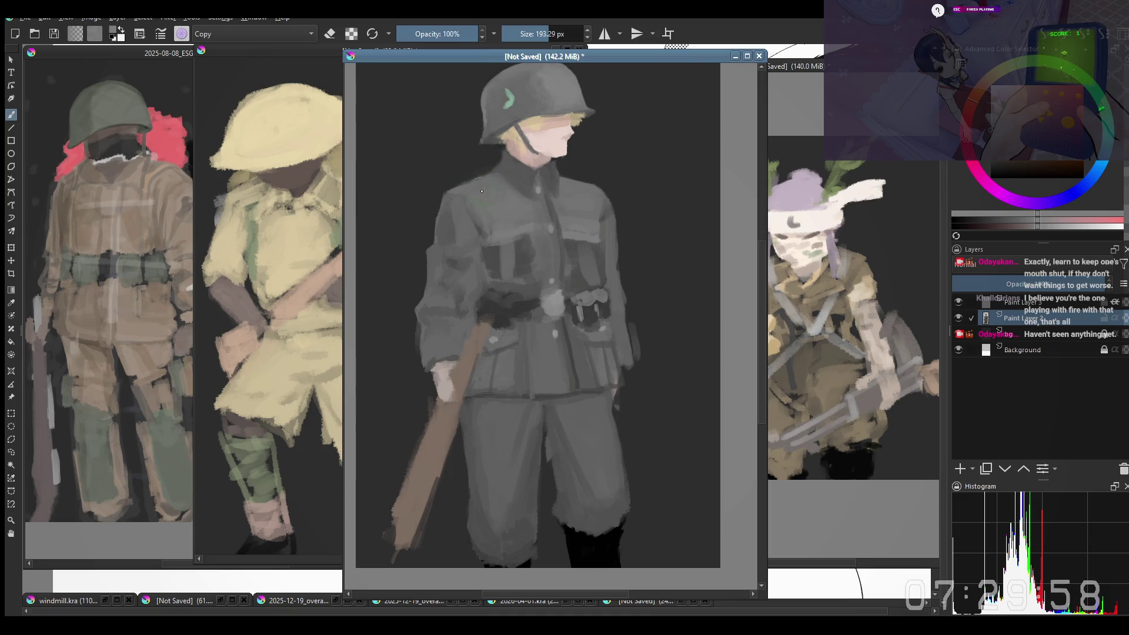
pyautogui.scroll(-2, 479, 254)
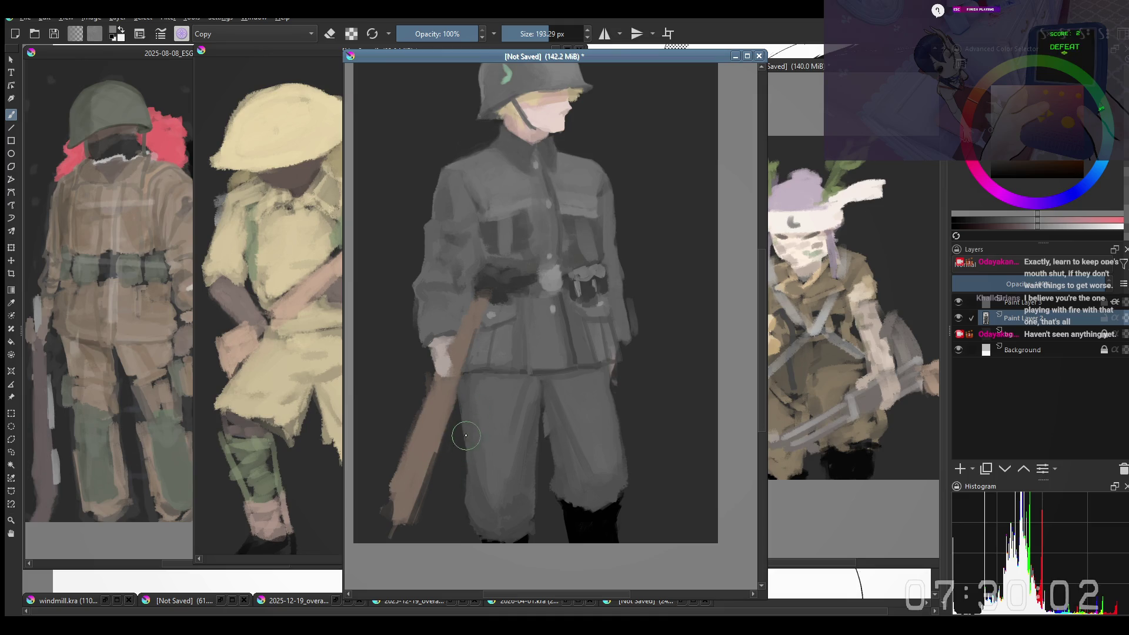
pyautogui.moveTo(455, 443); pyautogui.dragTo(461, 409)
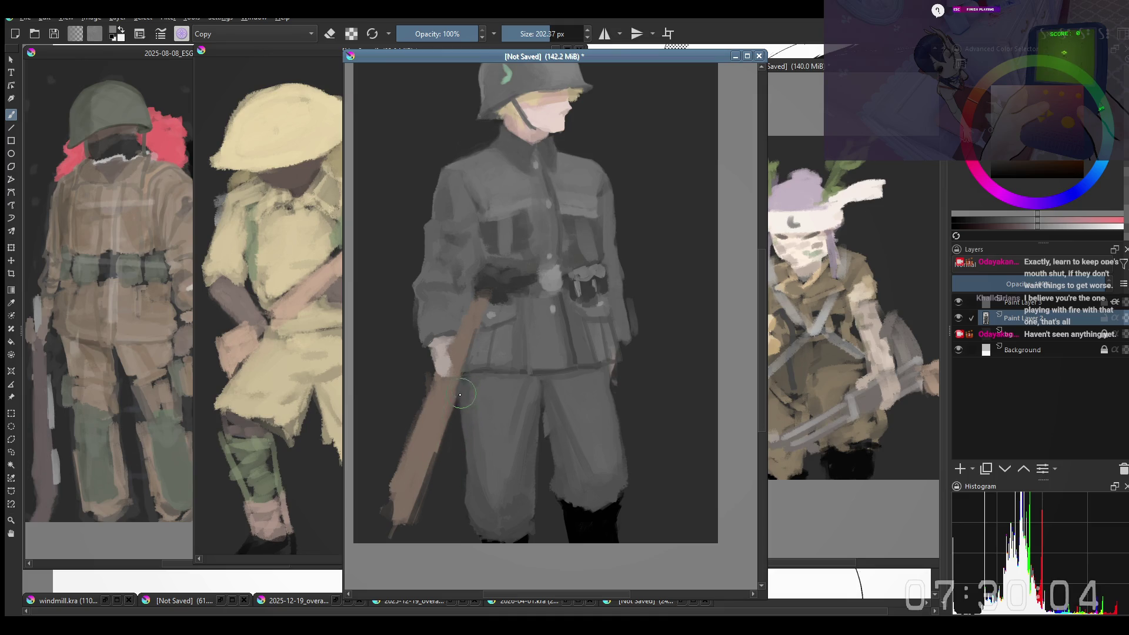
# Step: Switch to an eraser preset and erase along the left edge of the trousers
pyautogui.rightClick(460, 394)
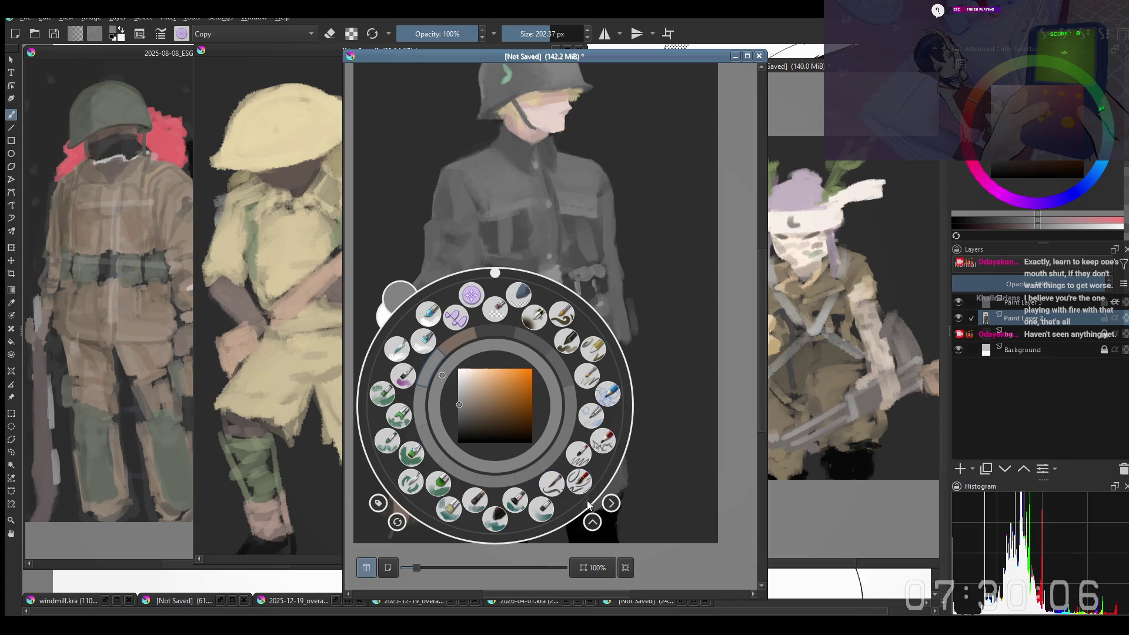
pyautogui.click(568, 460)
pyautogui.press('e')
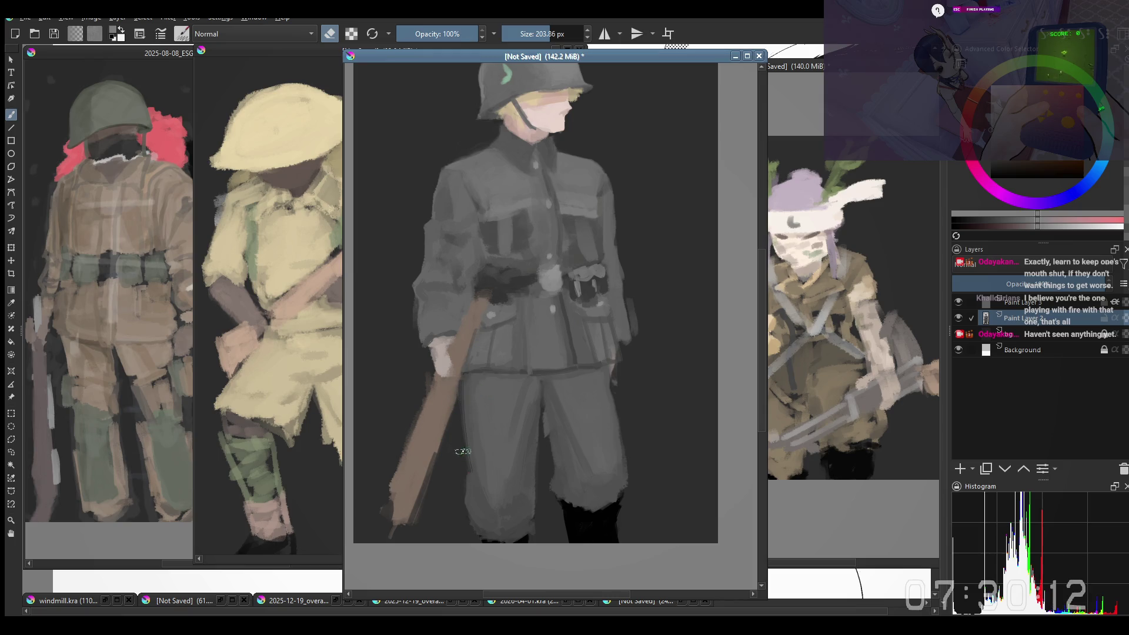
pyautogui.moveTo(460, 383)
pyautogui.mouseDown()
pyautogui.moveTo(471, 482)
pyautogui.moveTo(473, 433)
pyautogui.moveTo(508, 405)
pyautogui.mouseUp()
pyautogui.scroll(-3, 466, 479)
pyautogui.scroll(3, 474, 447)
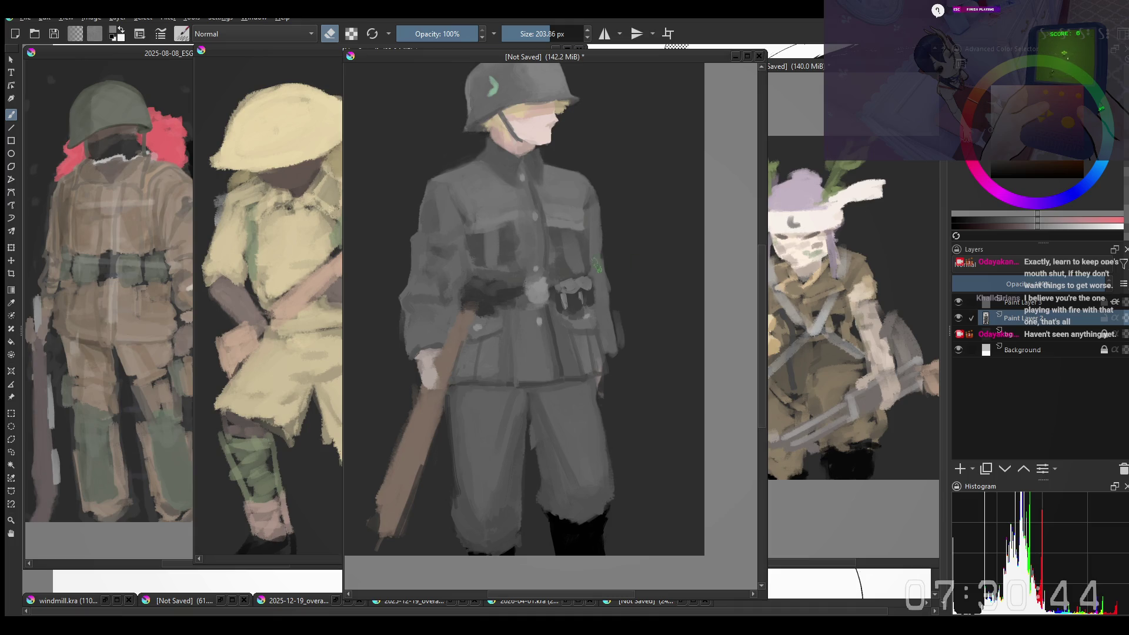
# Step: Switch to Paint Layer 3 and pick an enlarged painting brush preset
pyautogui.moveTo(596, 265); pyautogui.dragTo(598, 281)
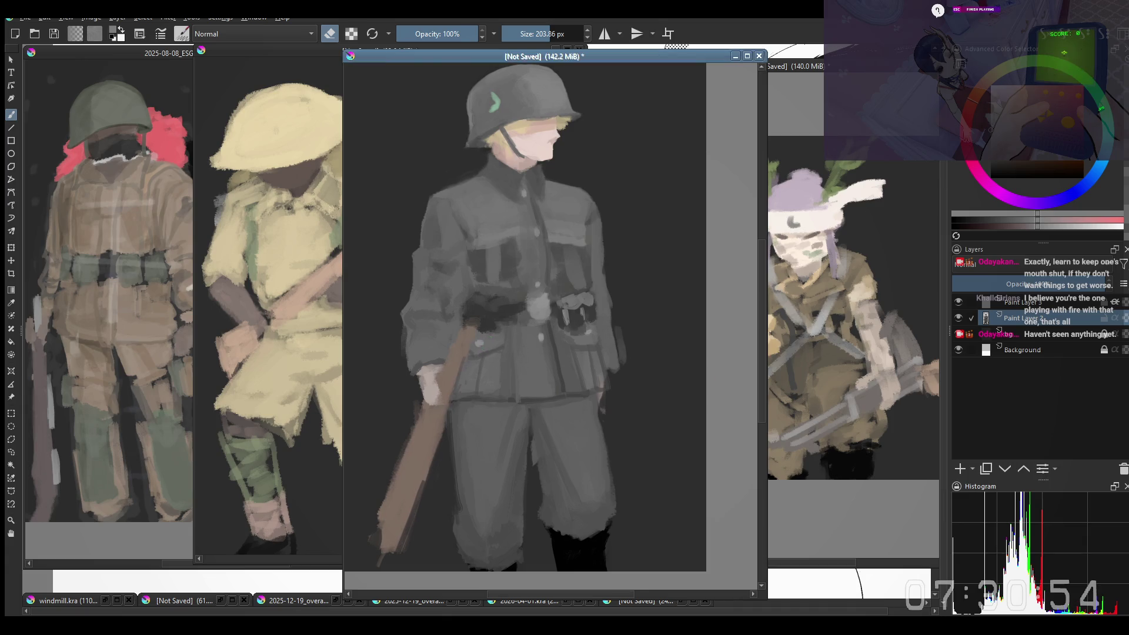
pyautogui.moveTo(488, 342); pyautogui.dragTo(495, 336)
pyautogui.press('pageup')
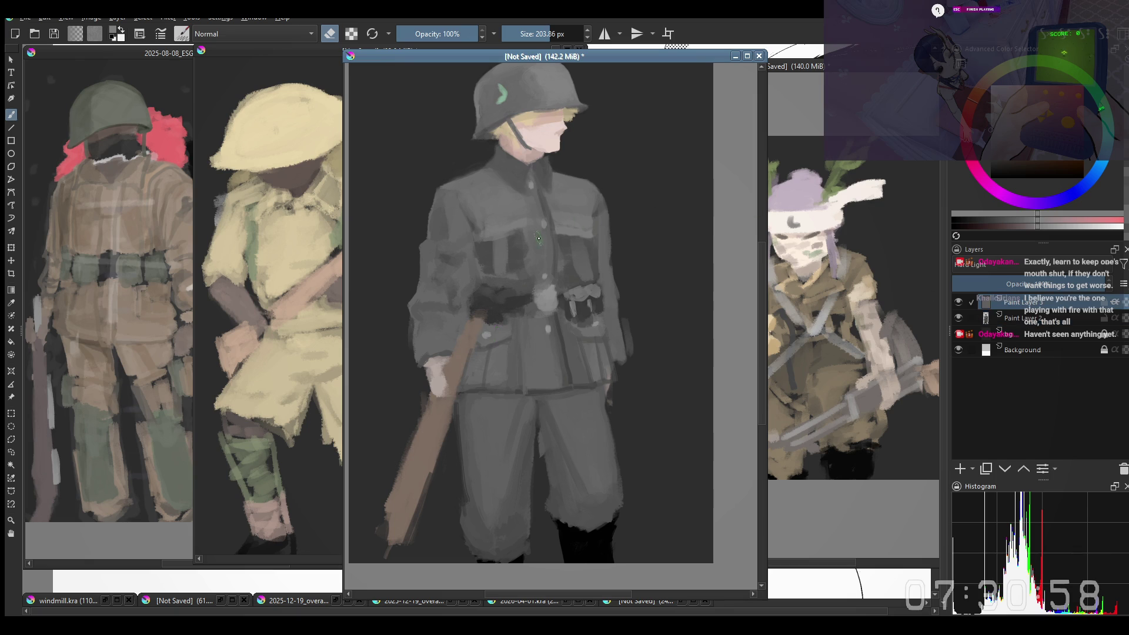
pyautogui.rightClick(539, 246)
pyautogui.click(625, 293)
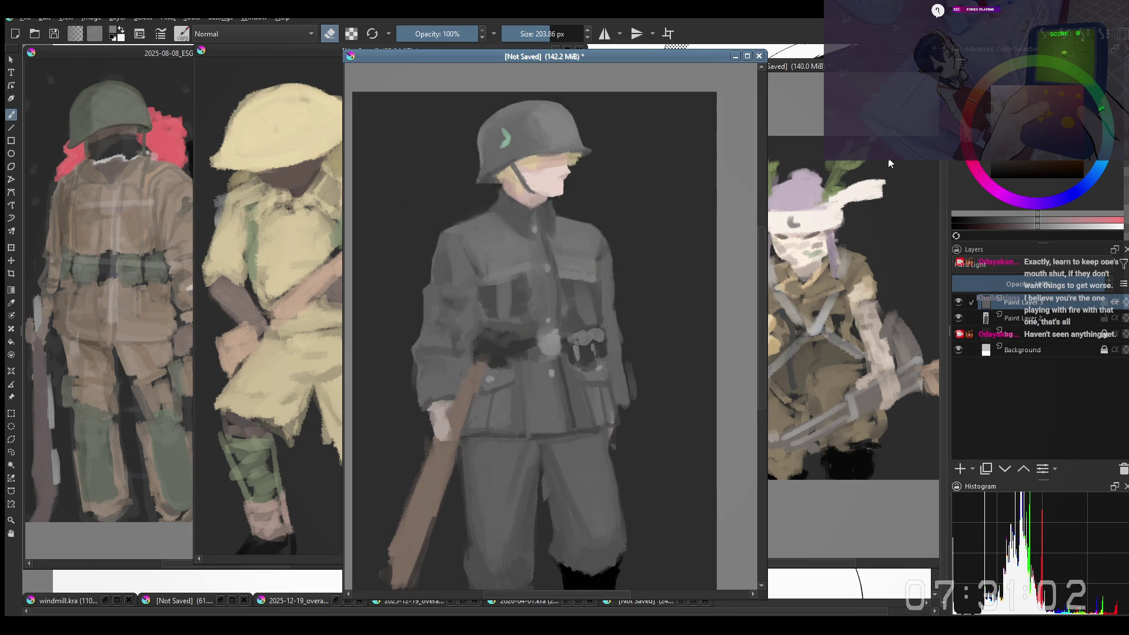
pyautogui.press('e')
pyautogui.press(']')
pyautogui.press(']')
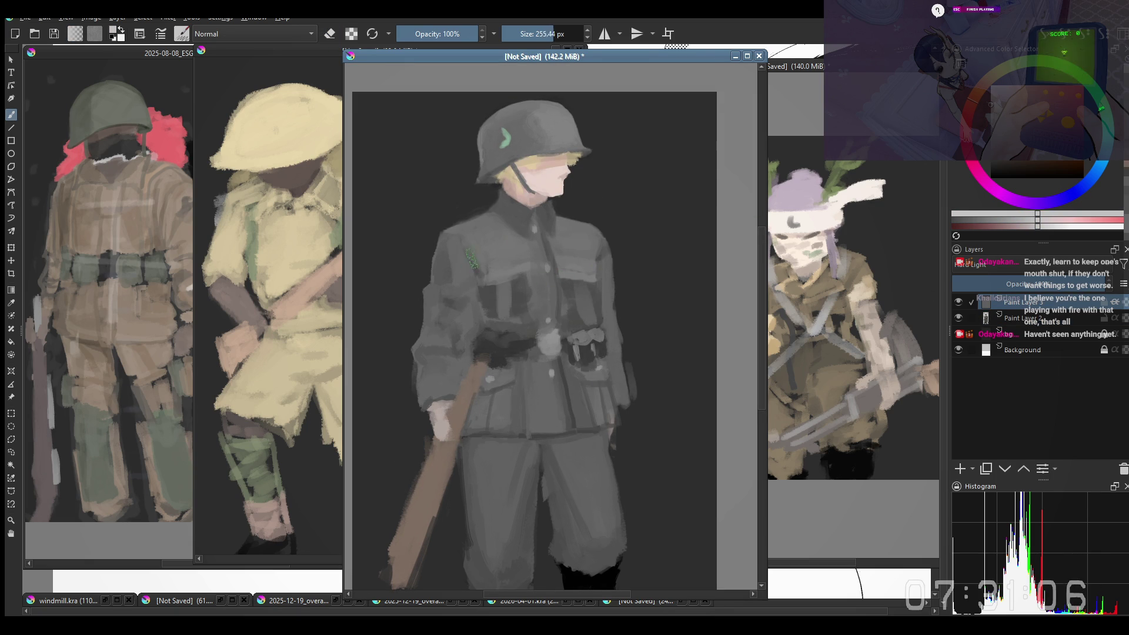
# Step: Paint a light grey highlight band across the upper chest, then mirror the view
pyautogui.moveTo(461, 252)
pyautogui.mouseDown()
pyautogui.moveTo(516, 232)
pyautogui.moveTo(507, 238)
pyautogui.mouseUp()
pyautogui.hotkey('ctrl', 'z')
pyautogui.hotkey('ctrl', 'z')
pyautogui.hotkey('ctrl', 'z')
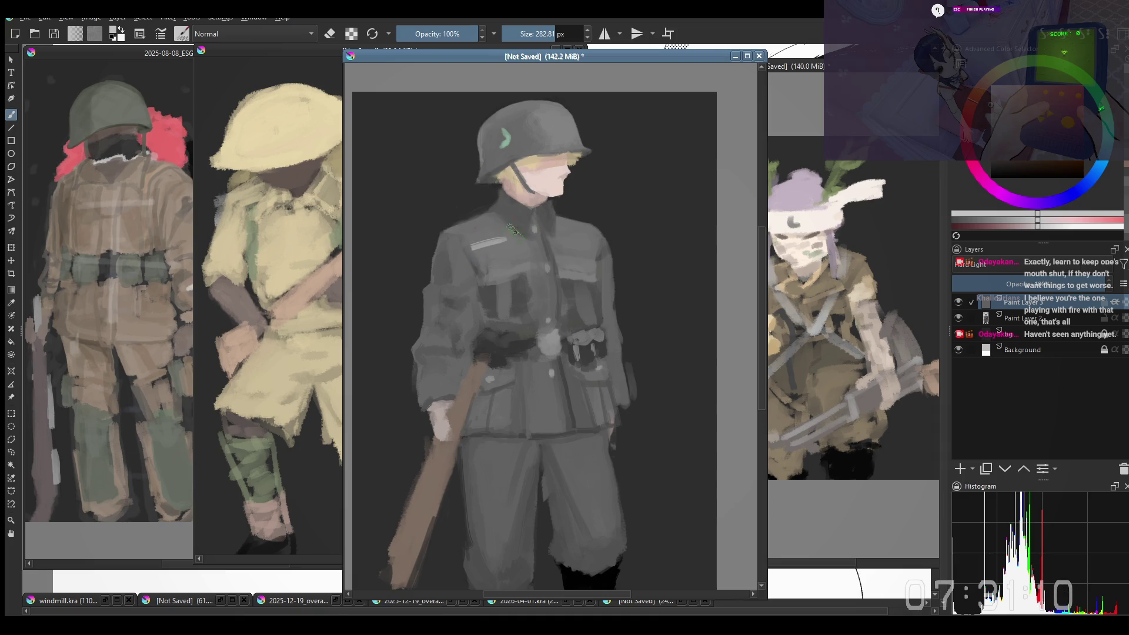
pyautogui.click(999, 118)
pyautogui.hotkey('ctrl', 'z')
pyautogui.hotkey('ctrl', 'z')
pyautogui.moveTo(469, 247); pyautogui.dragTo(512, 237)
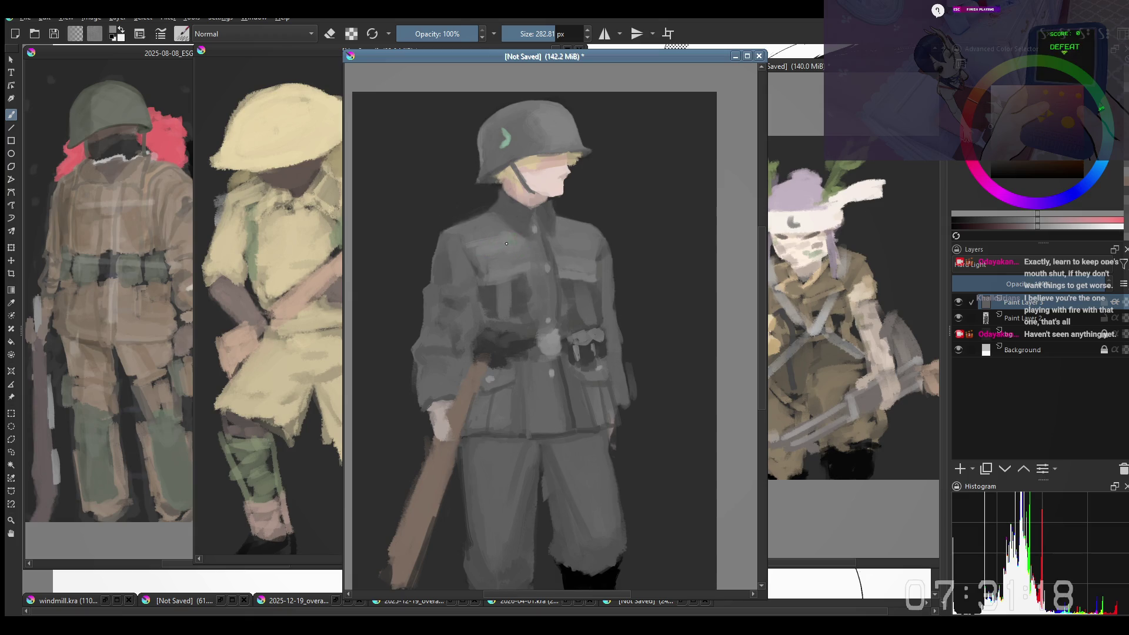
pyautogui.moveTo(507, 244); pyautogui.dragTo(546, 244)
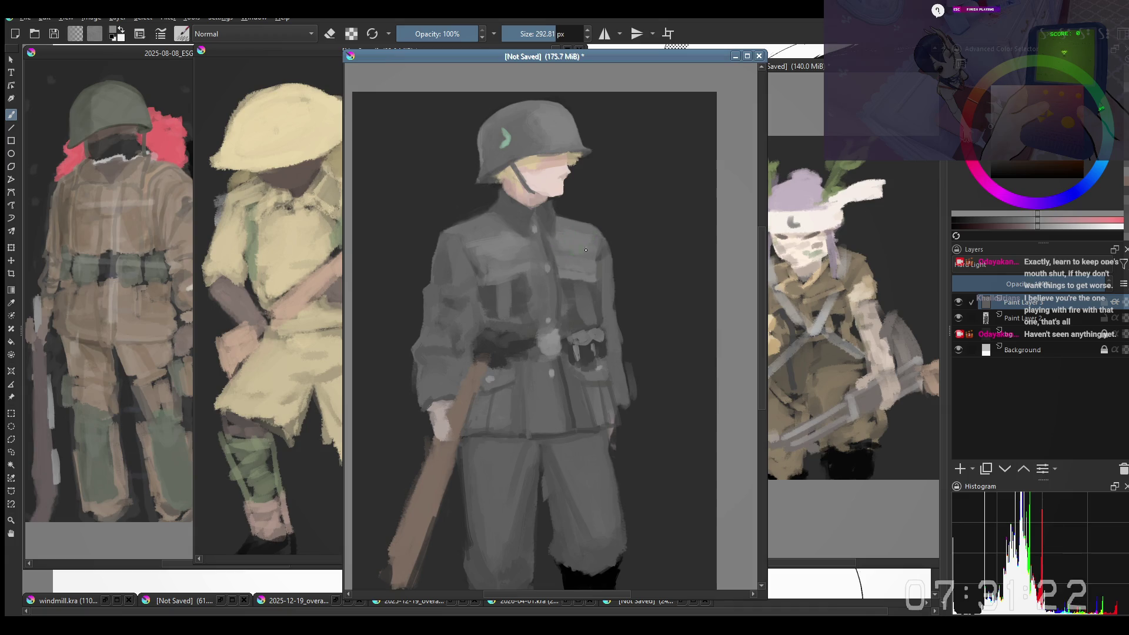
pyautogui.press('m')
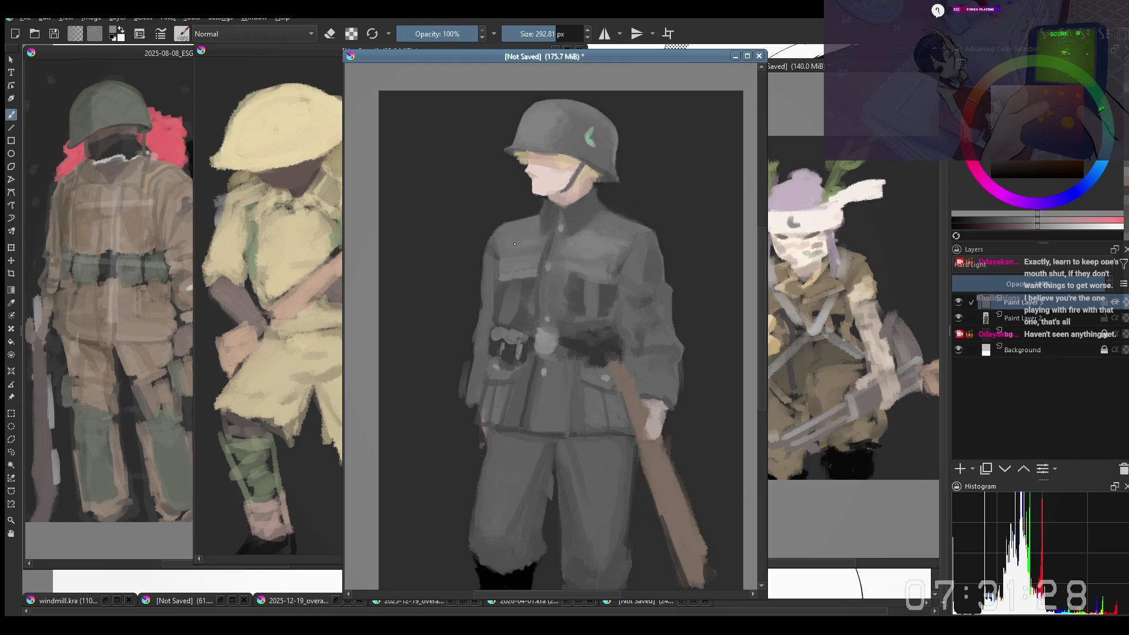
# Step: Sample jacket greys, dab a small stroke on the tunic front on Paint Layer 3, and unmirror
pyautogui.moveTo(525, 224)
pyautogui.mouseDown()
pyautogui.moveTo(497, 198)
pyautogui.moveTo(459, 250)
pyautogui.moveTo(482, 284)
pyautogui.mouseUp()
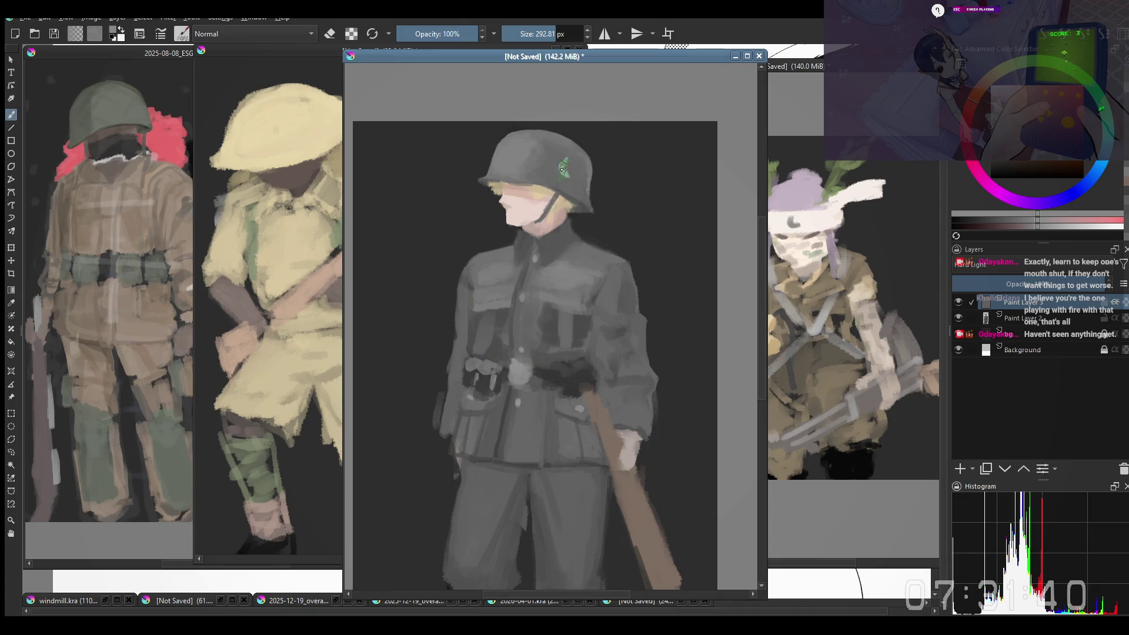
pyautogui.scroll(1, 542, 337)
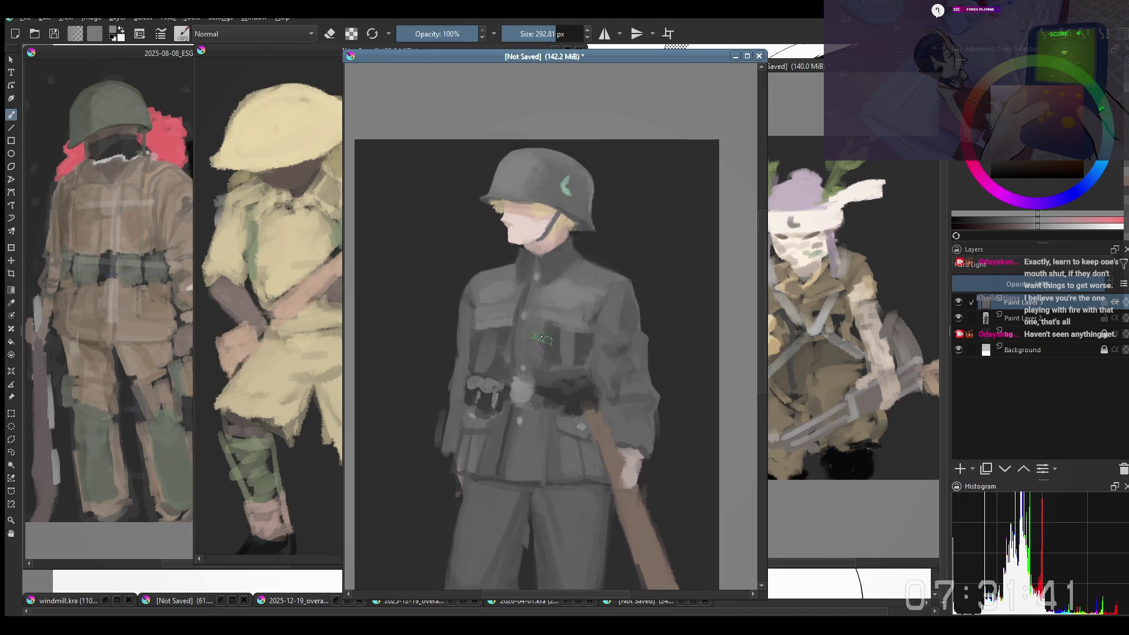
pyautogui.keyDown('ctrl'); pyautogui.click(489, 276); pyautogui.keyUp('ctrl')
pyautogui.press('[')
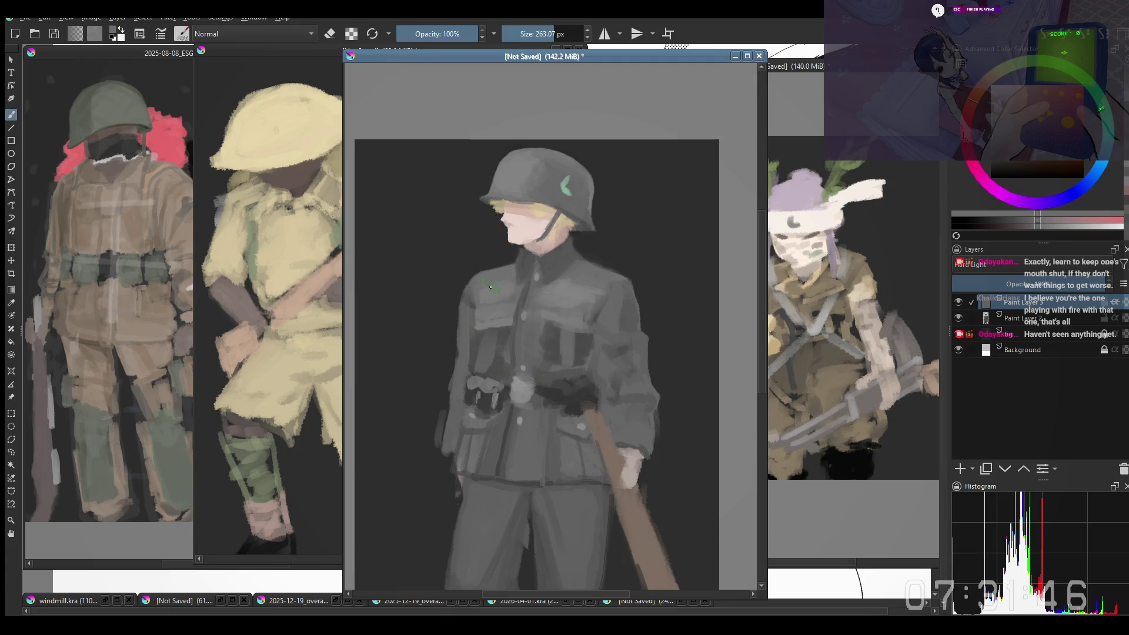
pyautogui.keyDown('ctrl'); pyautogui.click(490, 281); pyautogui.keyUp('ctrl')
pyautogui.press('pagedown')
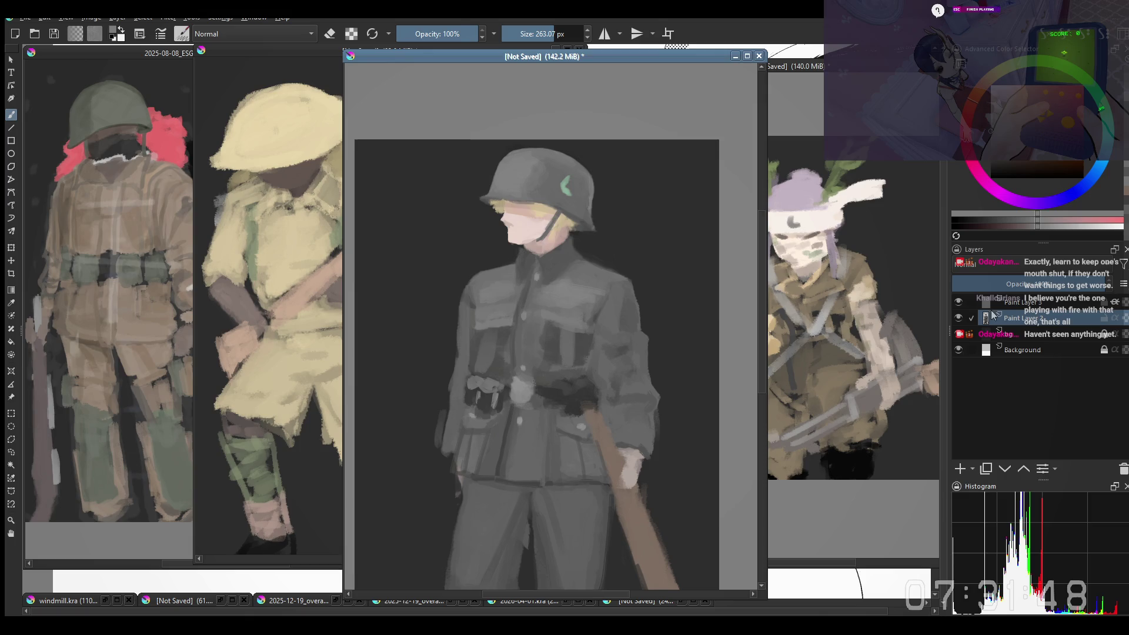
pyautogui.click(1015, 304)
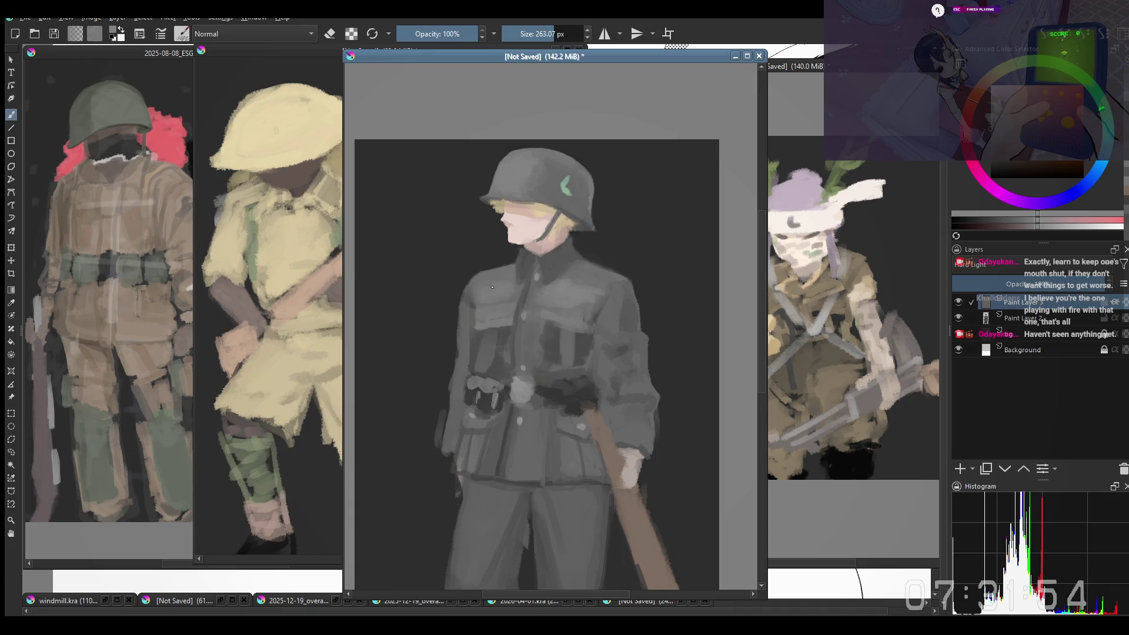
pyautogui.moveTo(572, 308)
pyautogui.mouseDown()
pyautogui.moveTo(558, 303)
pyautogui.moveTo(580, 304)
pyautogui.mouseUp()
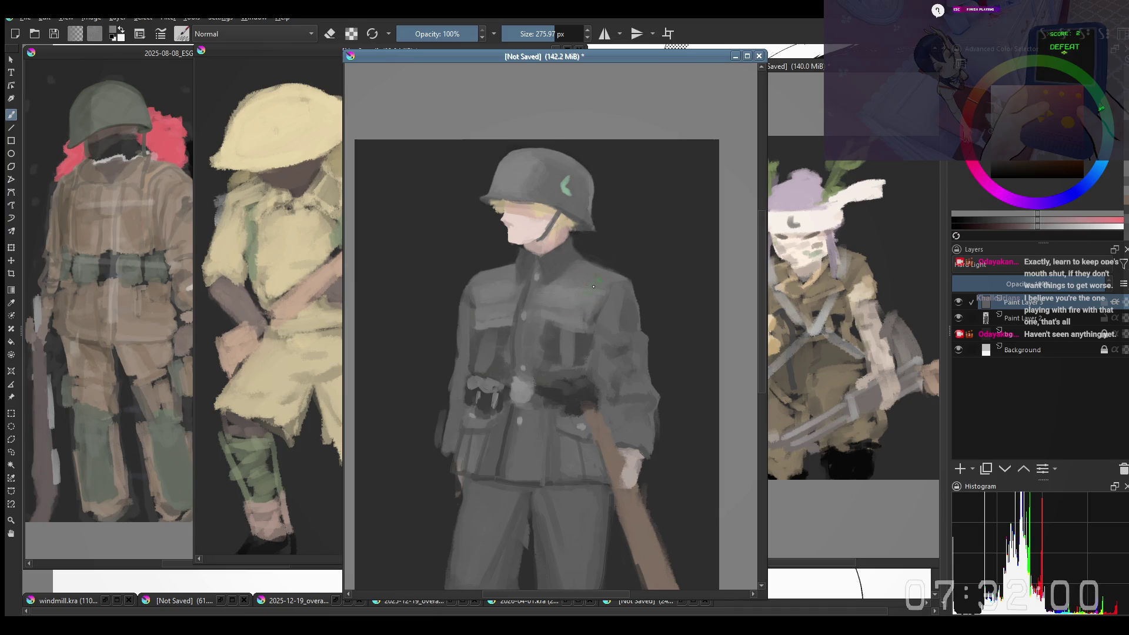
pyautogui.scroll(-1, 601, 292)
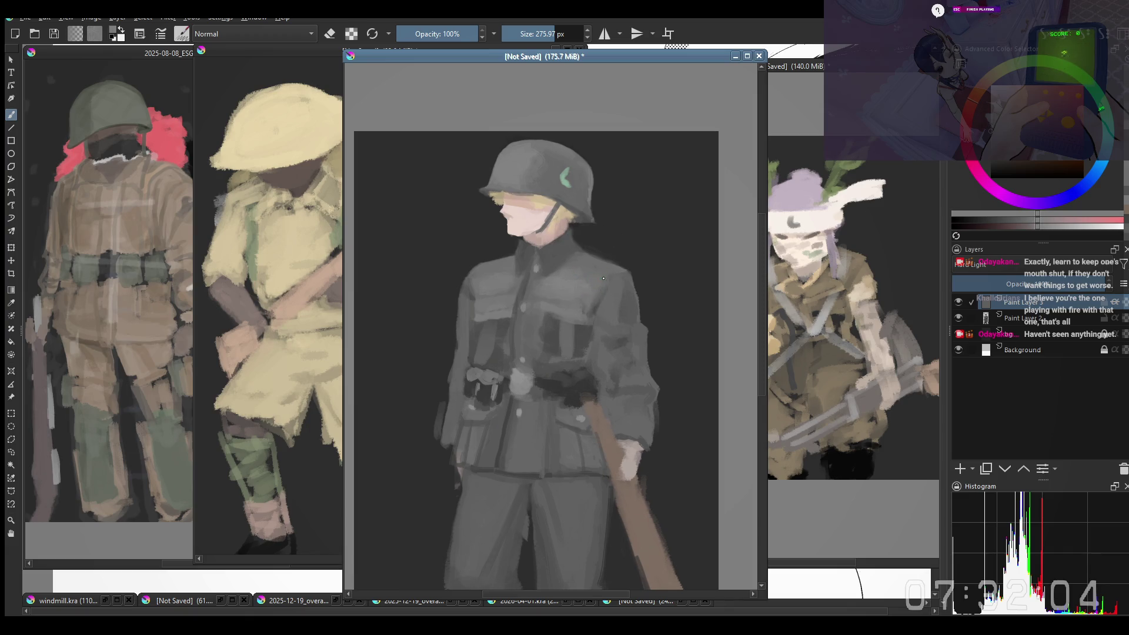
pyautogui.press('m')
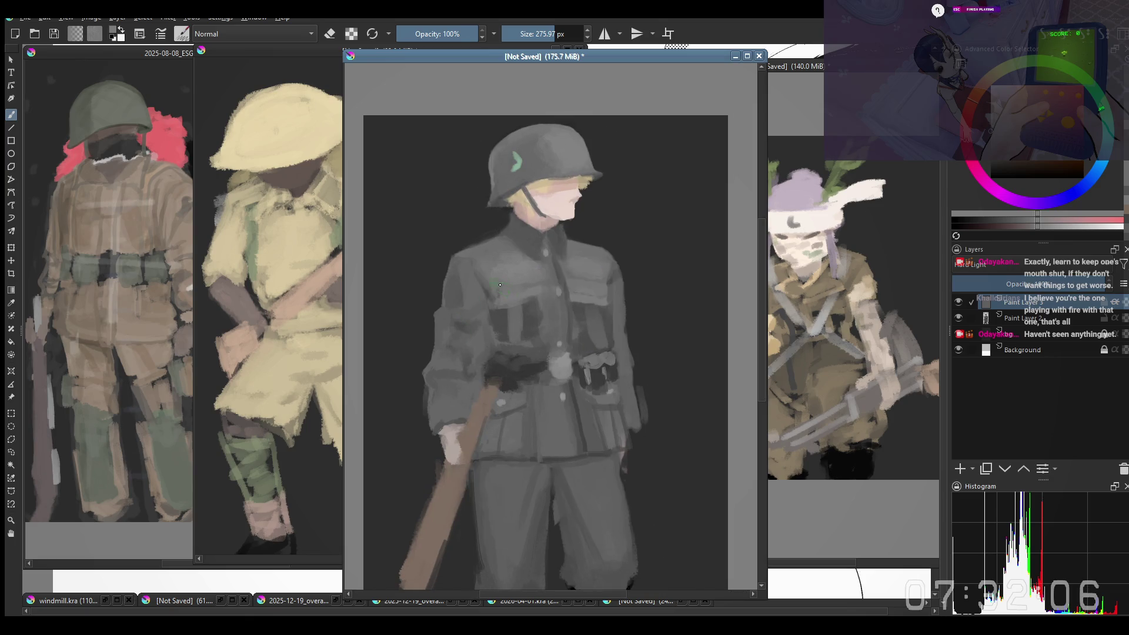
# Step: Make Paint Layer 2 active and sample dark and light greys from the chest
pyautogui.keyDown('ctrl'); pyautogui.click(480, 265); pyautogui.keyUp('ctrl')
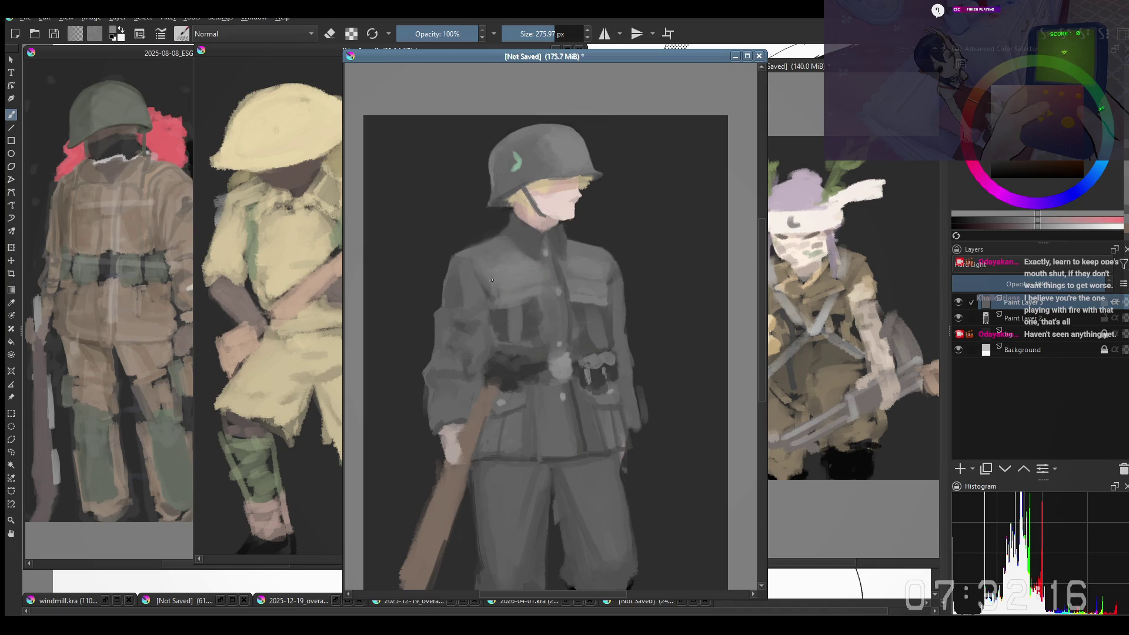
pyautogui.scroll(-2, 492, 280)
pyautogui.scroll(2, 564, 311)
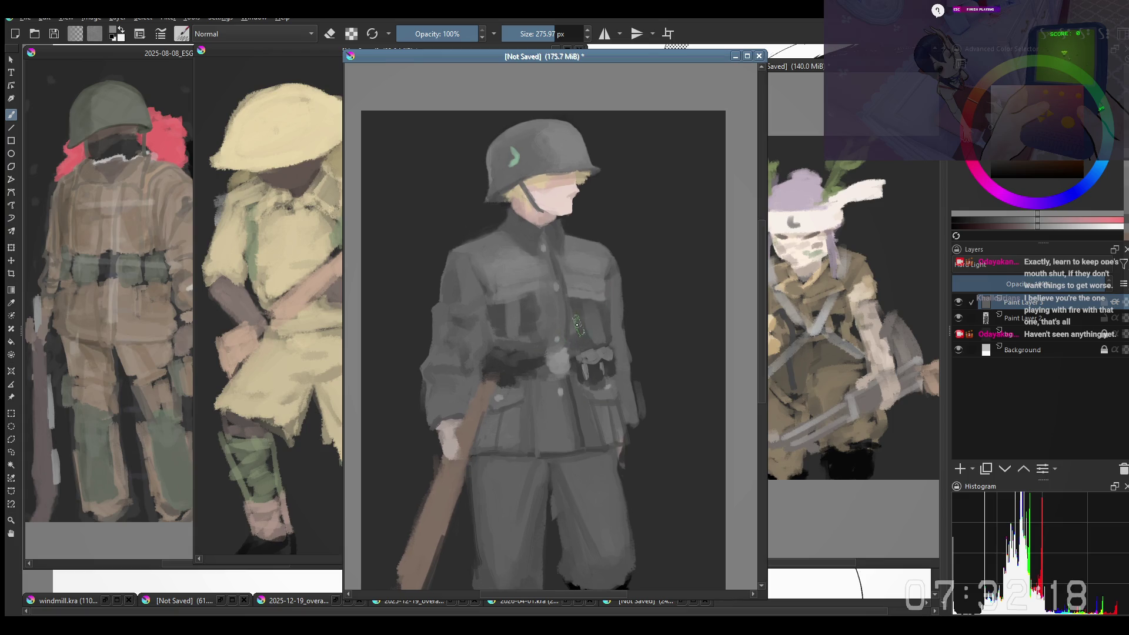
pyautogui.press('[')
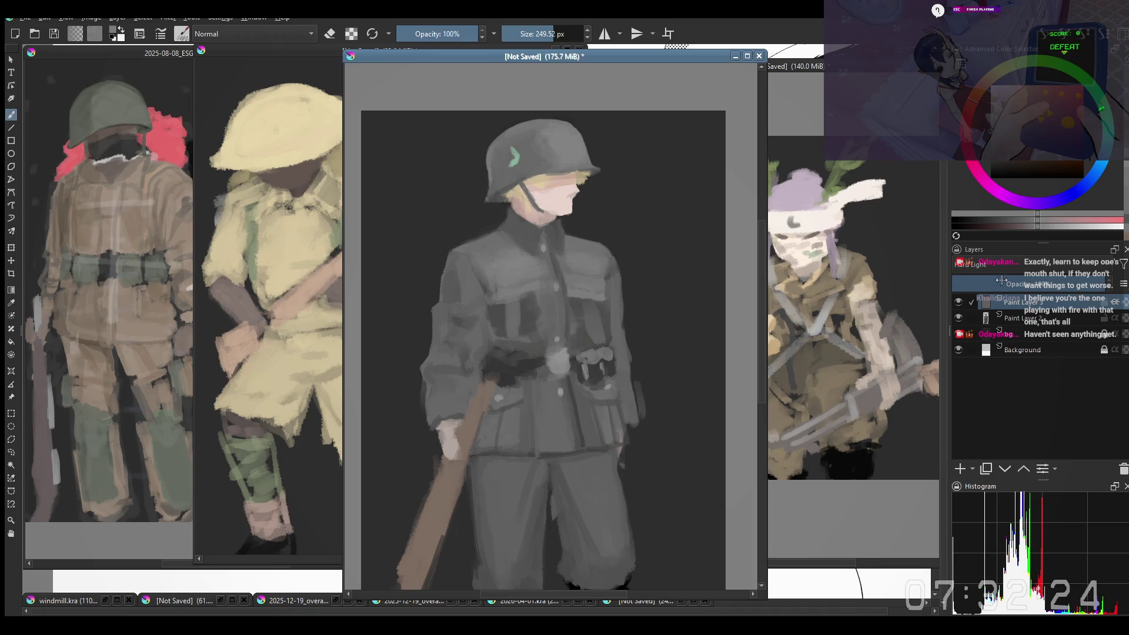
pyautogui.click(1021, 328)
pyautogui.click(1020, 319)
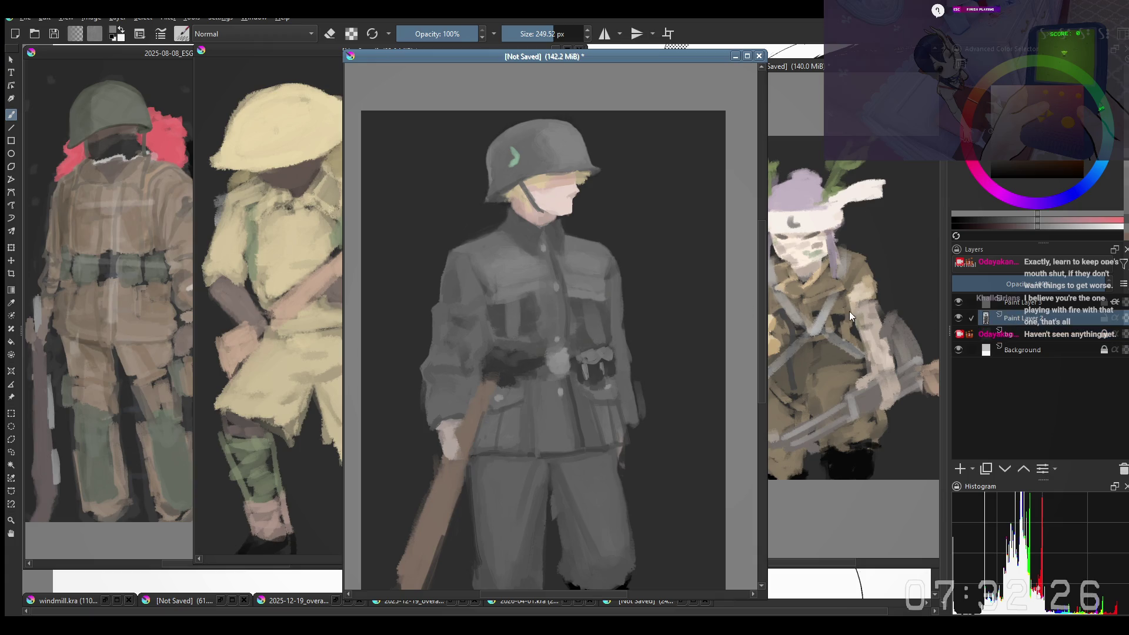
pyautogui.keyDown('ctrl'); pyautogui.click(543, 322); pyautogui.keyUp('ctrl')
pyautogui.keyDown('ctrl'); pyautogui.click(517, 292); pyautogui.keyUp('ctrl')
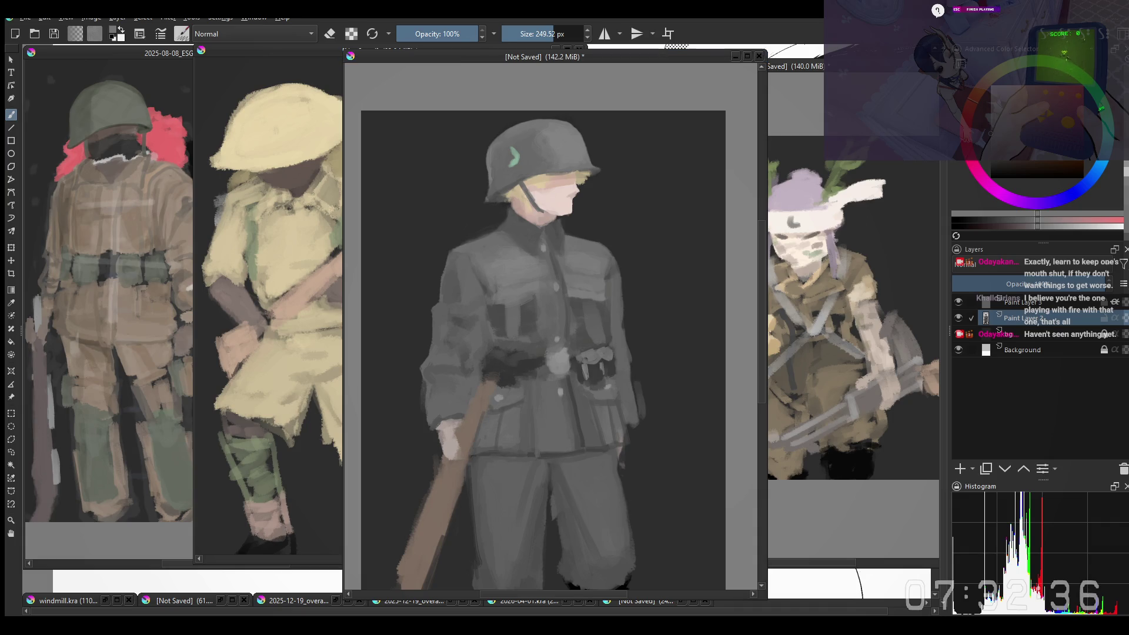
# Step: Shrink the brush to about 184 px and sample more greys from the jacket
pyautogui.rightClick(580, 302)
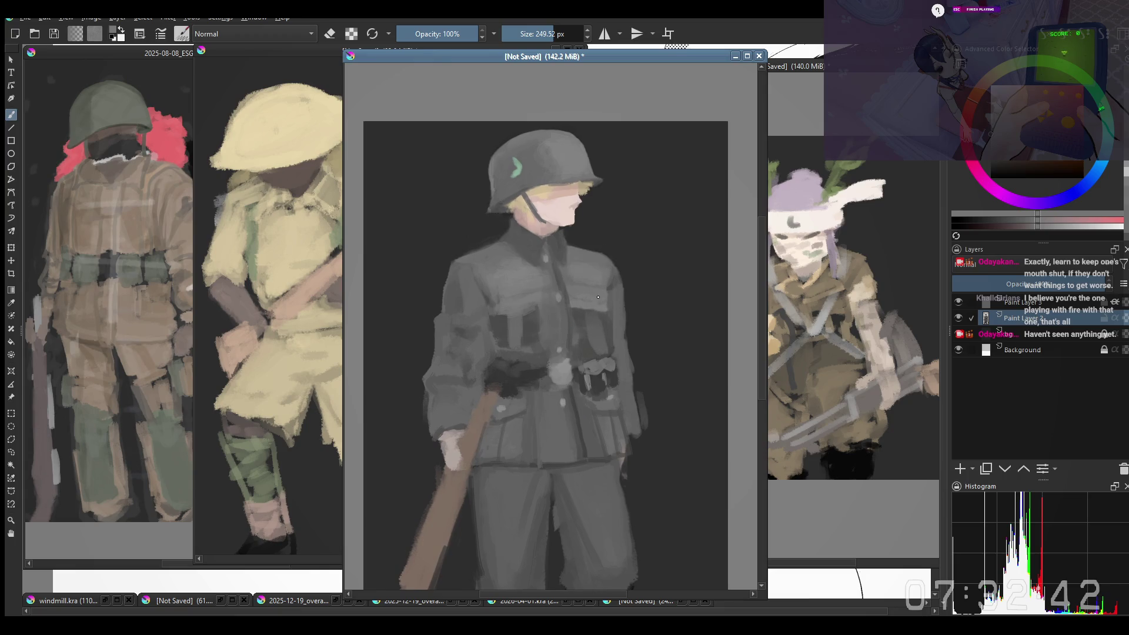
pyautogui.moveTo(587, 304); pyautogui.dragTo(578, 338)
pyautogui.moveTo(623, 293); pyautogui.dragTo(612, 301)
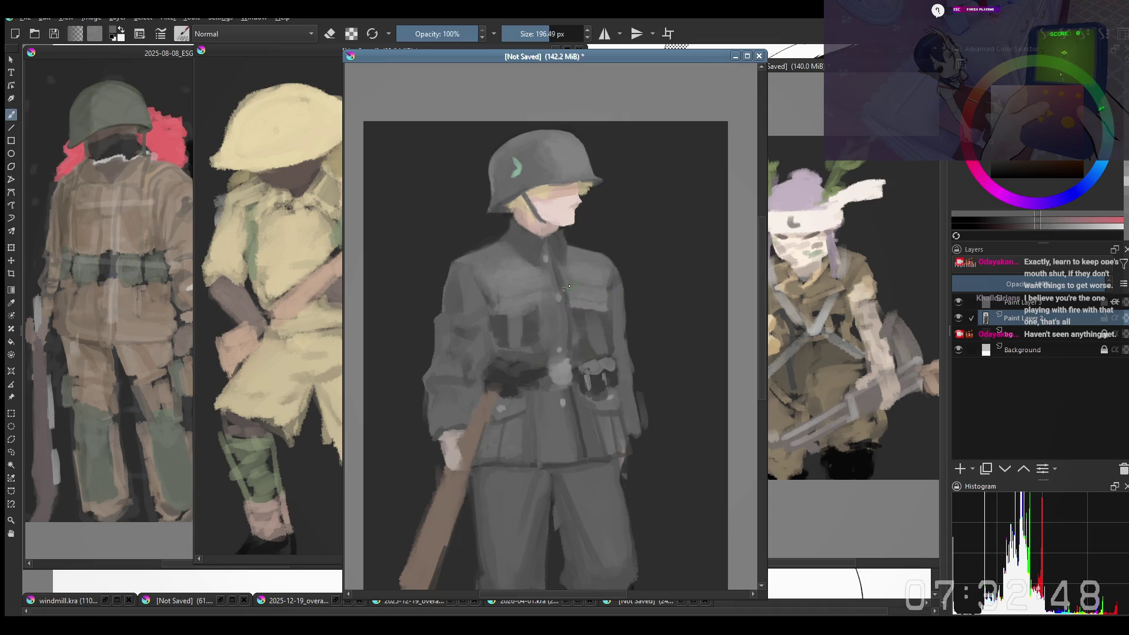
pyautogui.keyDown('ctrl'); pyautogui.click(572, 334); pyautogui.keyUp('ctrl')
pyautogui.keyDown('ctrl'); pyautogui.click(580, 355); pyautogui.keyUp('ctrl')
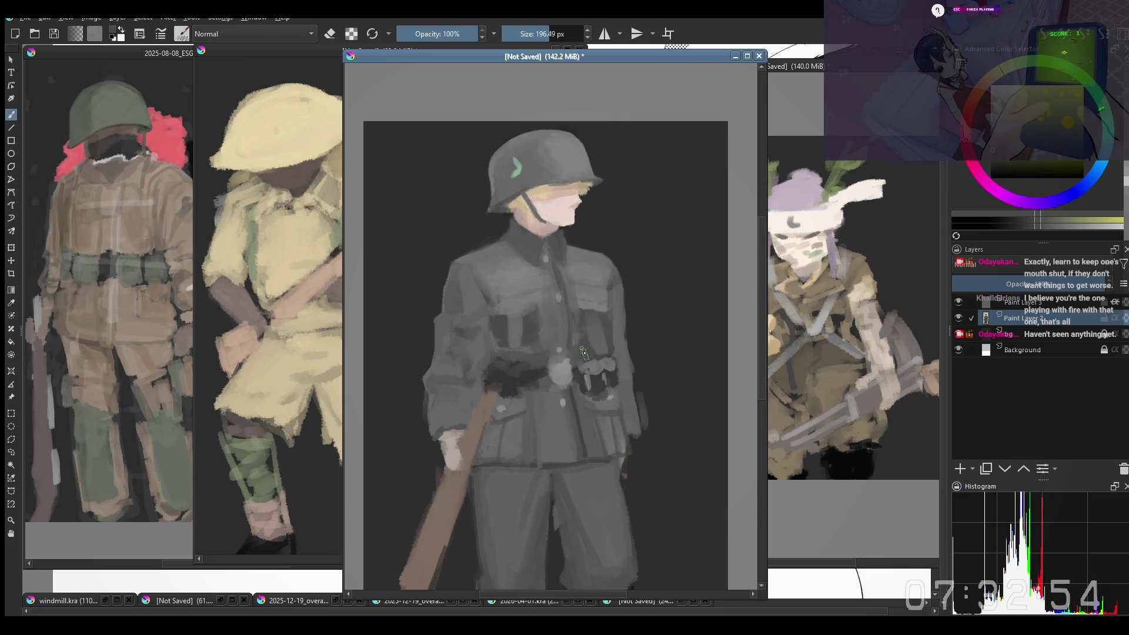
pyautogui.moveTo(597, 350); pyautogui.dragTo(575, 304)
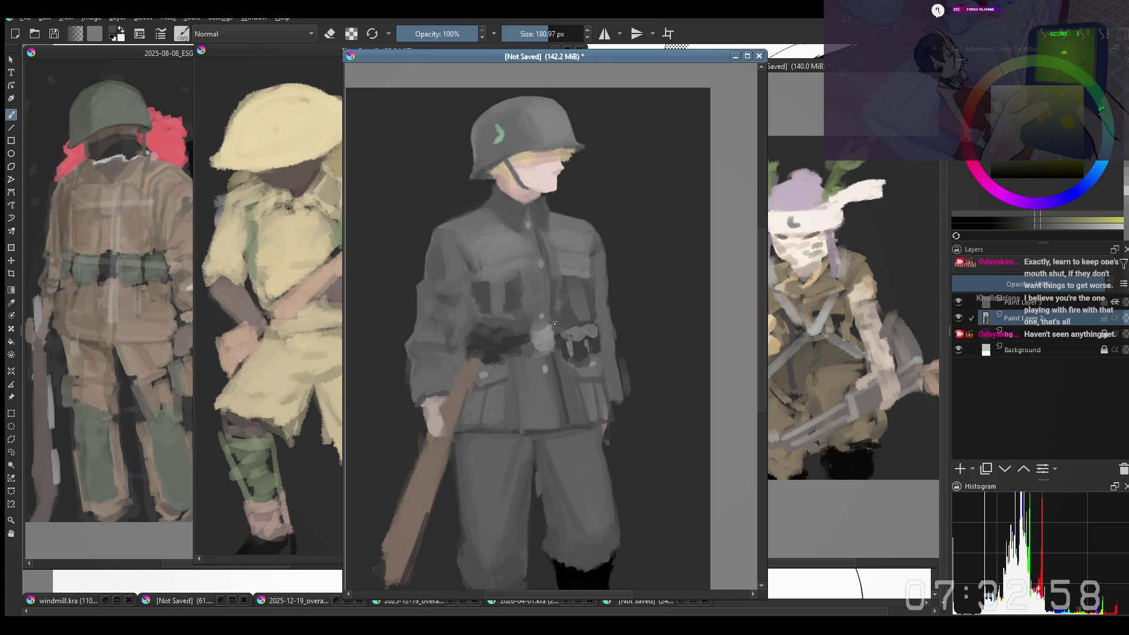
# Step: Shrink the brush slightly and cover the green mark on the belt buckle with sampled grey
pyautogui.scroll(-1, 554, 329)
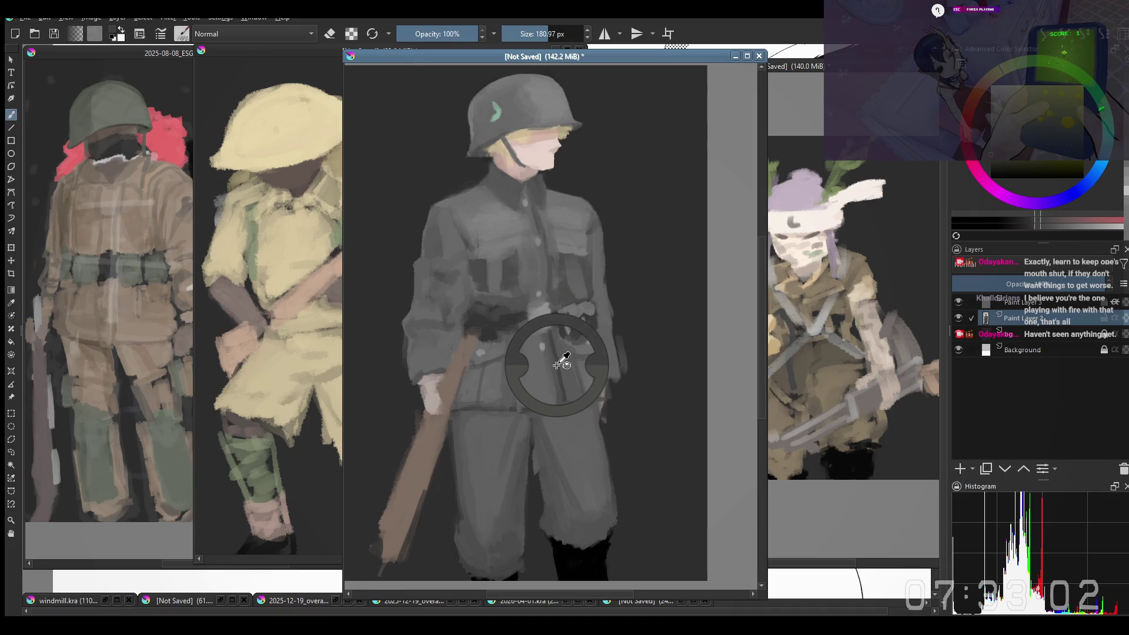
pyautogui.moveTo(583, 341); pyautogui.dragTo(565, 360)
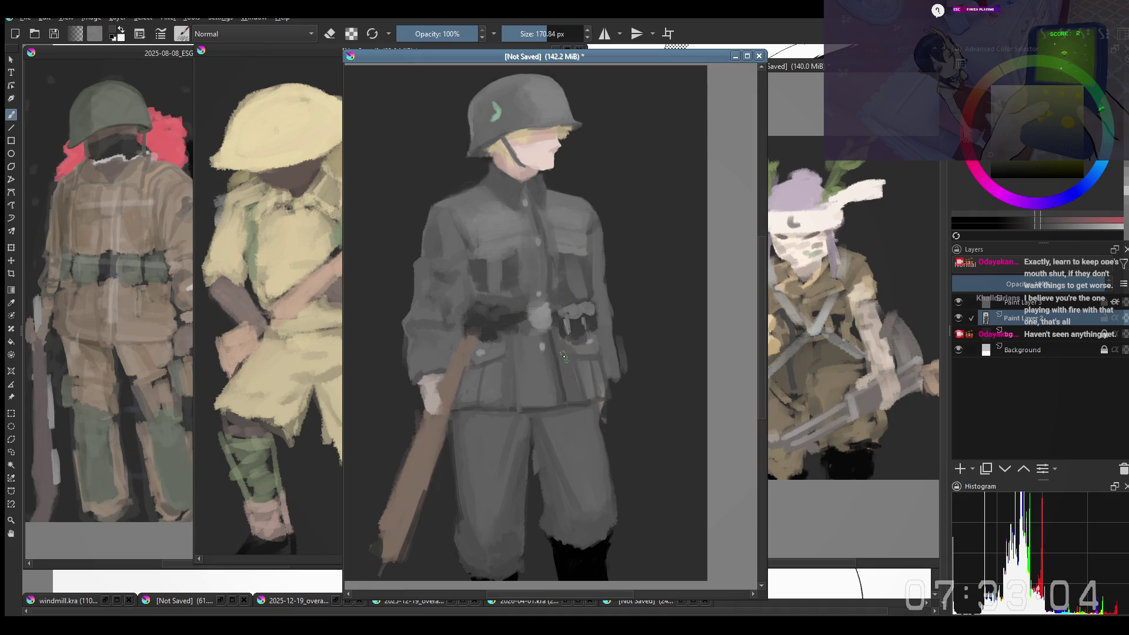
pyautogui.moveTo(560, 373); pyautogui.dragTo(567, 351)
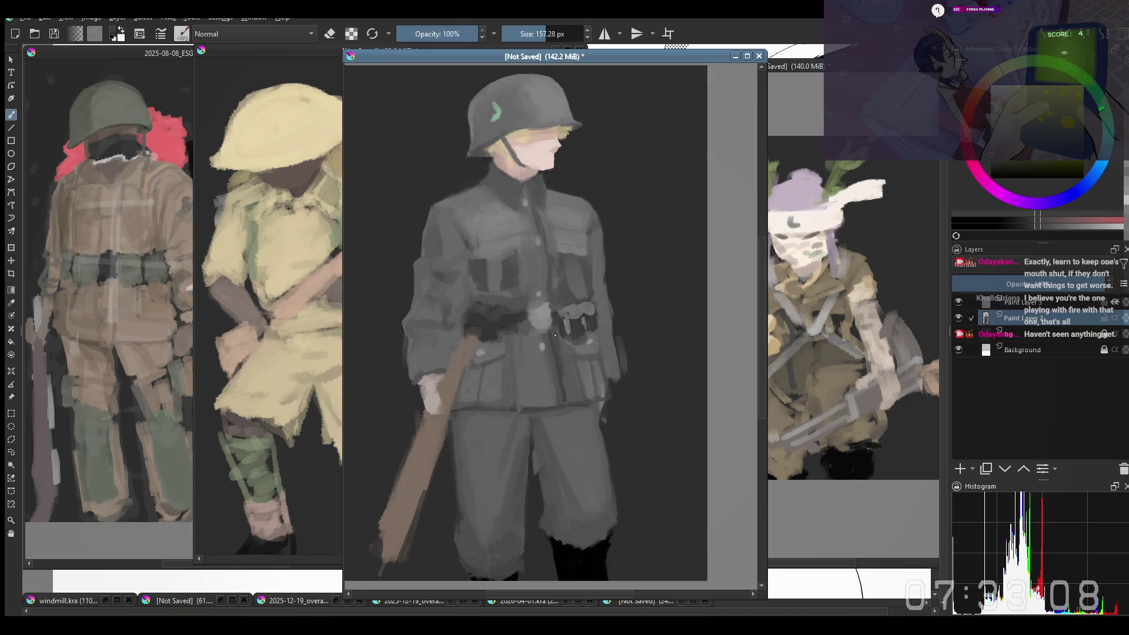
pyautogui.scroll(-3, 557, 368)
pyautogui.scroll(4, 510, 366)
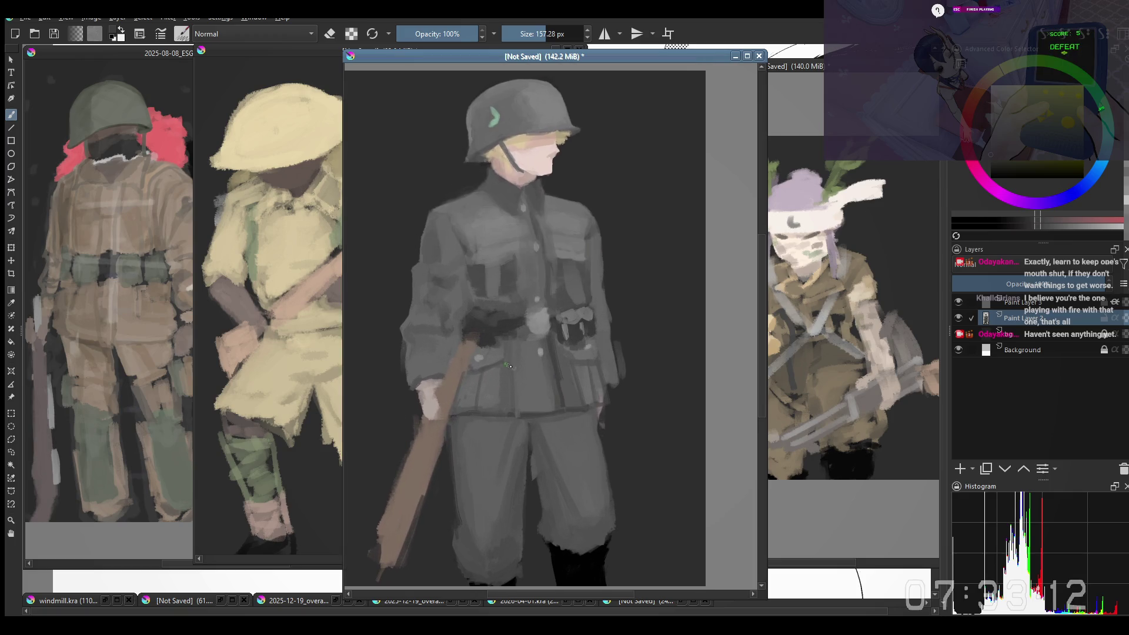
pyautogui.keyDown('ctrl'); pyautogui.click(534, 326); pyautogui.keyUp('ctrl')
pyautogui.moveTo(538, 324); pyautogui.dragTo(541, 328)
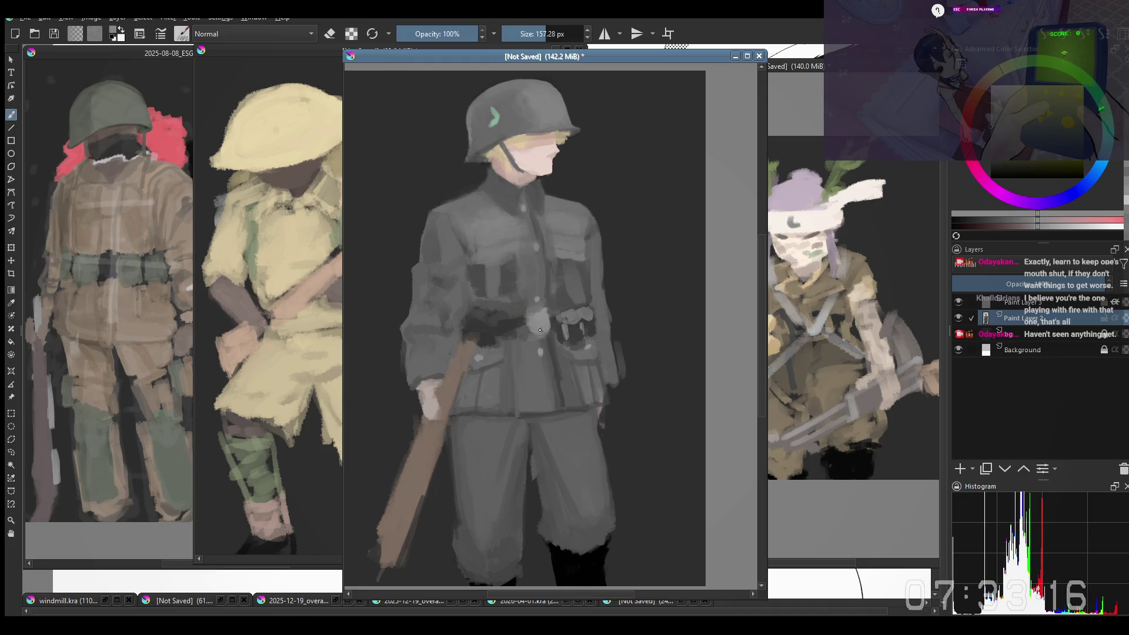
# Step: Sample greys from the tunic and dab light grey onto the belt buckle
pyautogui.keyDown('ctrl'); pyautogui.click(526, 342); pyautogui.keyUp('ctrl')
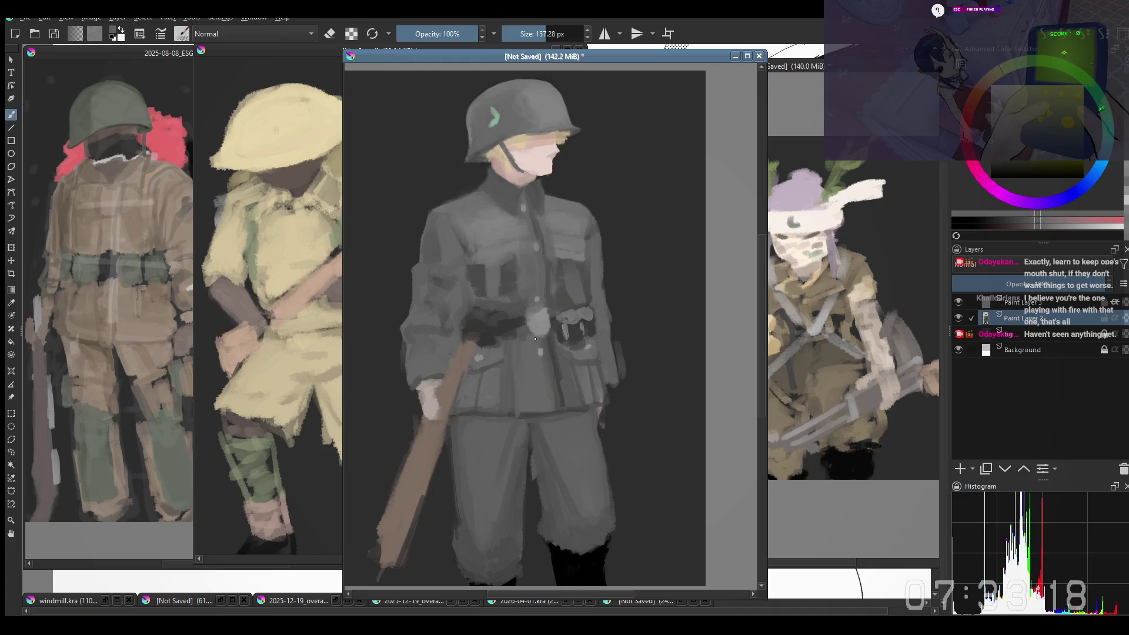
pyautogui.keyDown('ctrl'); pyautogui.click(535, 337); pyautogui.keyUp('ctrl')
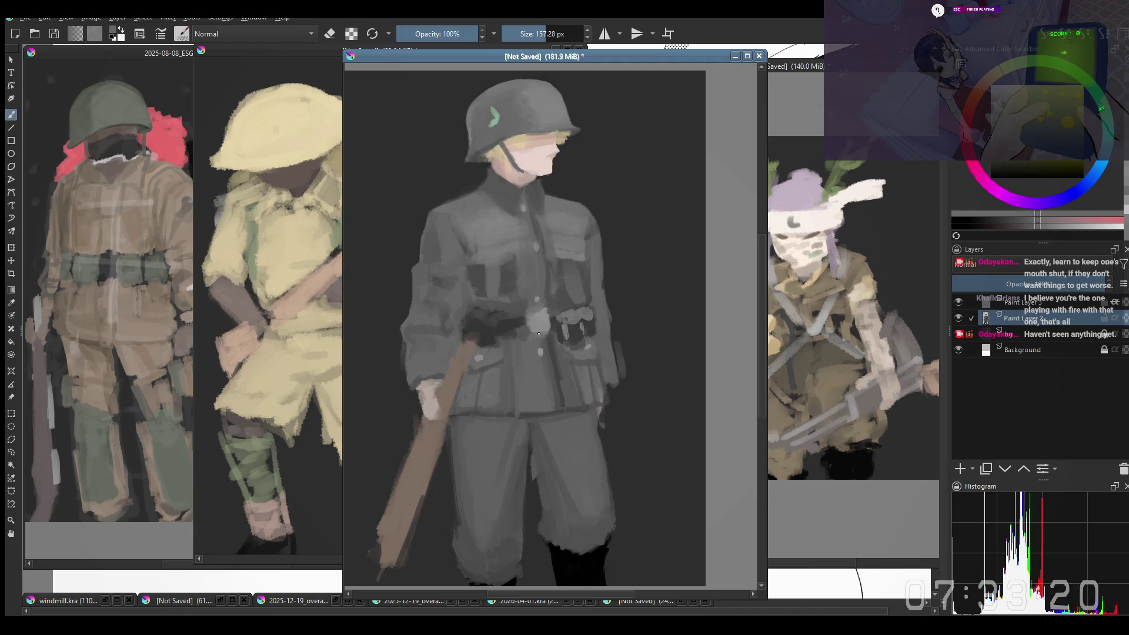
pyautogui.keyDown('ctrl'); pyautogui.click(535, 303); pyautogui.keyUp('ctrl')
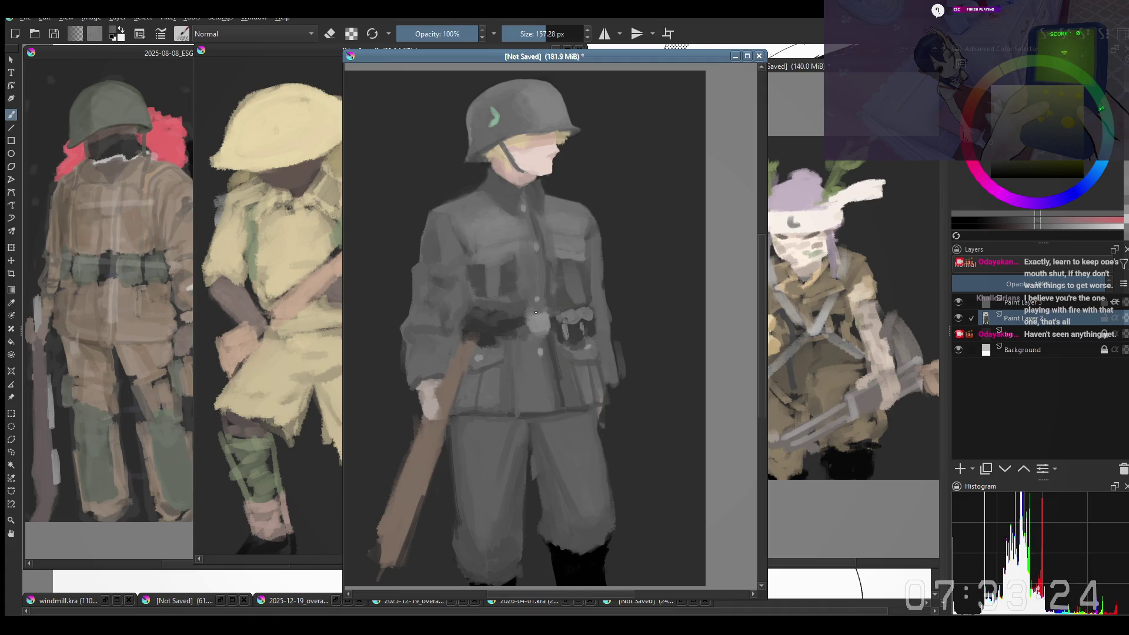
pyautogui.scroll(-3, 541, 309)
pyautogui.scroll(3, 584, 181)
pyautogui.scroll(1, 476, 347)
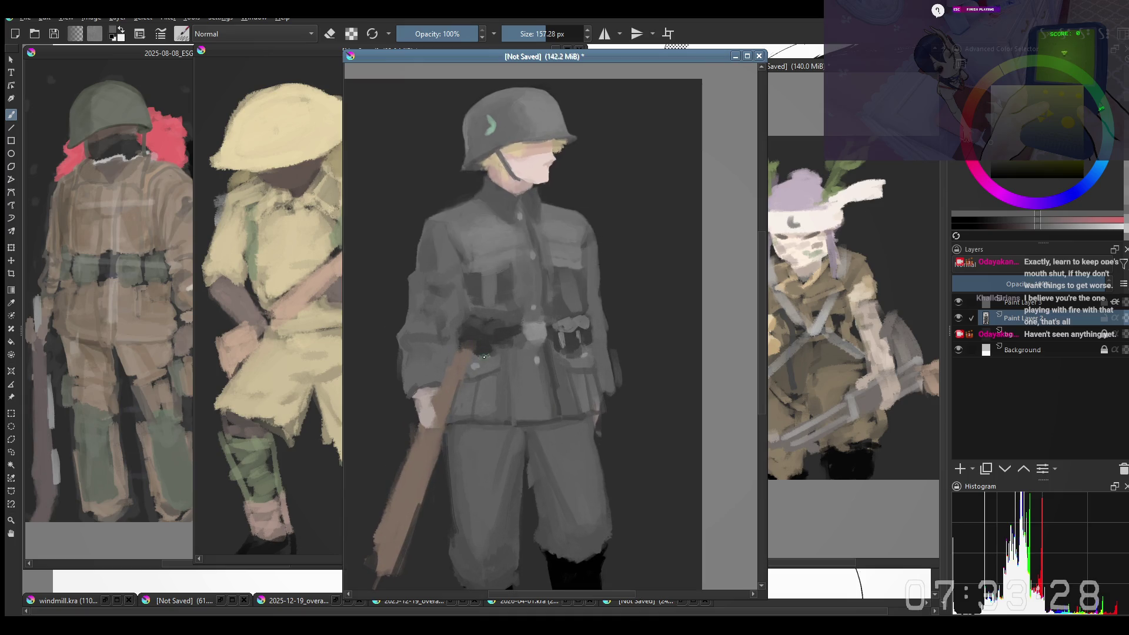
pyautogui.keyDown('ctrl'); pyautogui.click(522, 330); pyautogui.keyUp('ctrl')
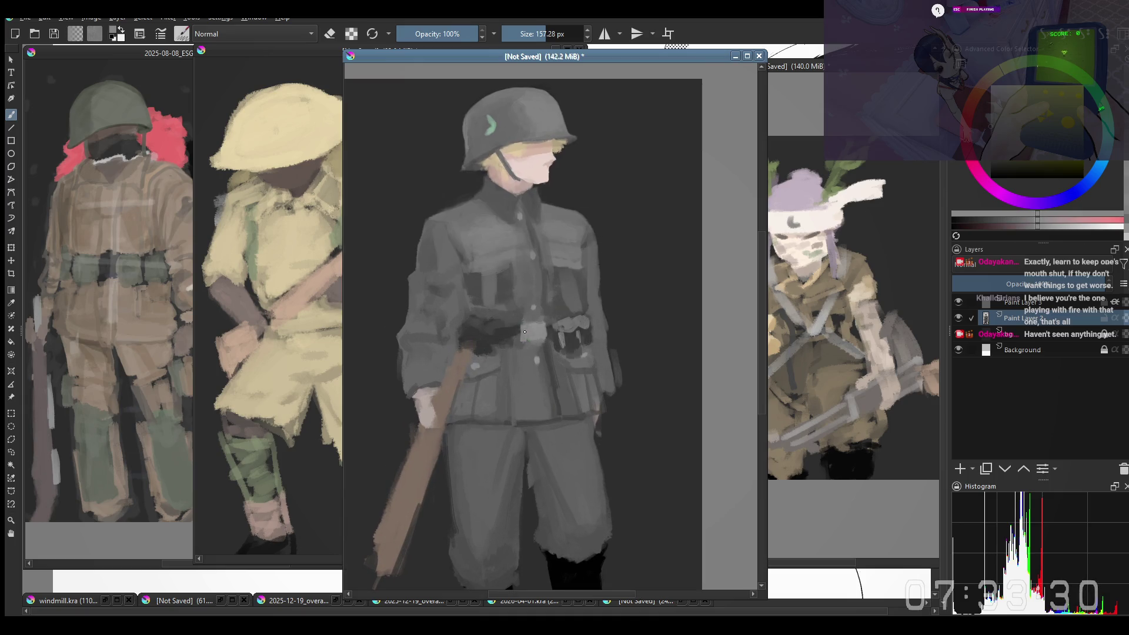
pyautogui.moveTo(525, 334); pyautogui.dragTo(532, 337)
# Step: Mirror the view and repaint the jacket sleeve above the rifle hand in grey
pyautogui.press('-')
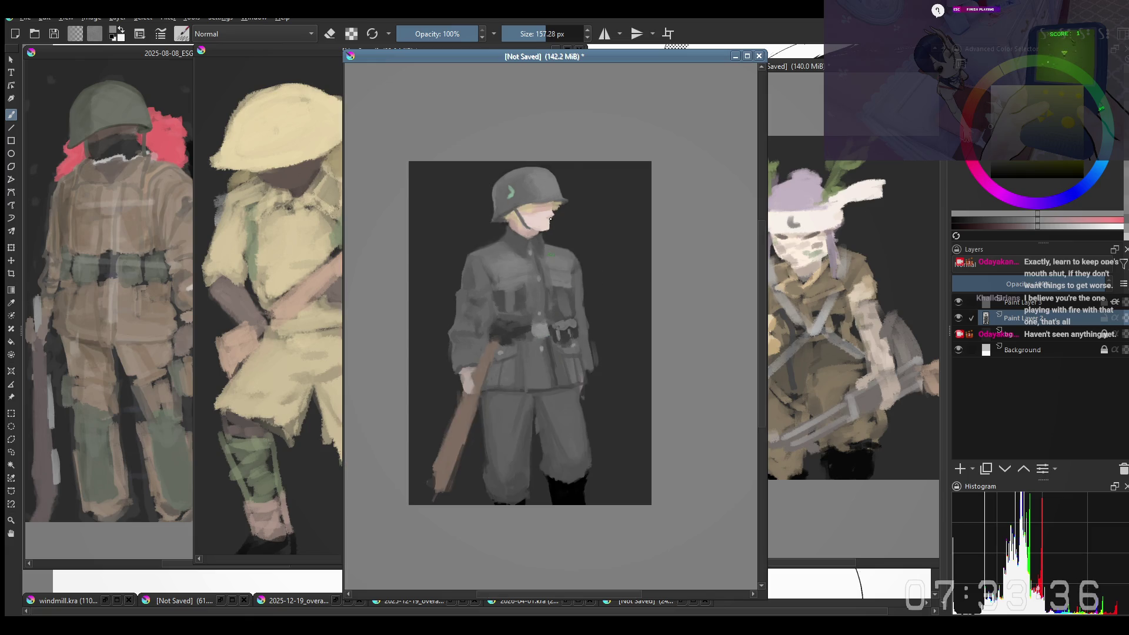
pyautogui.press('m')
pyautogui.press('+')
pyautogui.moveTo(521, 334); pyautogui.dragTo(480, 344)
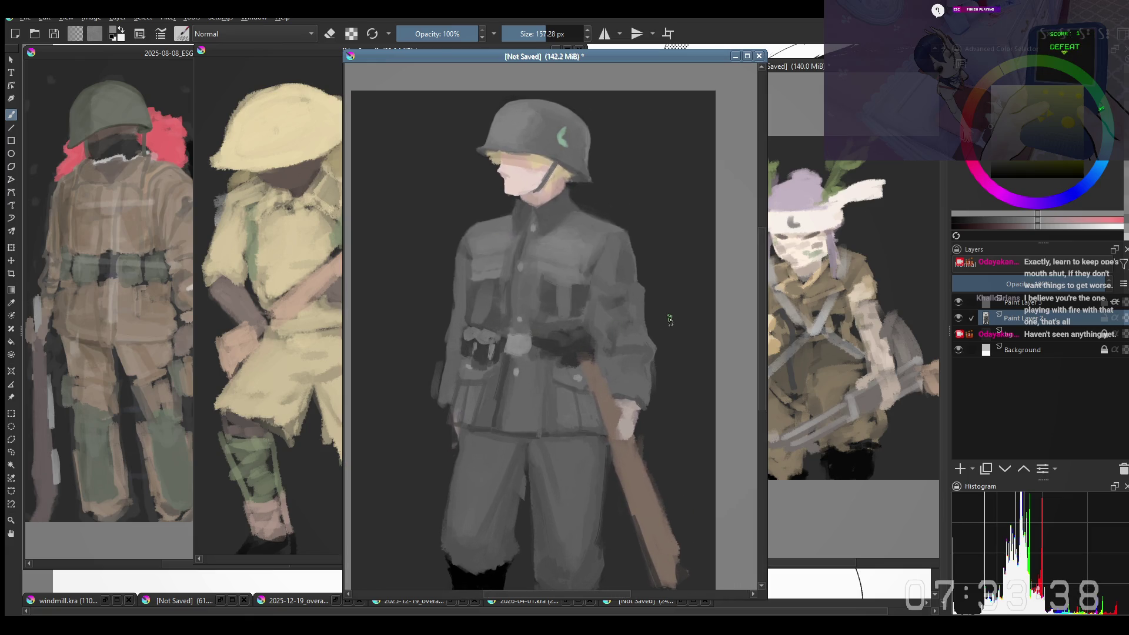
pyautogui.keyDown('ctrl'); pyautogui.click(627, 403); pyautogui.keyUp('ctrl')
pyautogui.moveTo(635, 395); pyautogui.dragTo(618, 353)
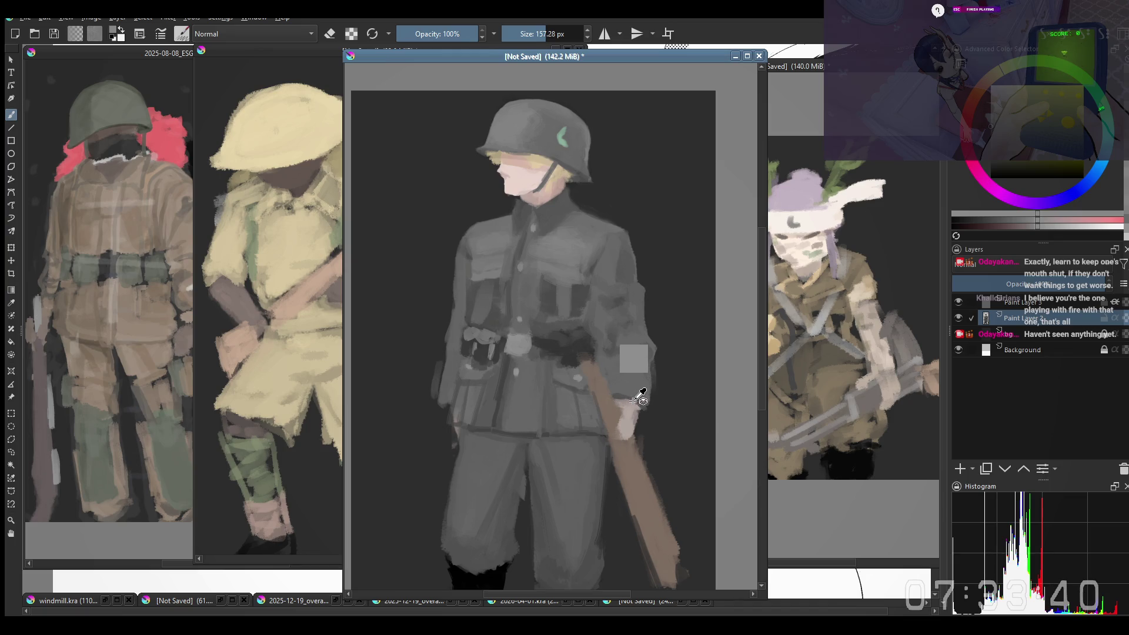
pyautogui.keyDown('ctrl'); pyautogui.click(614, 336); pyautogui.keyUp('ctrl')
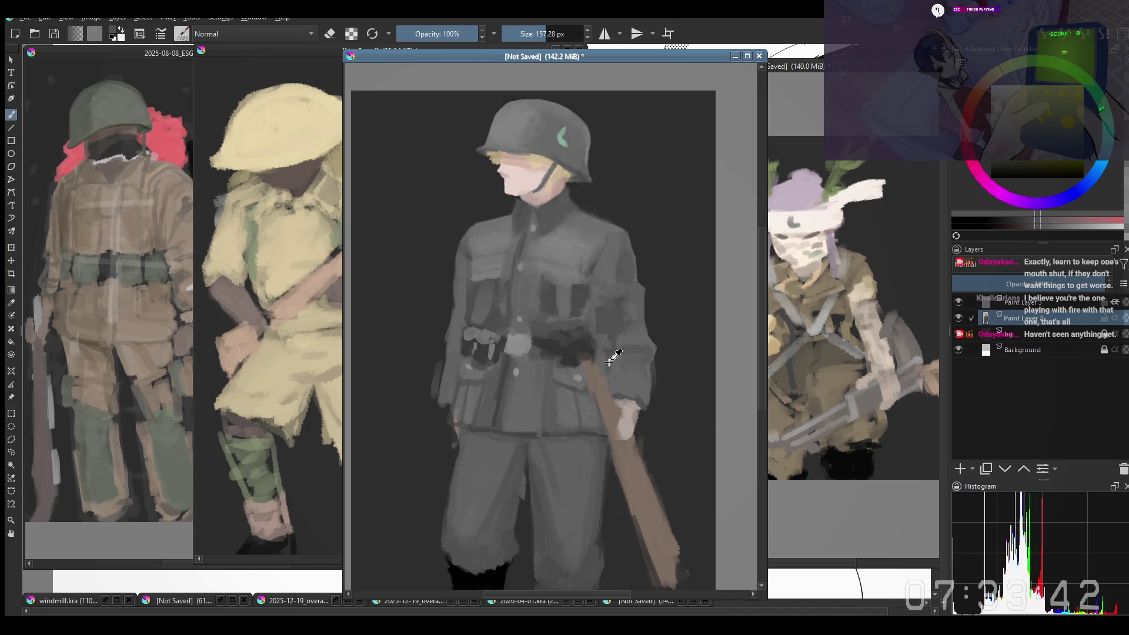
# Step: Flip the view back and sample several belt tones, from lighter to slightly darker
pyautogui.moveTo(588, 306); pyautogui.dragTo(585, 314)
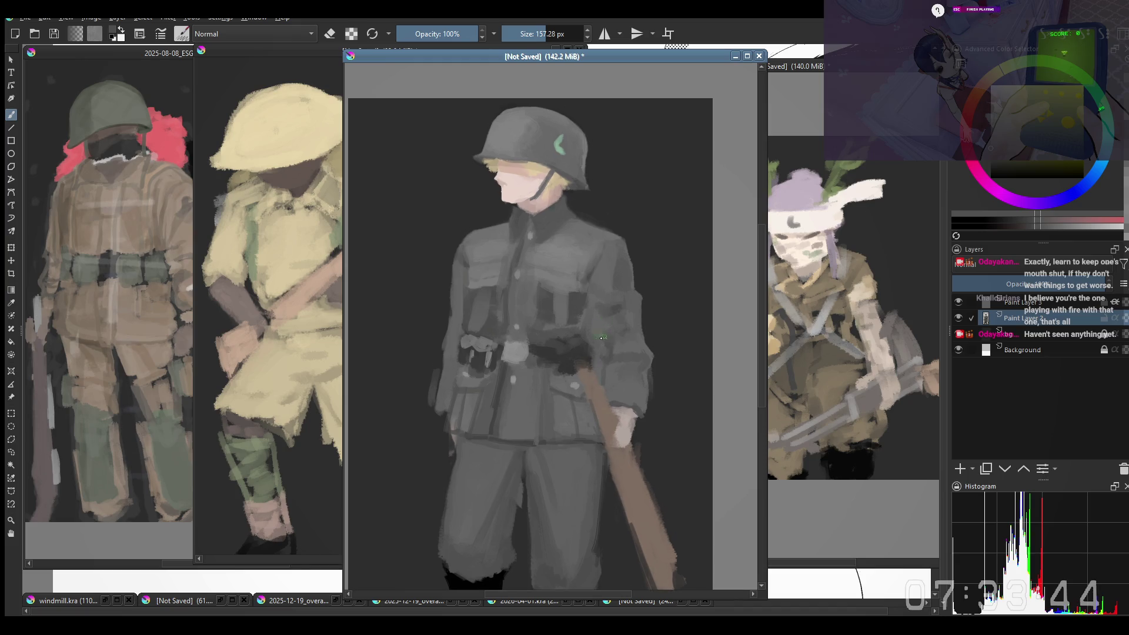
pyautogui.keyDown('ctrl'); pyautogui.click(536, 363); pyautogui.keyUp('ctrl')
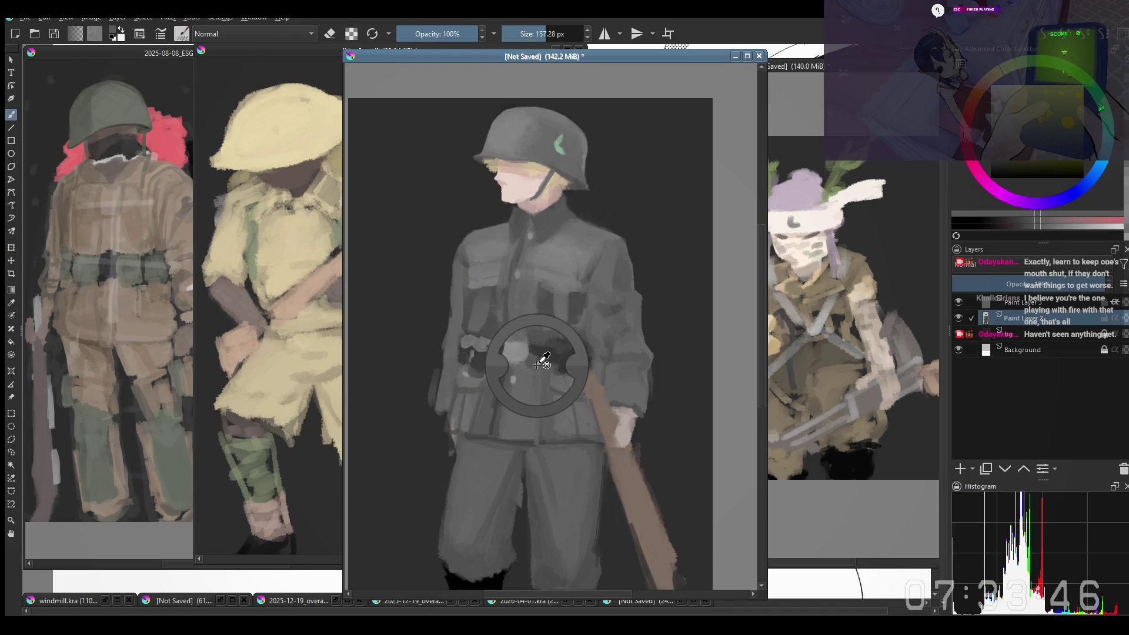
pyautogui.keyDown('ctrl'); pyautogui.click(533, 370); pyautogui.keyUp('ctrl')
pyautogui.press('m')
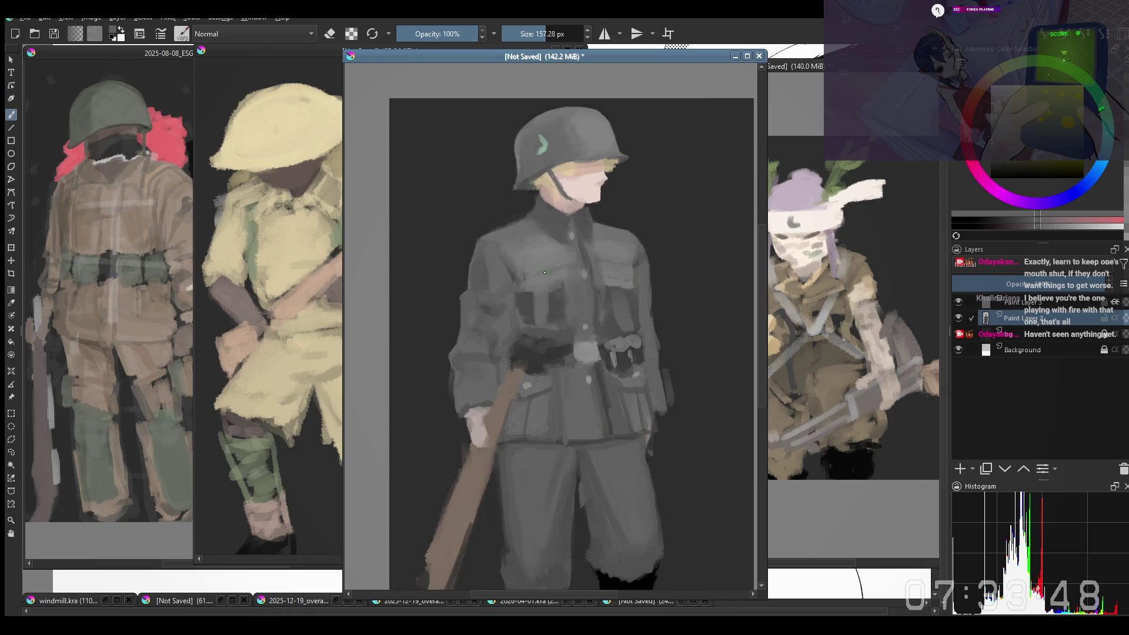
pyautogui.keyDown('ctrl'); pyautogui.click(542, 344); pyautogui.keyUp('ctrl')
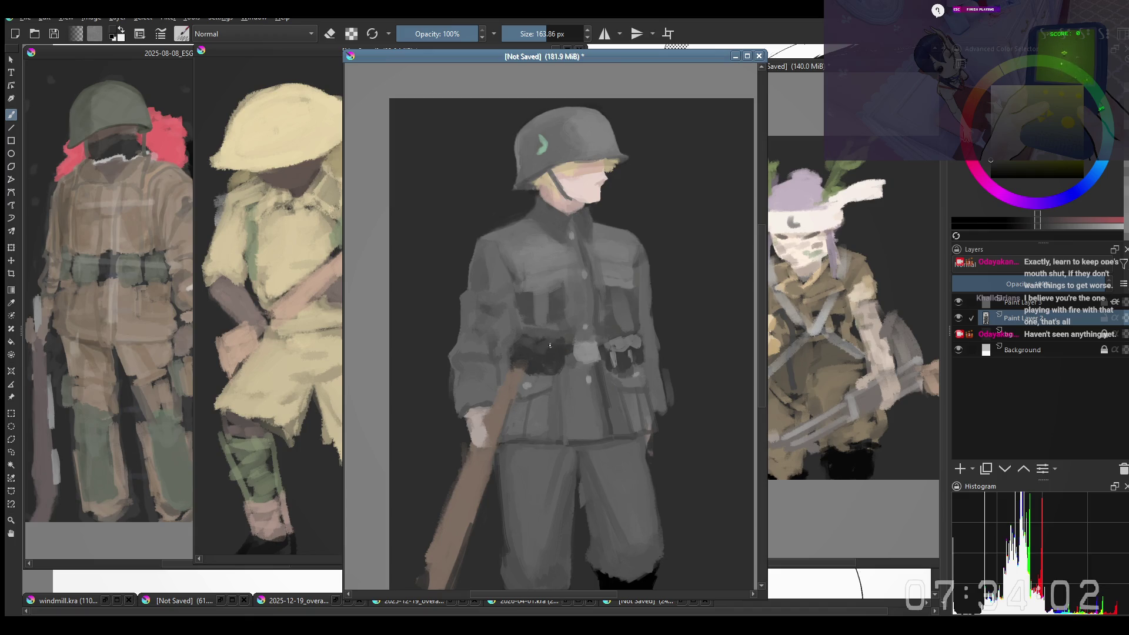
pyautogui.keyDown('ctrl'); pyautogui.click(558, 347); pyautogui.keyUp('ctrl')
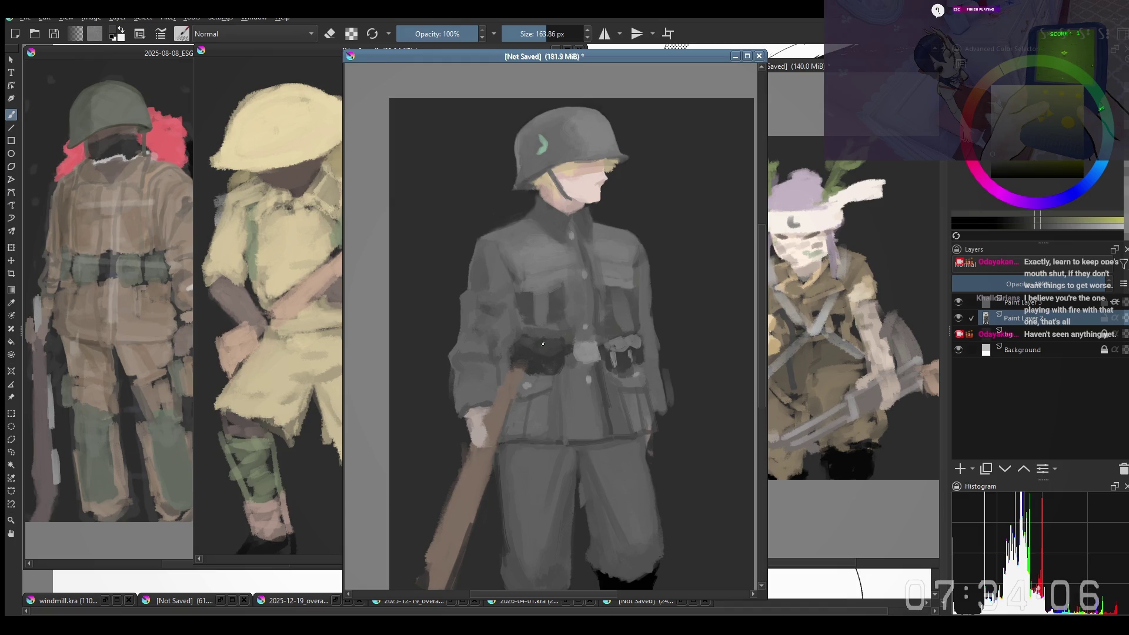
pyautogui.keyDown('ctrl'); pyautogui.click(546, 325); pyautogui.keyUp('ctrl')
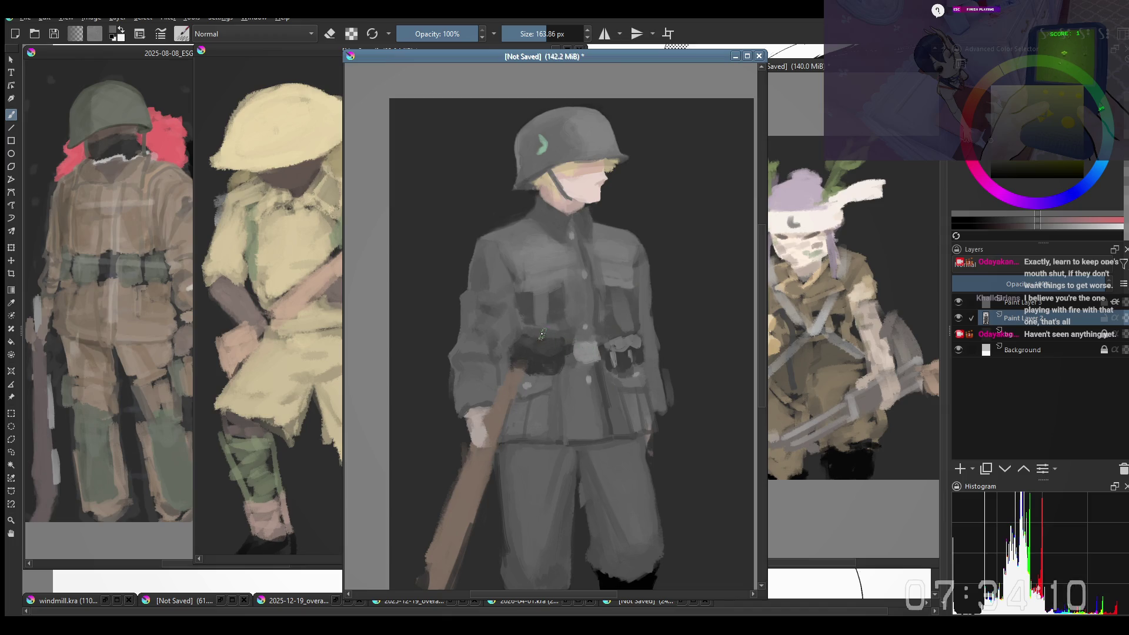
pyautogui.keyDown('ctrl'); pyautogui.click(542, 330); pyautogui.keyUp('ctrl')
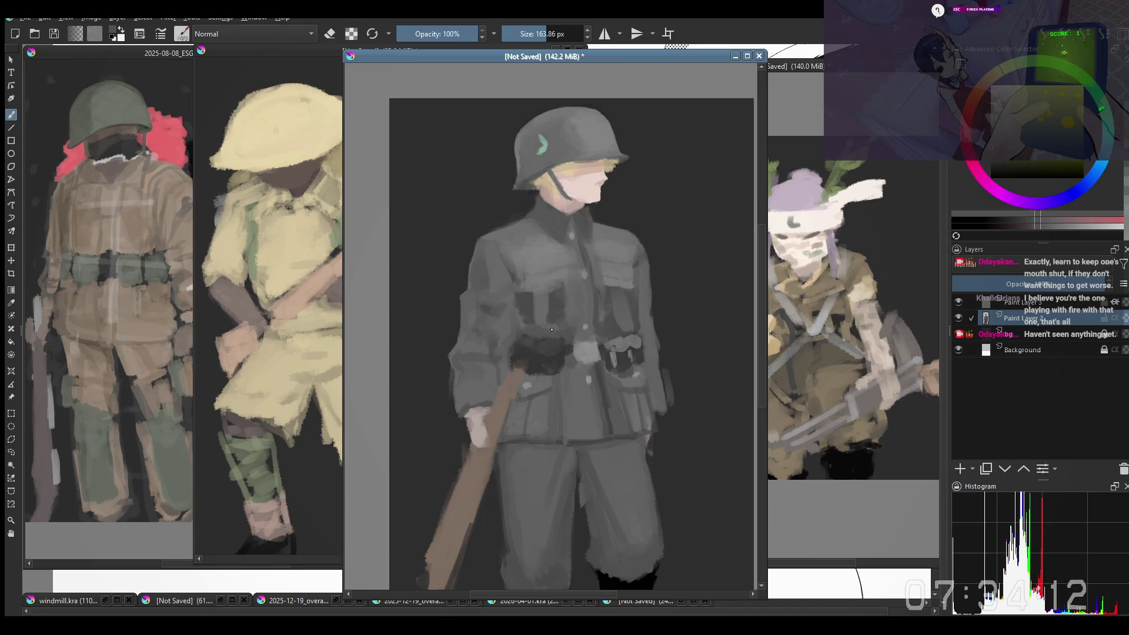
pyautogui.keyDown('ctrl'); pyautogui.click(552, 329); pyautogui.keyUp('ctrl')
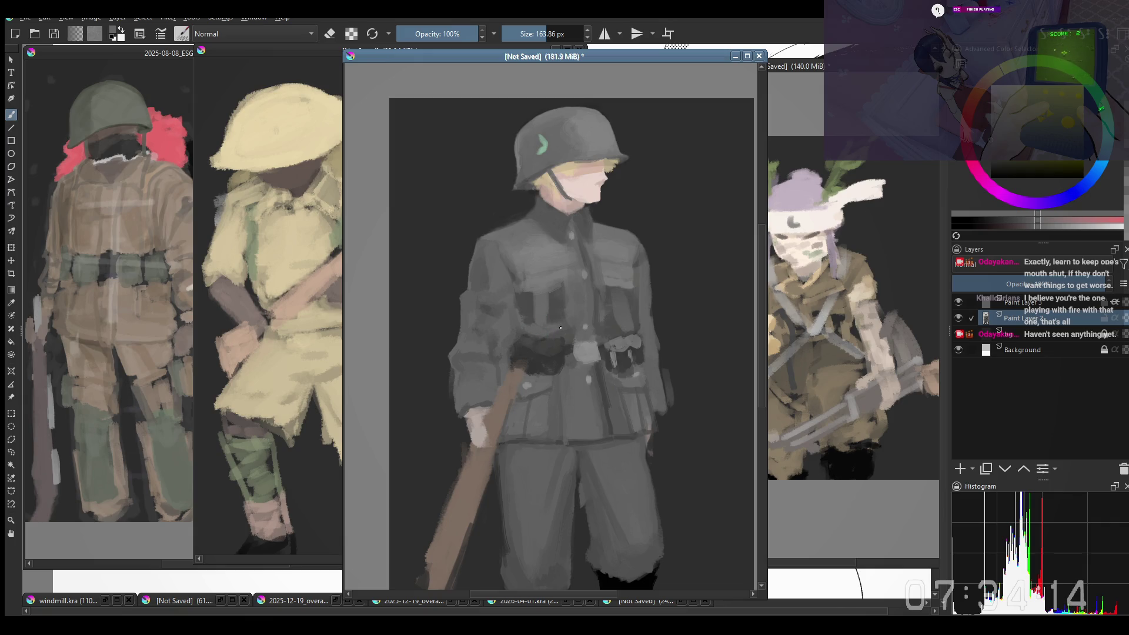
# Step: Sample chest colours and undo a stray dark dab painted on the chest
pyautogui.keyDown('ctrl'); pyautogui.click(621, 310); pyautogui.keyUp('ctrl')
pyautogui.moveTo(621, 311); pyautogui.dragTo(611, 312)
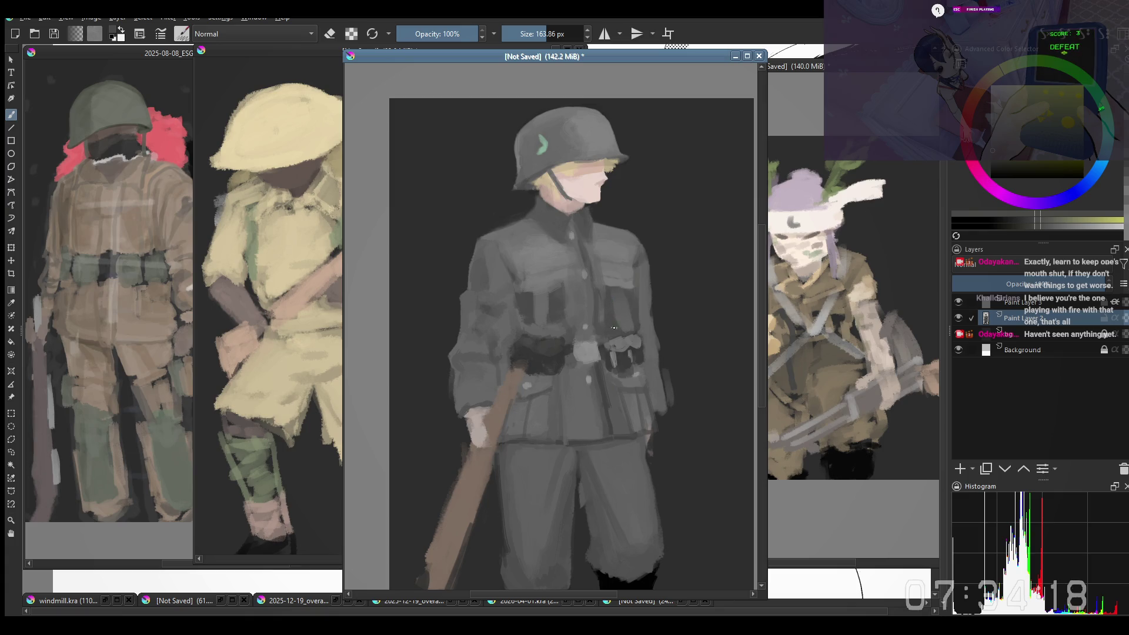
pyautogui.click(625, 273)
pyautogui.hotkey('ctrl', 'z')
pyautogui.hotkey('ctrl', 'z')
pyautogui.moveTo(616, 309); pyautogui.dragTo(612, 296)
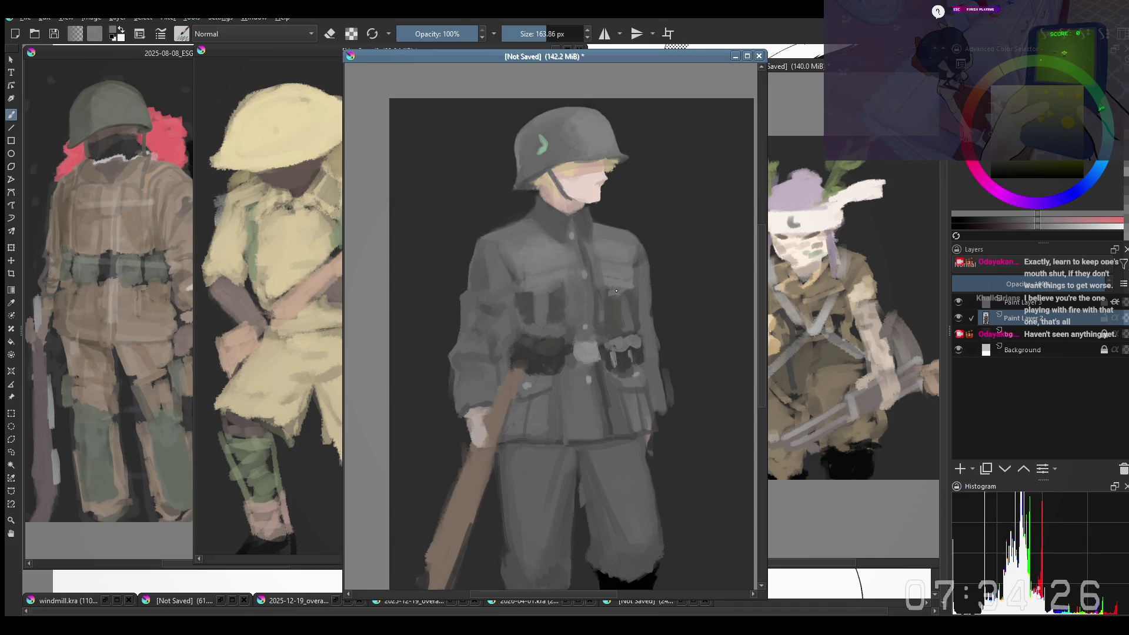
# Step: Sample lighter and darker tones from the soldier's chest
pyautogui.keyDown('ctrl'); pyautogui.click(548, 281); pyautogui.keyUp('ctrl')
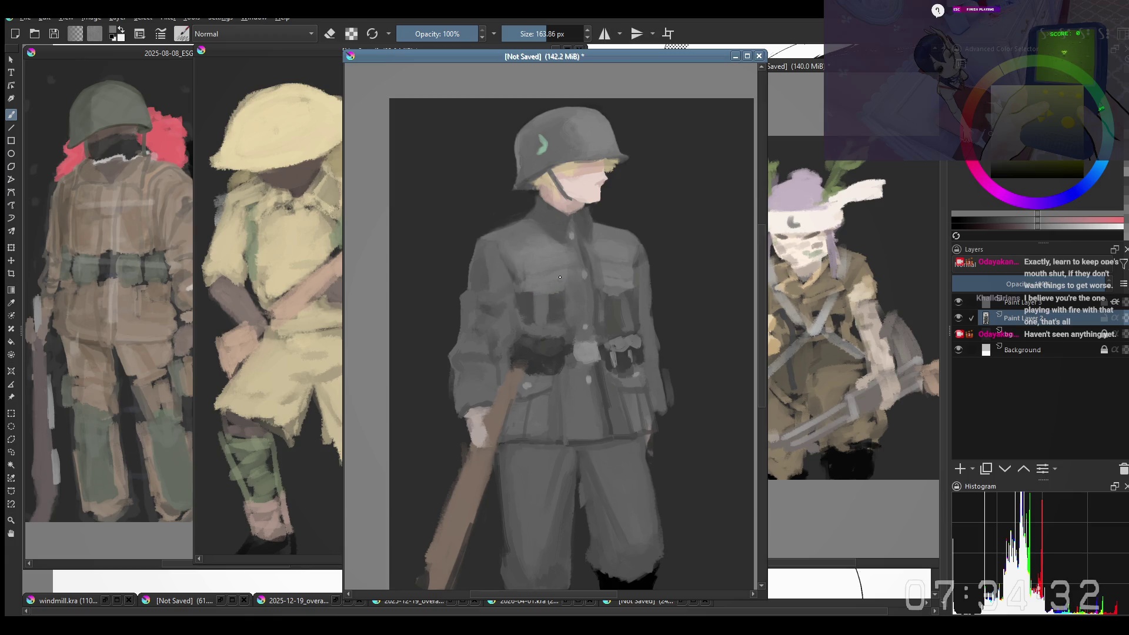
pyautogui.keyDown('ctrl'); pyautogui.click(579, 291); pyautogui.keyUp('ctrl')
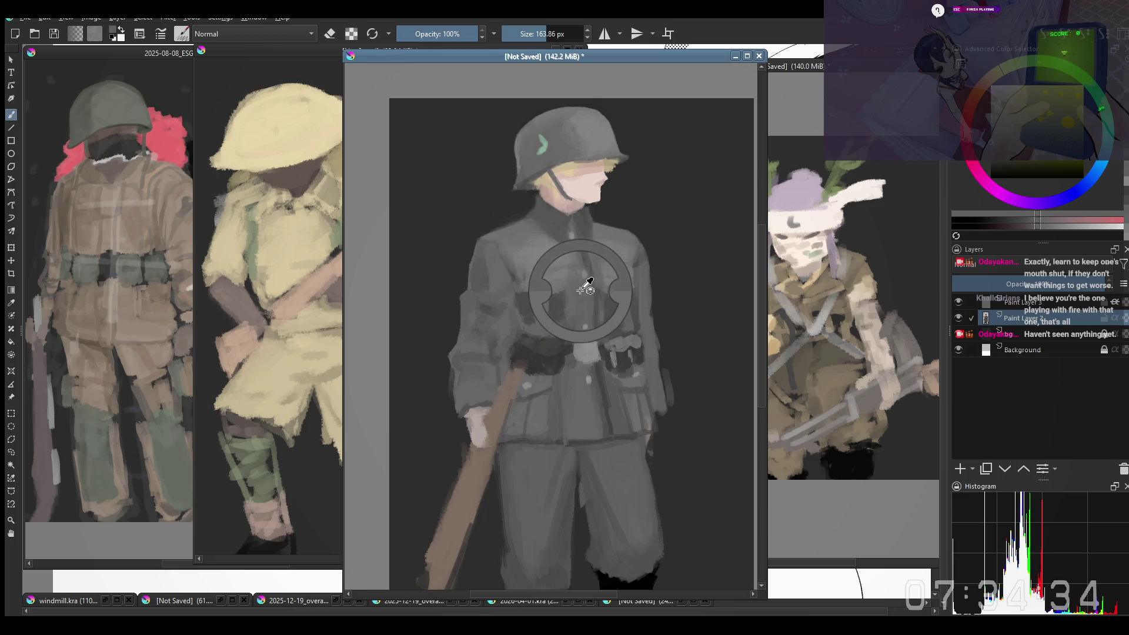
pyautogui.keyDown('ctrl'); pyautogui.click(556, 264); pyautogui.keyUp('ctrl')
pyautogui.keyDown('ctrl'); pyautogui.click(581, 278); pyautogui.keyUp('ctrl')
pyautogui.keyDown('ctrl'); pyautogui.click(578, 299); pyautogui.keyUp('ctrl')
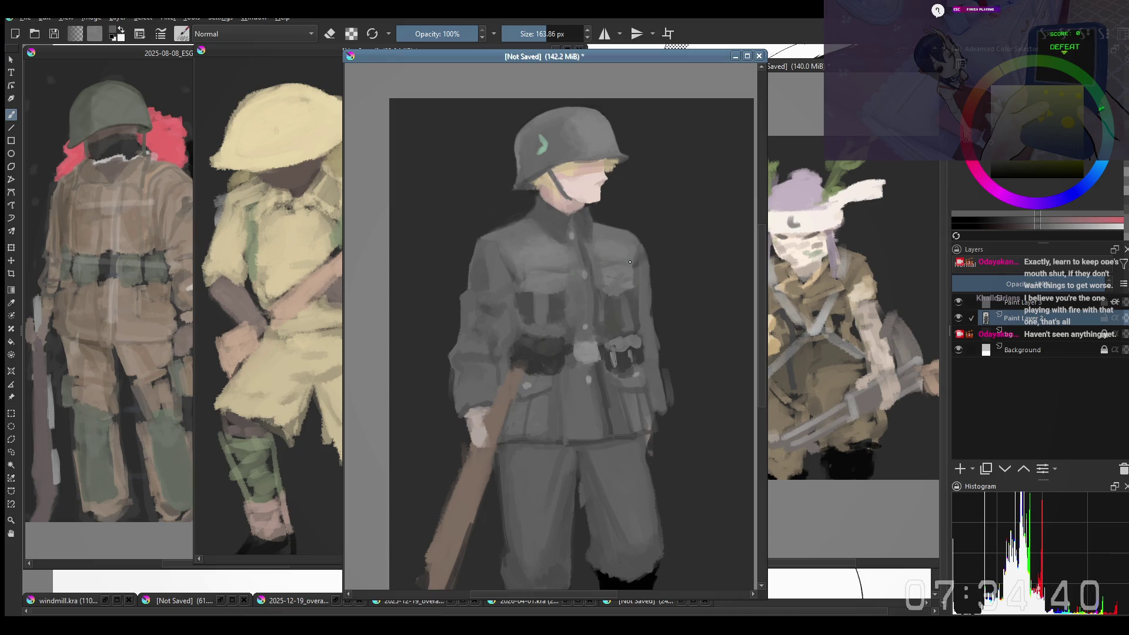
pyautogui.scroll(-2, 638, 291)
pyautogui.scroll(2, 645, 318)
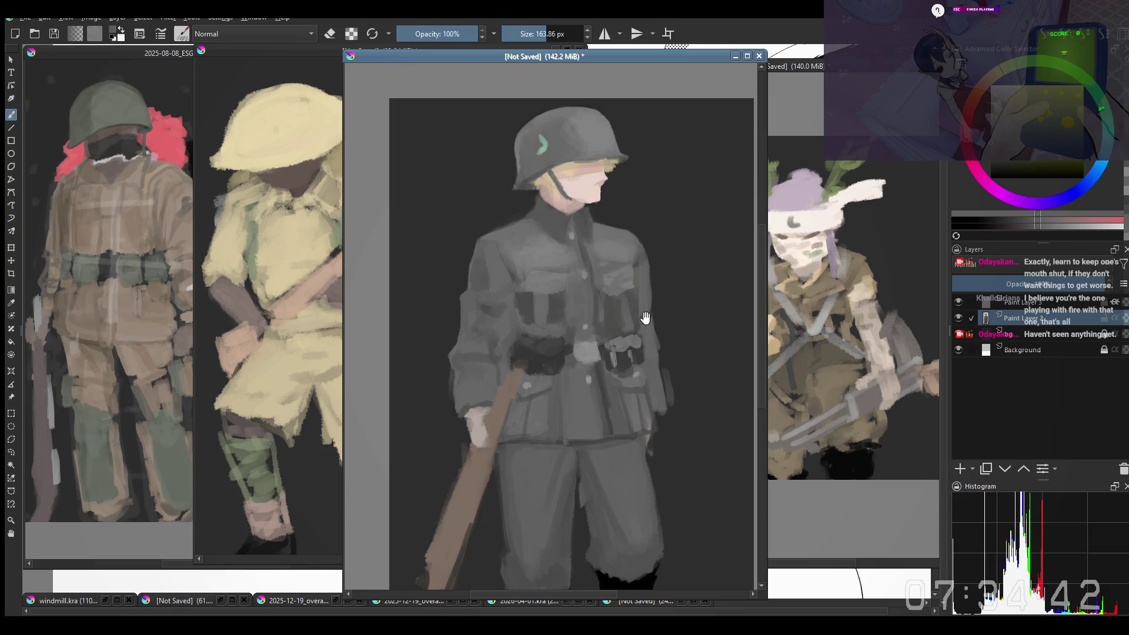
# Step: Sample the dark belt colour around the pouches and work it over the belt
pyautogui.moveTo(645, 317); pyautogui.dragTo(633, 327)
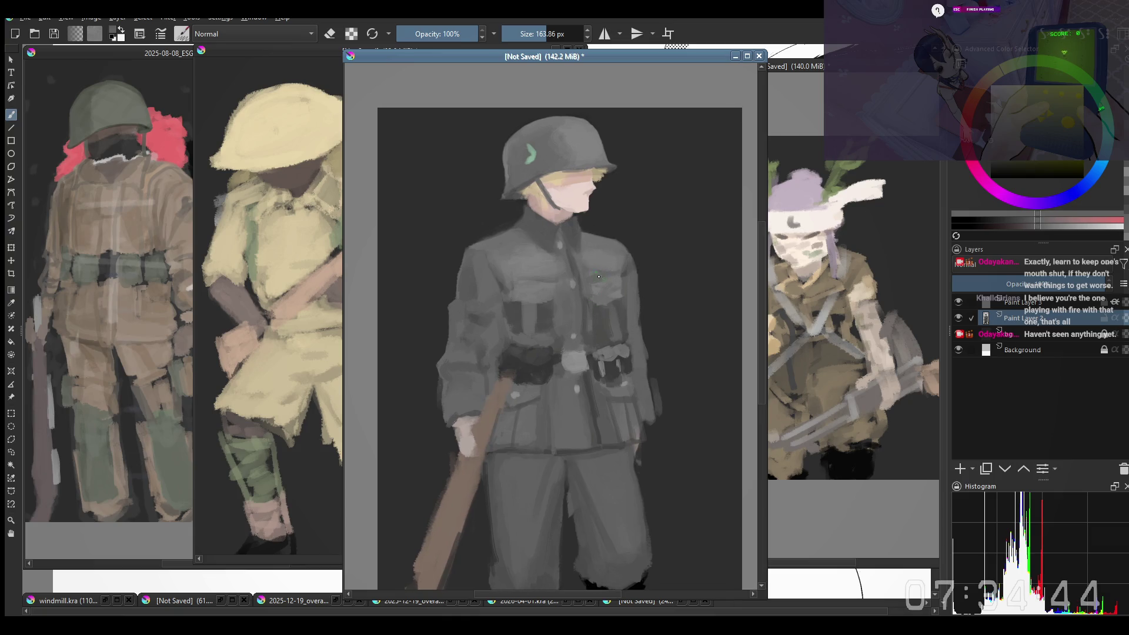
pyautogui.scroll(-2, 591, 273)
pyautogui.scroll(2, 591, 273)
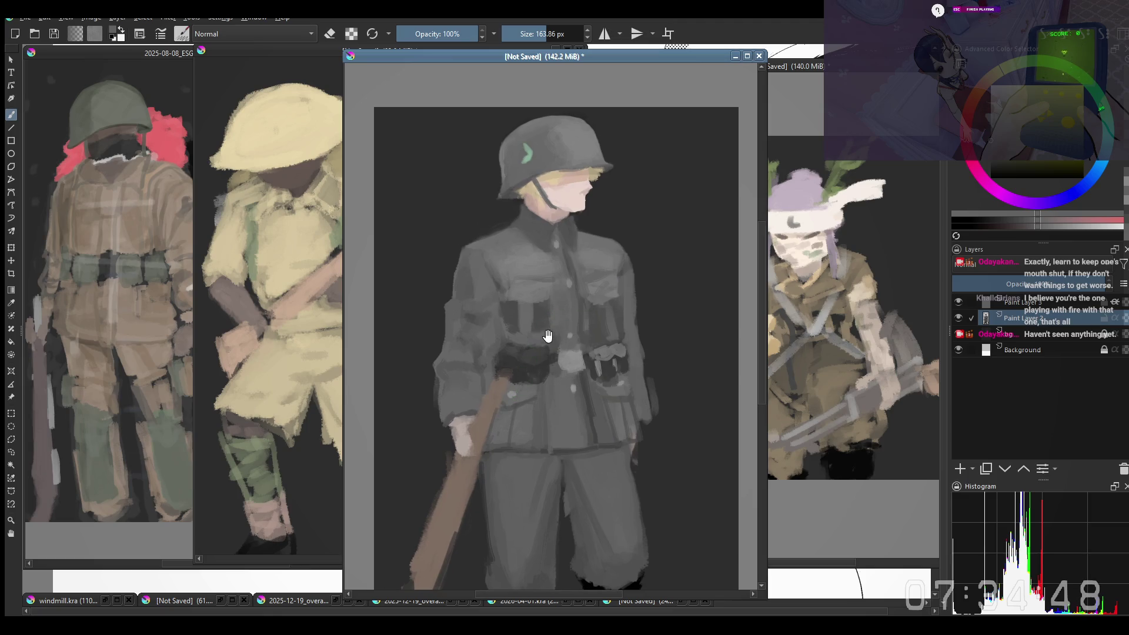
pyautogui.moveTo(548, 335); pyautogui.dragTo(539, 336)
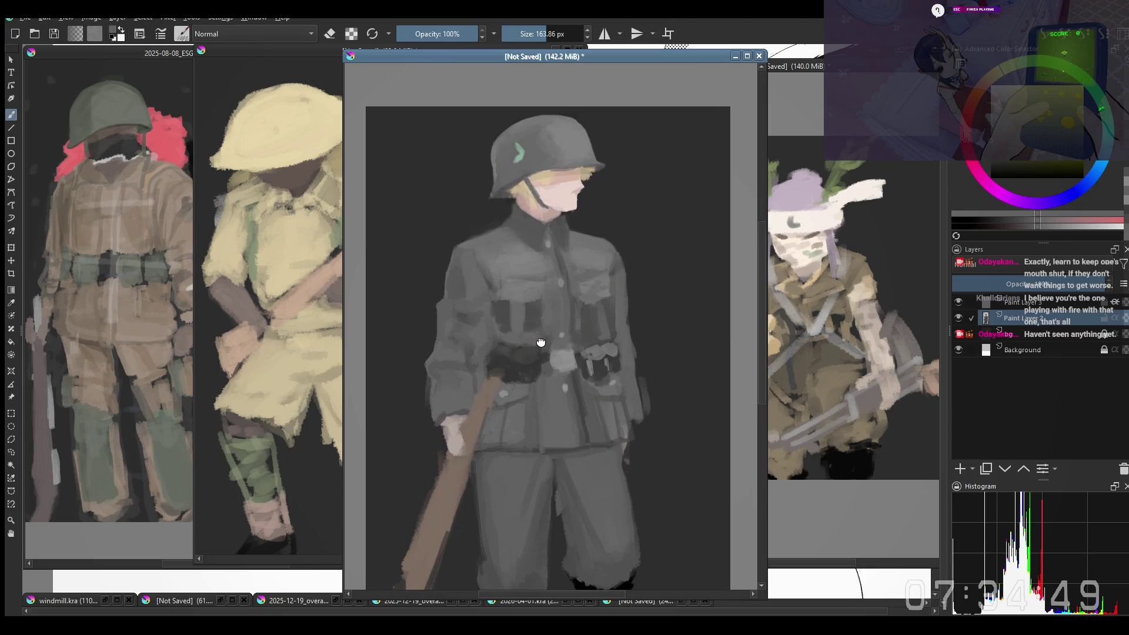
pyautogui.keyDown('ctrl'); pyautogui.click(596, 314); pyautogui.keyUp('ctrl')
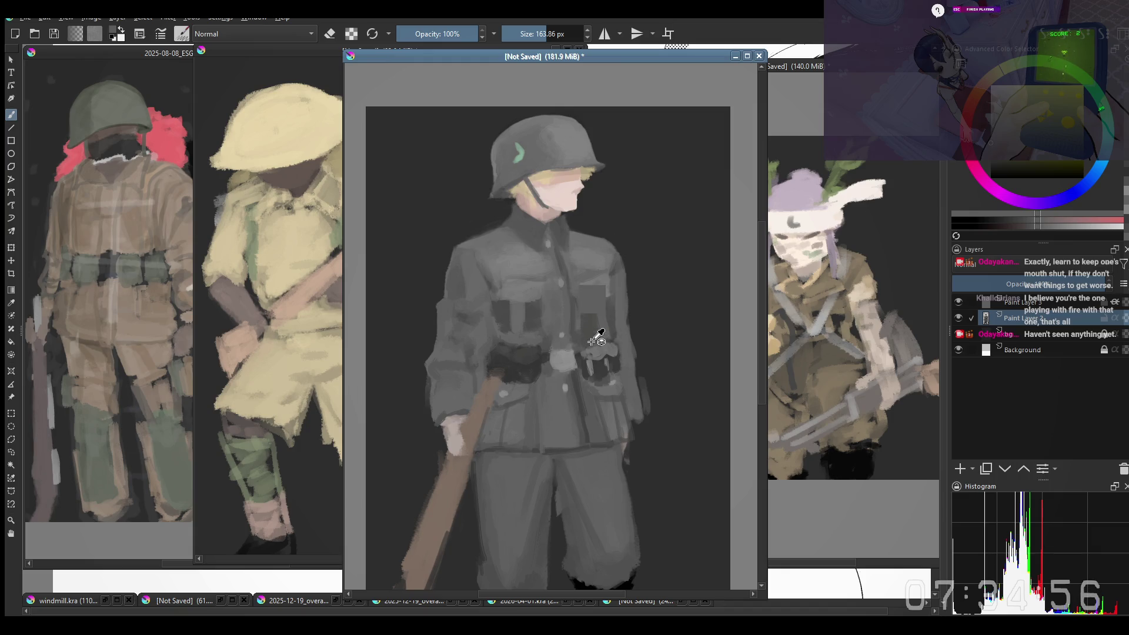
pyautogui.keyDown('ctrl'); pyautogui.click(612, 322); pyautogui.keyUp('ctrl')
pyautogui.keyDown('ctrl'); pyautogui.click(536, 347); pyautogui.keyUp('ctrl')
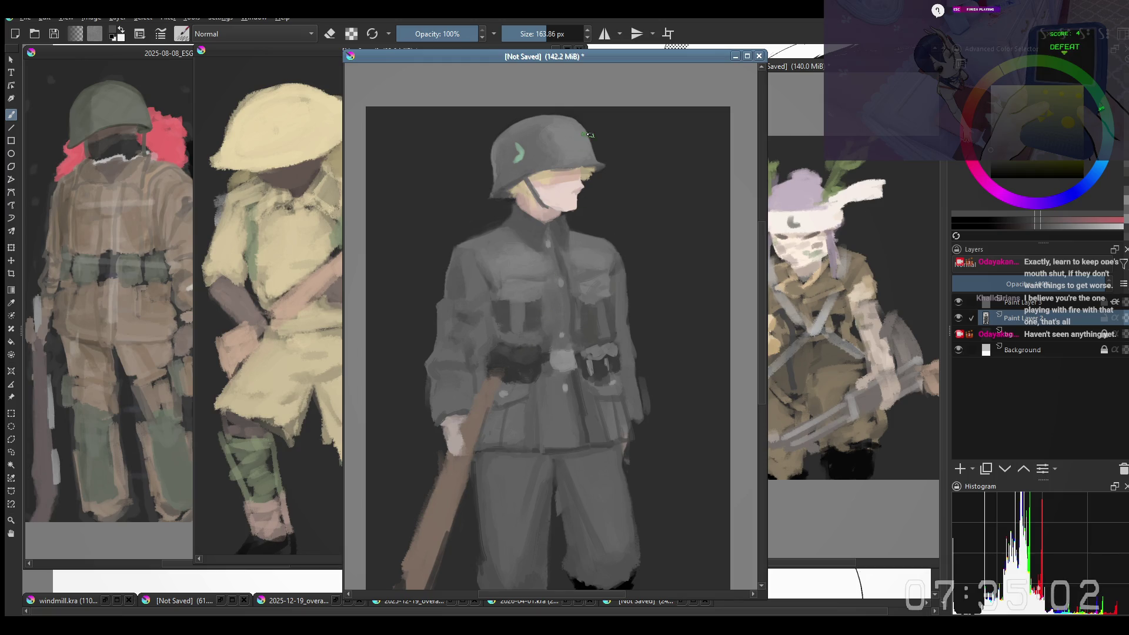
pyautogui.moveTo(545, 351); pyautogui.dragTo(554, 357)
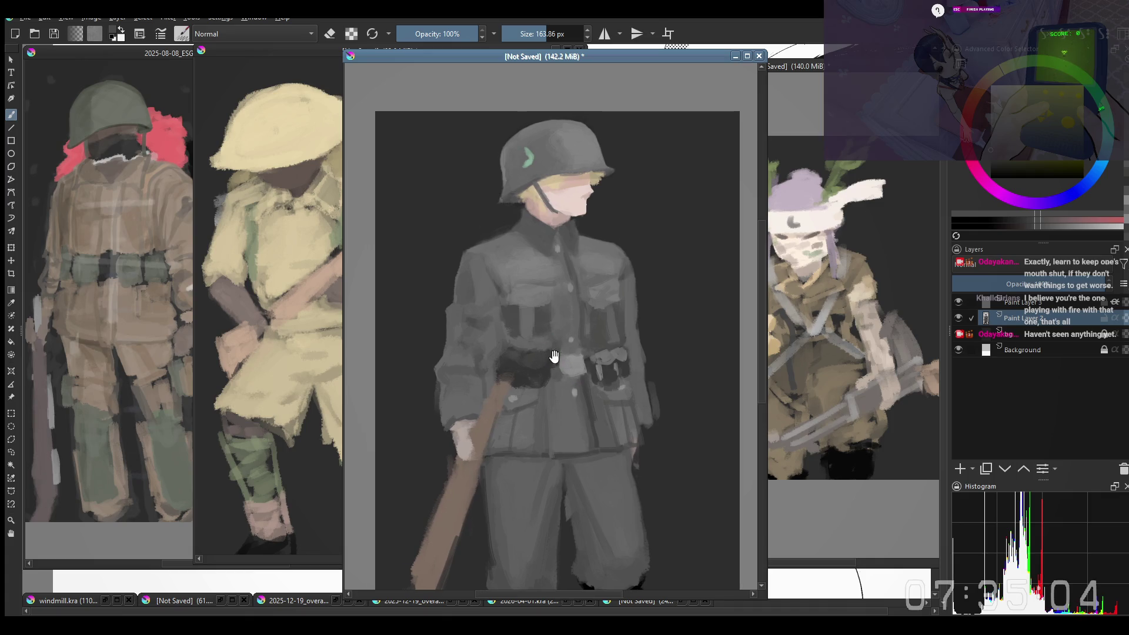
pyautogui.moveTo(580, 320)
pyautogui.mouseDown()
pyautogui.moveTo(608, 297)
pyautogui.moveTo(568, 319)
pyautogui.moveTo(563, 309)
pyautogui.moveTo(588, 291)
pyautogui.moveTo(542, 297)
pyautogui.moveTo(554, 328)
pyautogui.moveTo(574, 298)
pyautogui.moveTo(560, 308)
pyautogui.mouseUp()
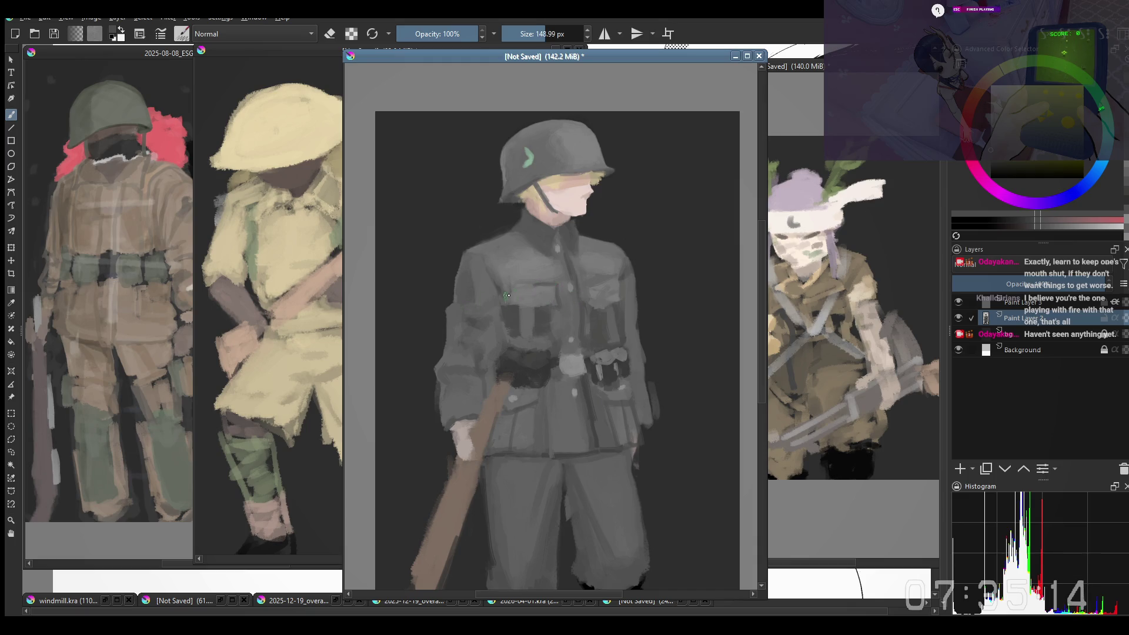
# Step: Sample several jacket greys for touch-up strokes on the chest
pyautogui.moveTo(538, 293); pyautogui.dragTo(532, 296)
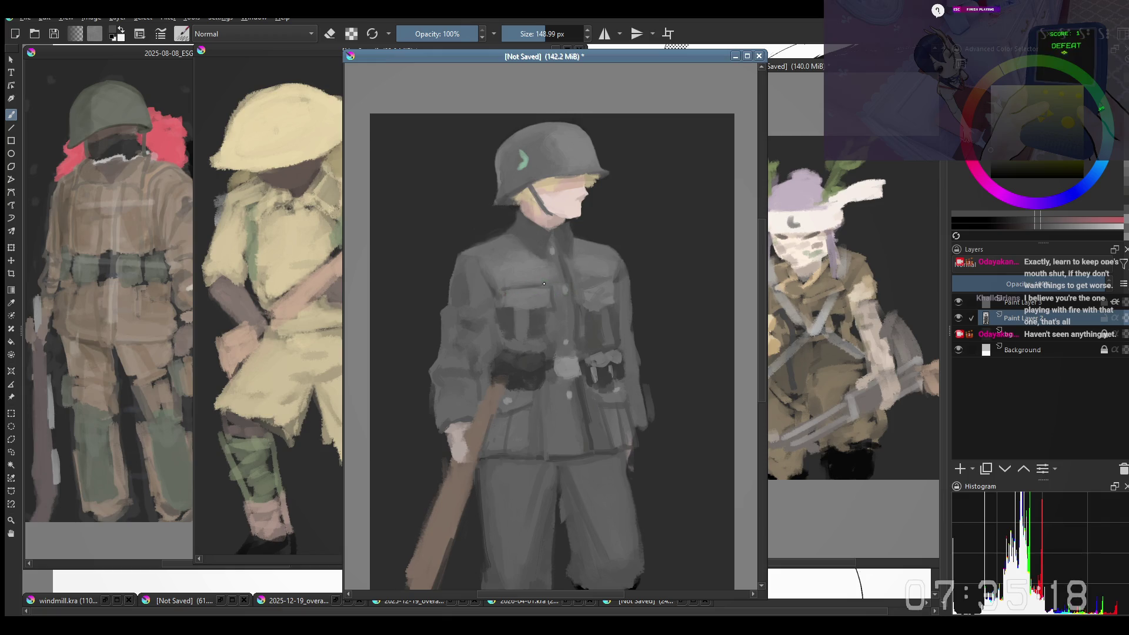
pyautogui.moveTo(524, 291); pyautogui.dragTo(520, 286)
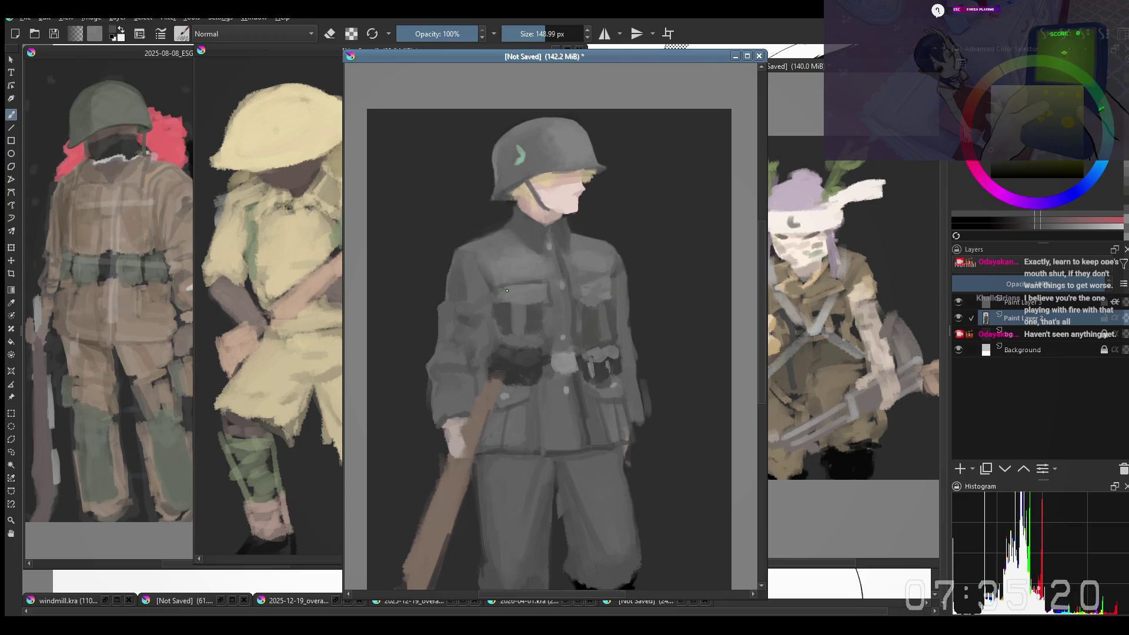
pyautogui.keyDown('ctrl'); pyautogui.click(545, 281); pyautogui.keyUp('ctrl')
pyautogui.keyDown('ctrl'); pyautogui.click(545, 283); pyautogui.keyUp('ctrl')
pyautogui.keyDown('ctrl'); pyautogui.click(537, 312); pyautogui.keyUp('ctrl')
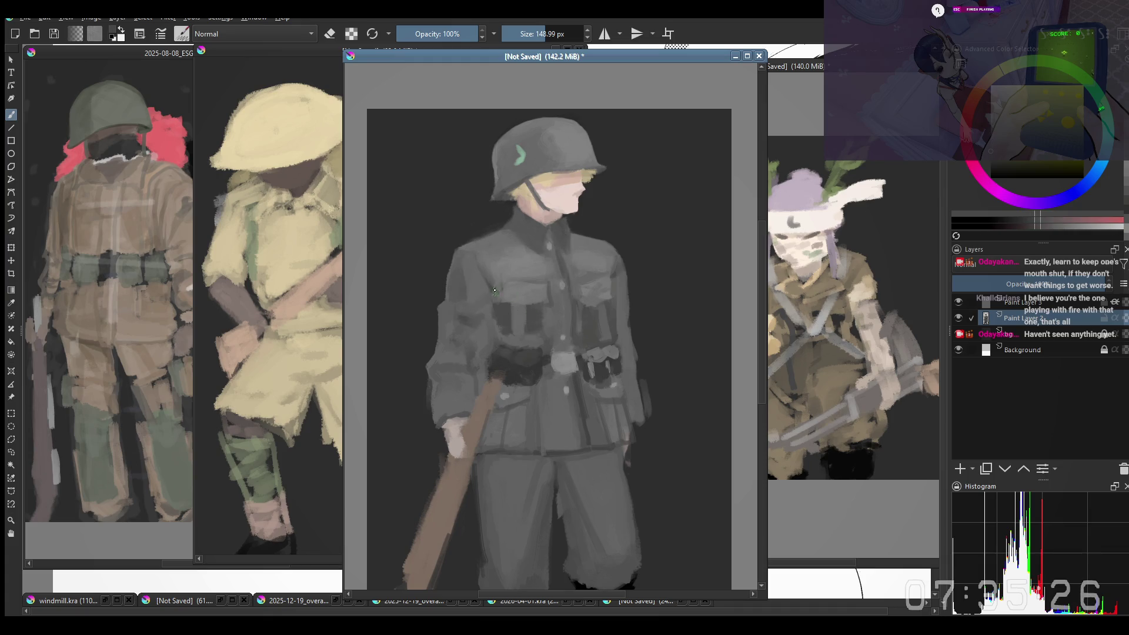
pyautogui.keyDown('ctrl'); pyautogui.click(530, 279); pyautogui.keyUp('ctrl')
pyautogui.keyDown('ctrl'); pyautogui.click(533, 321); pyautogui.keyUp('ctrl')
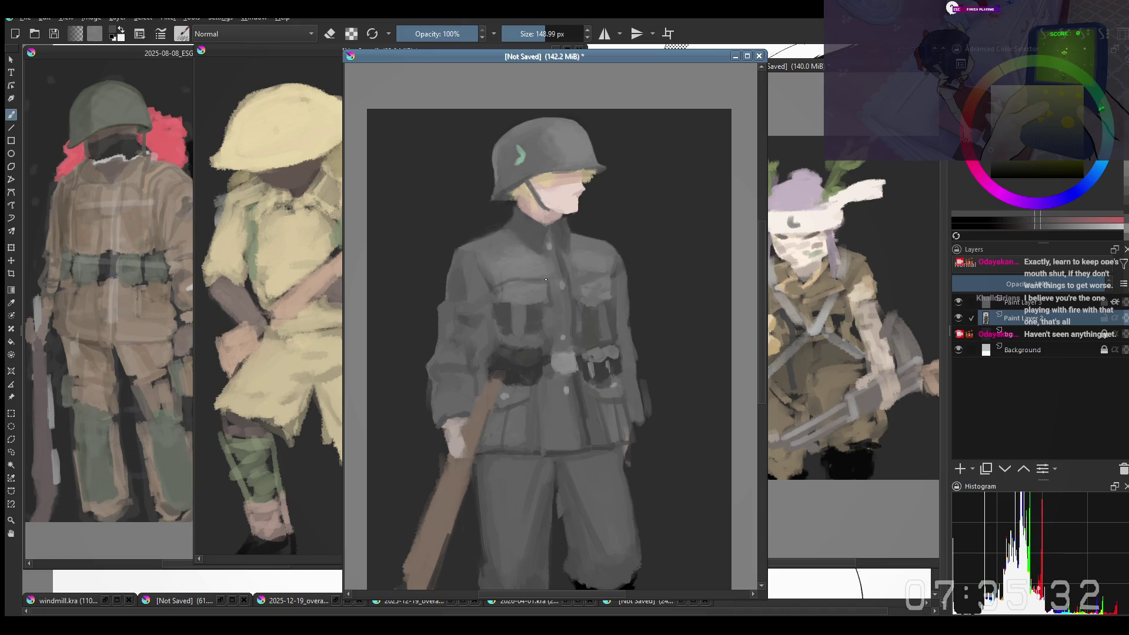
pyautogui.moveTo(502, 294); pyautogui.dragTo(499, 283)
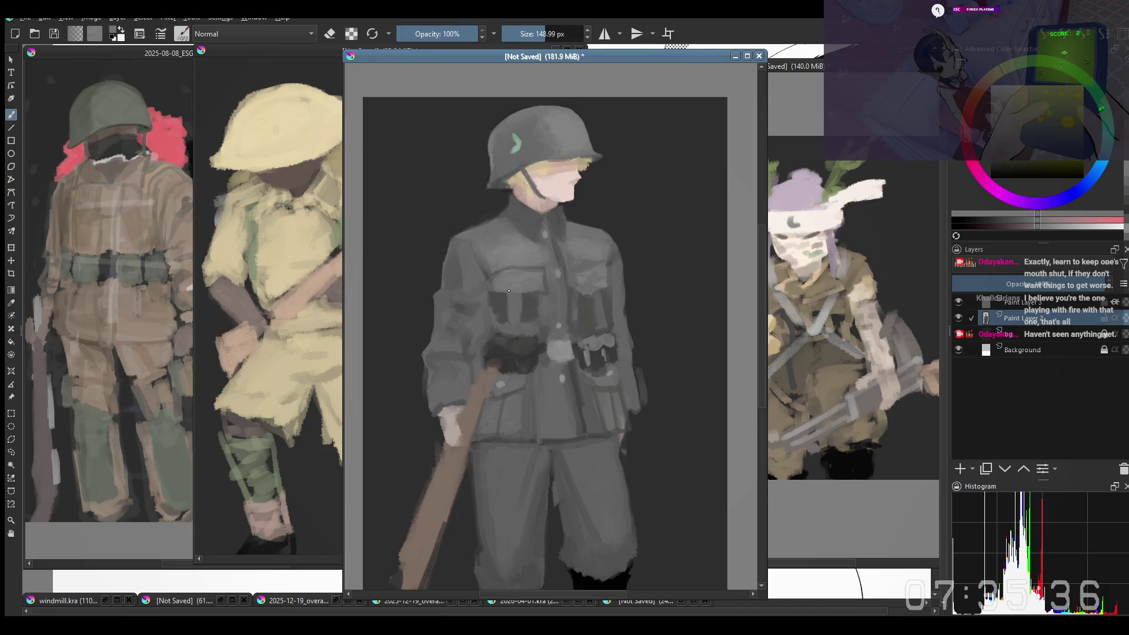
pyautogui.scroll(-2, 509, 290)
# Step: Touch up the chest with a dark grey sampled from it
pyautogui.scroll(2, 509, 290)
pyautogui.moveTo(509, 290); pyautogui.dragTo(501, 338)
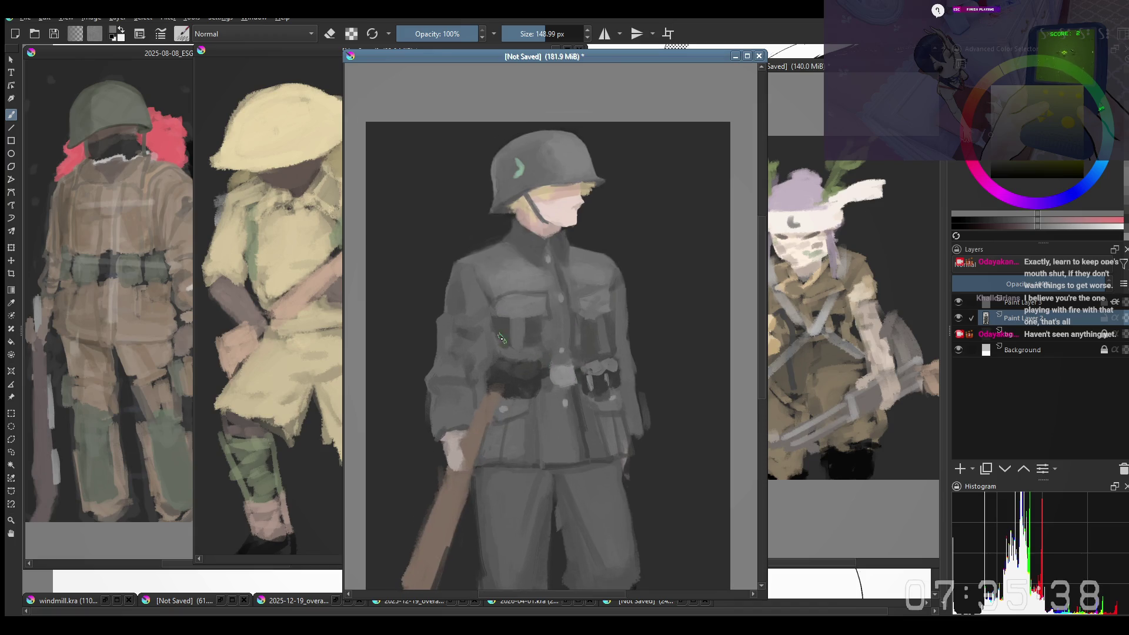
pyautogui.keyDown('ctrl'); pyautogui.click(520, 318); pyautogui.keyUp('ctrl')
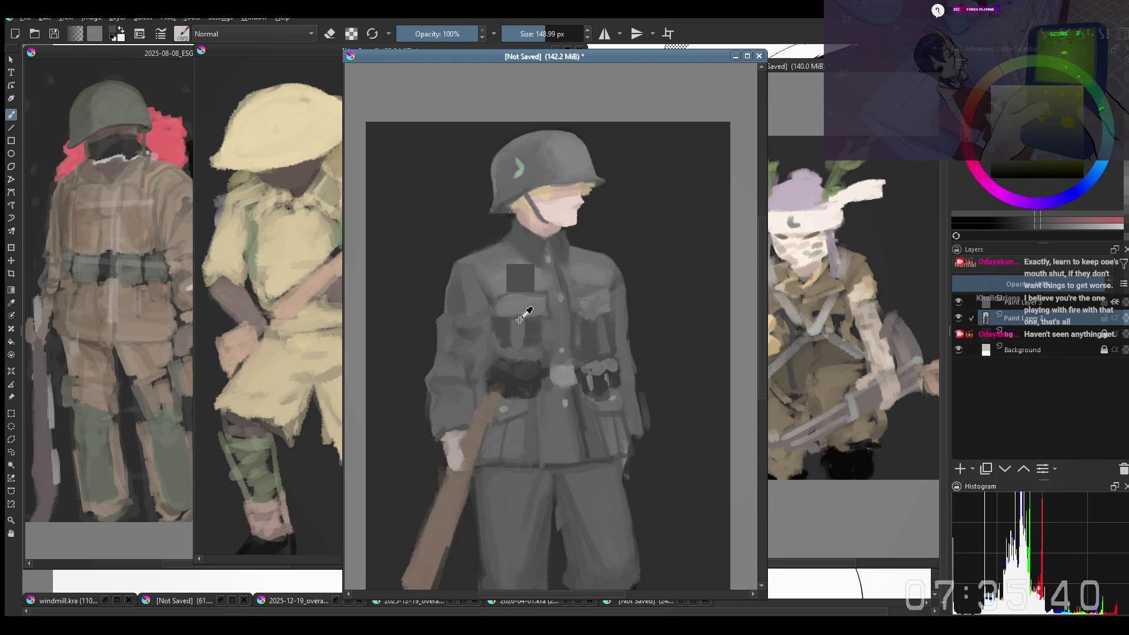
pyautogui.moveTo(502, 320); pyautogui.dragTo(520, 316)
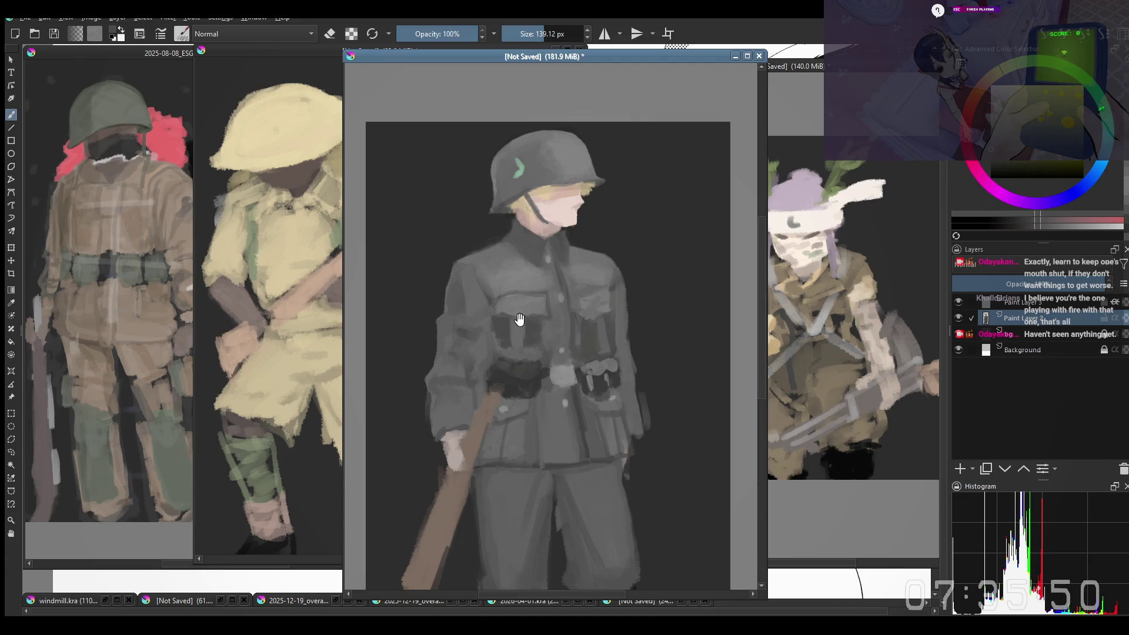
pyautogui.moveTo(520, 317); pyautogui.dragTo(521, 319)
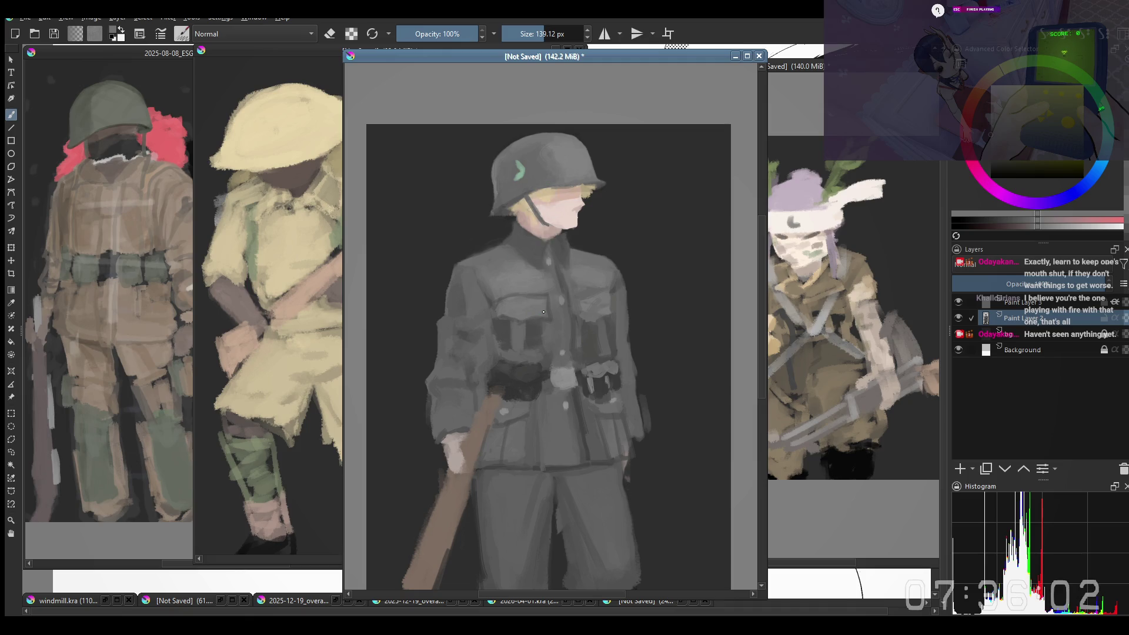
# Step: Darken the chest pocket flap with a darker sampled grey
pyautogui.keyDown('ctrl'); pyautogui.click(534, 289); pyautogui.keyUp('ctrl')
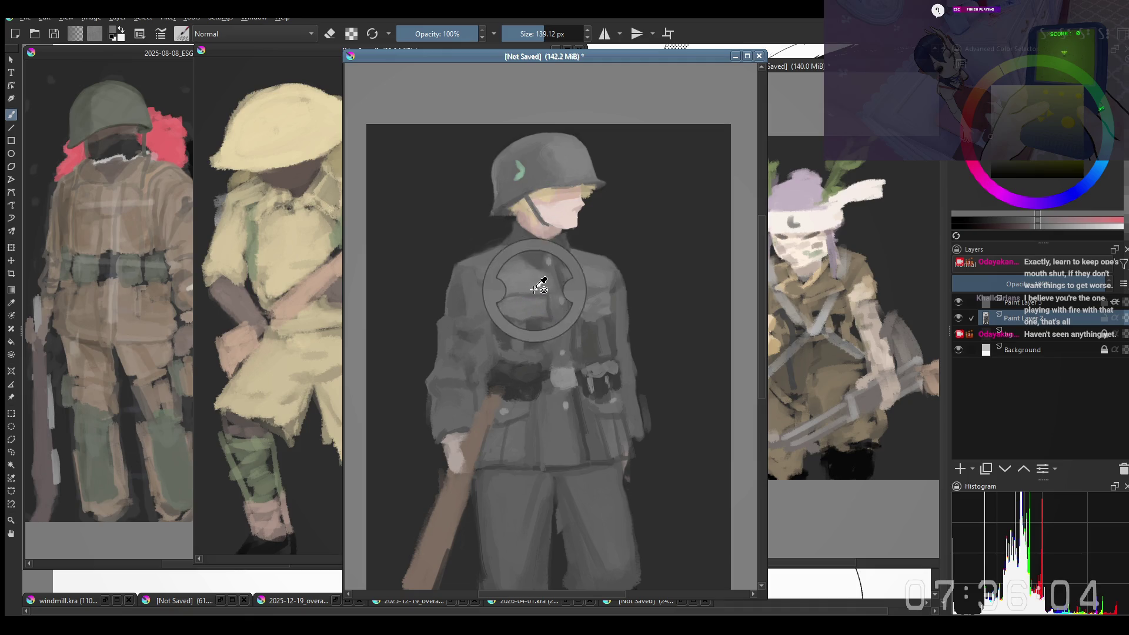
pyautogui.keyDown('ctrl'); pyautogui.click(532, 294); pyautogui.keyUp('ctrl')
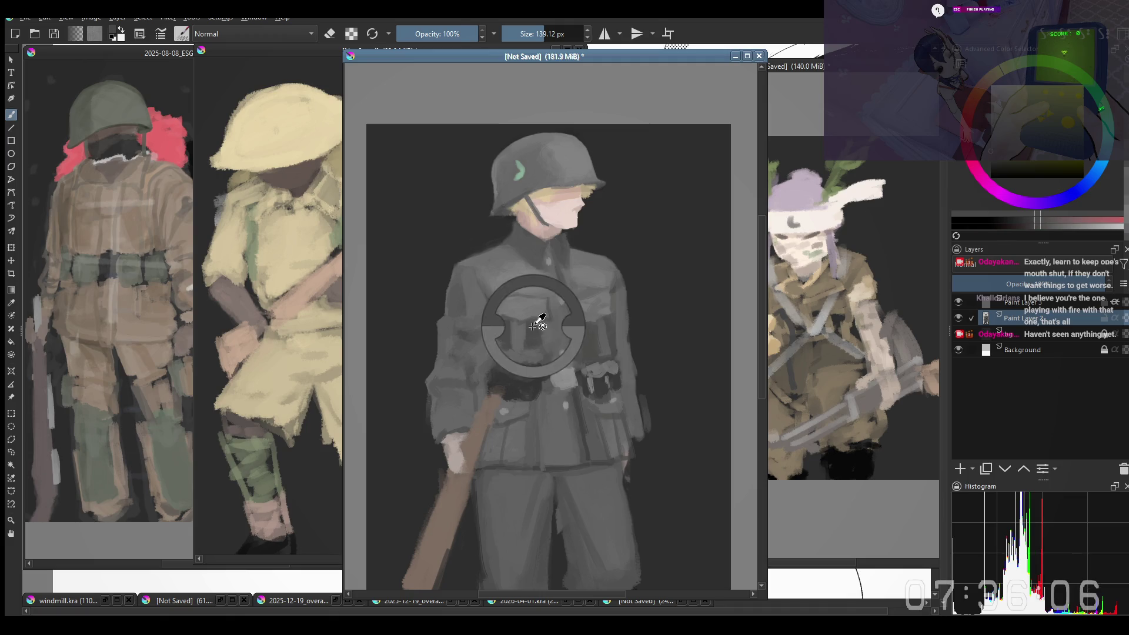
pyautogui.moveTo(520, 300); pyautogui.dragTo(546, 304)
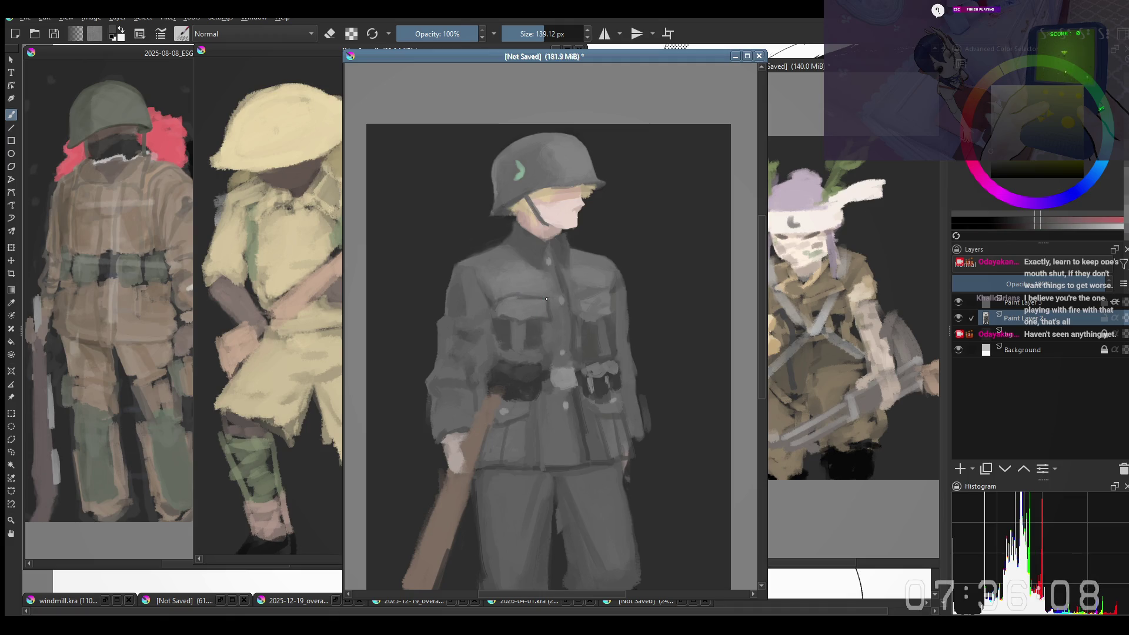
pyautogui.keyDown('ctrl'); pyautogui.click(522, 291); pyautogui.keyUp('ctrl')
pyautogui.moveTo(526, 271); pyautogui.dragTo(546, 210)
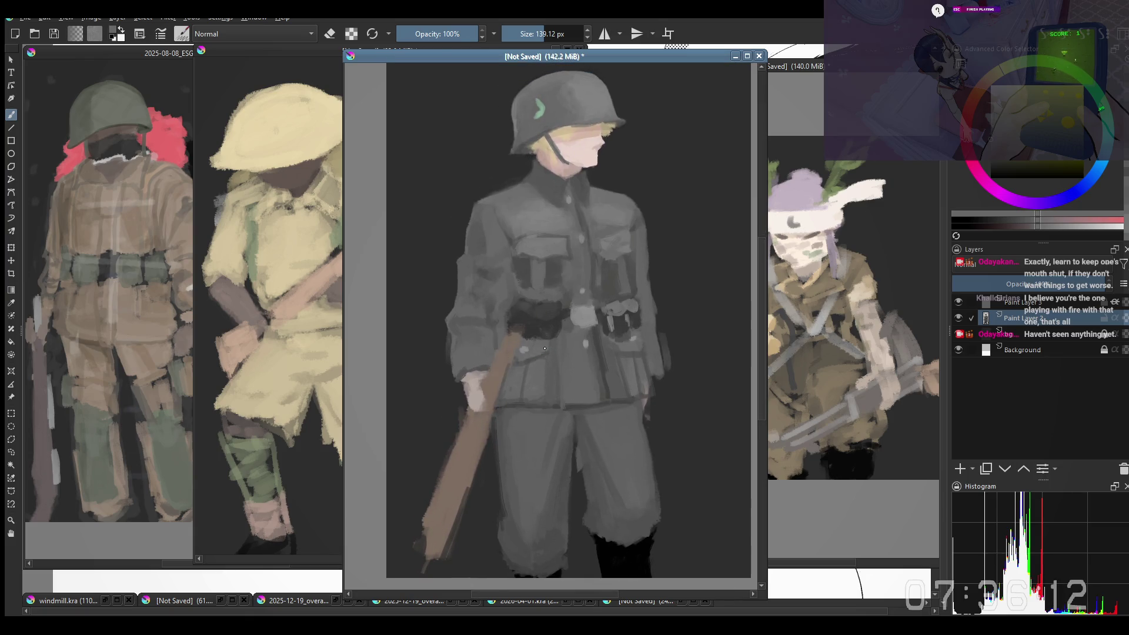
# Step: Enlarge the brush and paint over the boots with a sampled dark colour
pyautogui.moveTo(534, 343); pyautogui.dragTo(541, 303)
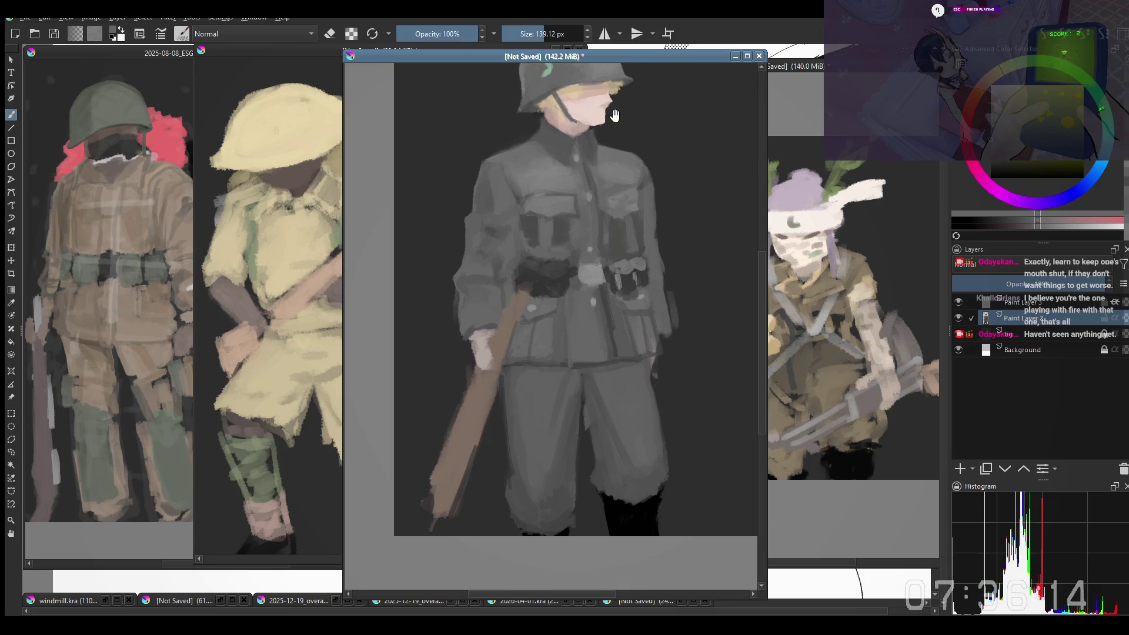
pyautogui.keyDown('ctrl'); pyautogui.click(562, 502); pyautogui.keyUp('ctrl')
pyautogui.press(']')
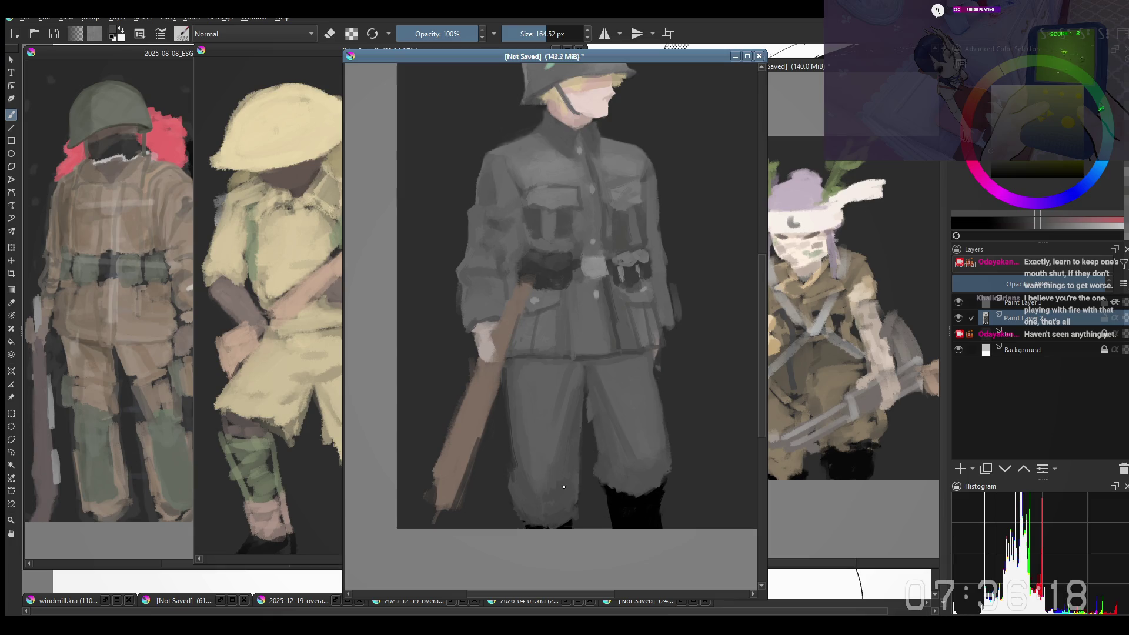
pyautogui.moveTo(564, 484)
pyautogui.mouseDown()
pyautogui.moveTo(501, 480)
pyautogui.moveTo(554, 469)
pyautogui.moveTo(556, 449)
pyautogui.mouseUp()
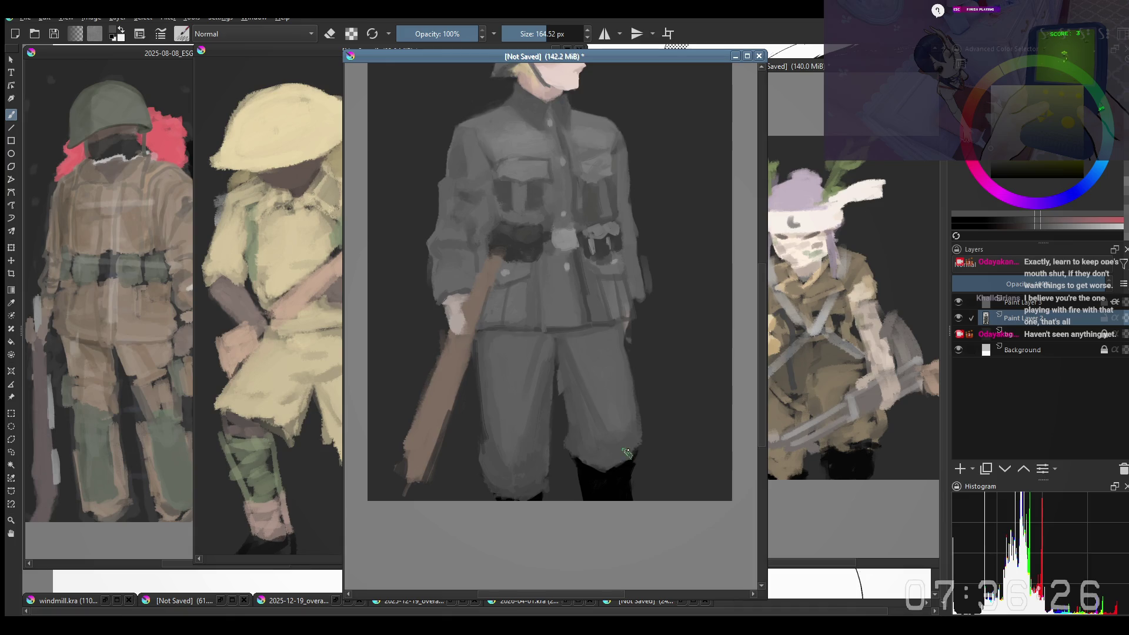
pyautogui.moveTo(627, 452); pyautogui.dragTo(598, 464)
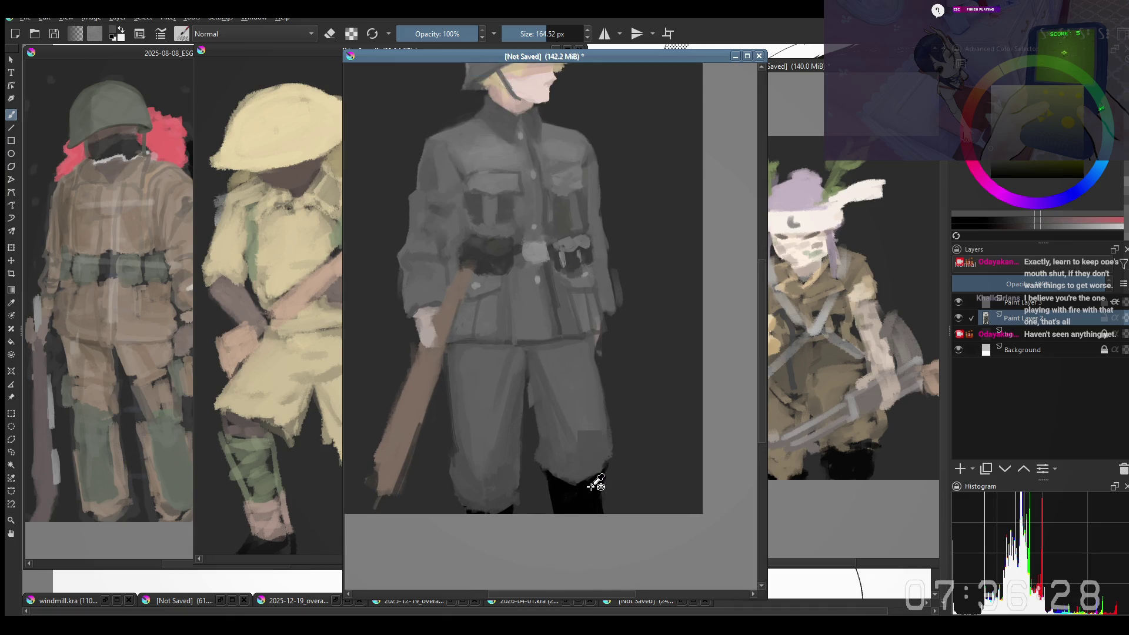
pyautogui.moveTo(553, 474); pyautogui.dragTo(592, 478)
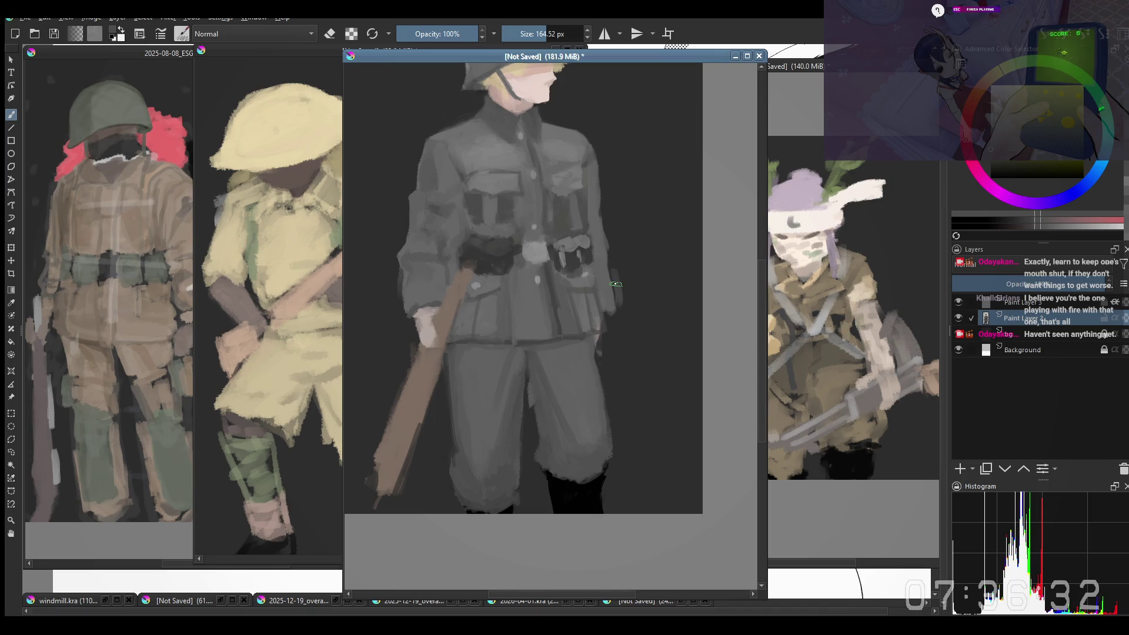
# Step: Sample the boots' near-black and toggle the brush into eraser mode
pyautogui.keyDown('ctrl'); pyautogui.click(563, 501); pyautogui.keyUp('ctrl')
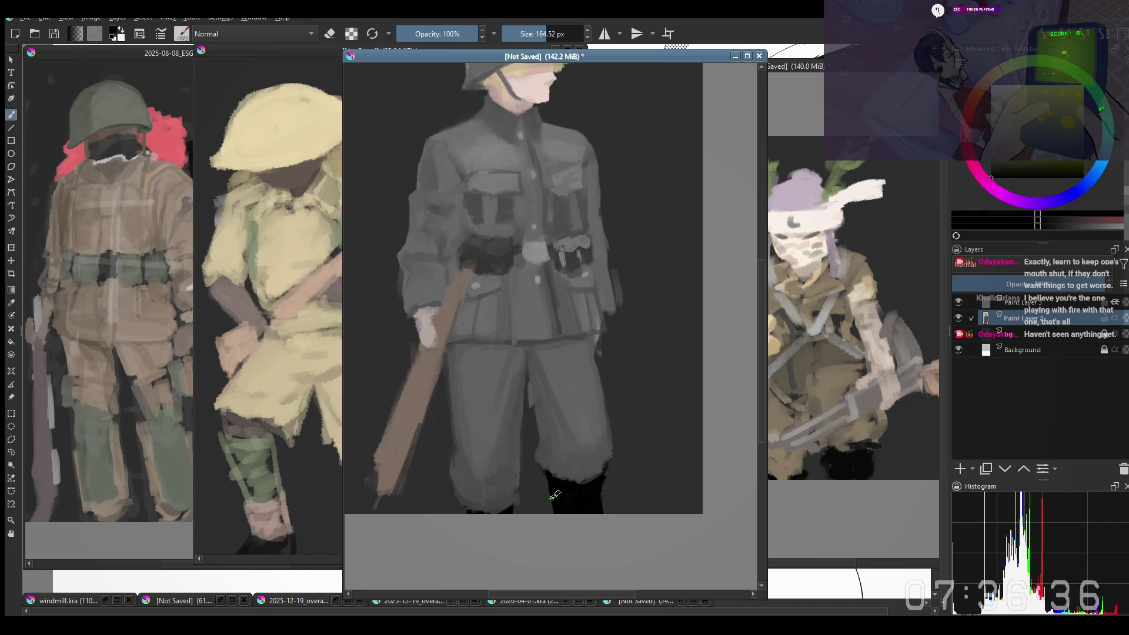
pyautogui.press('e')
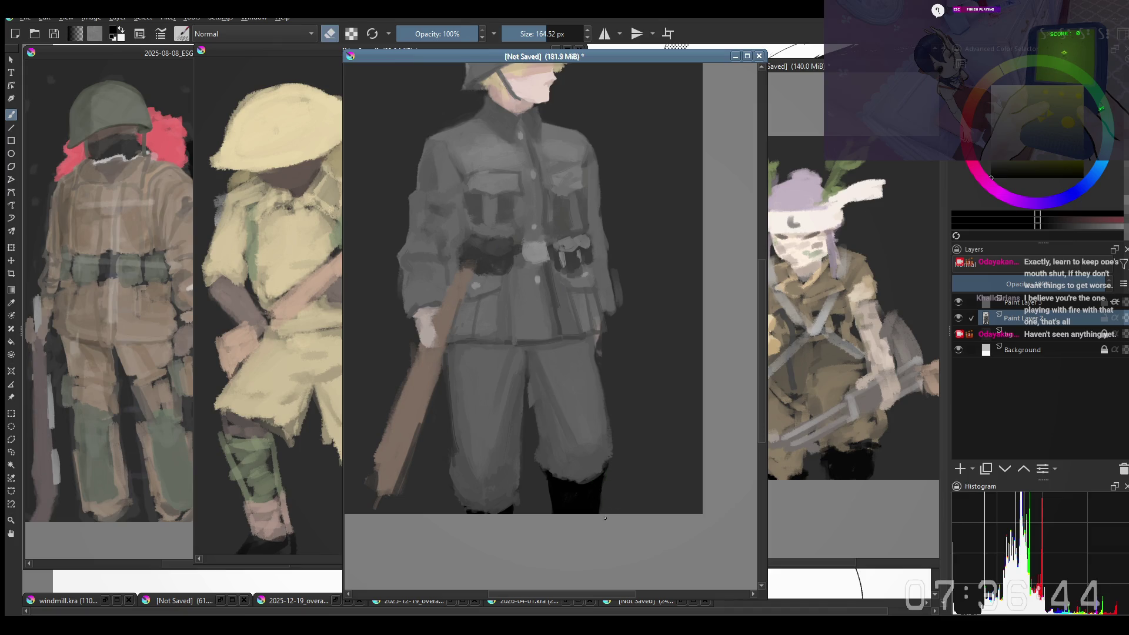
pyautogui.moveTo(624, 455); pyautogui.dragTo(633, 464)
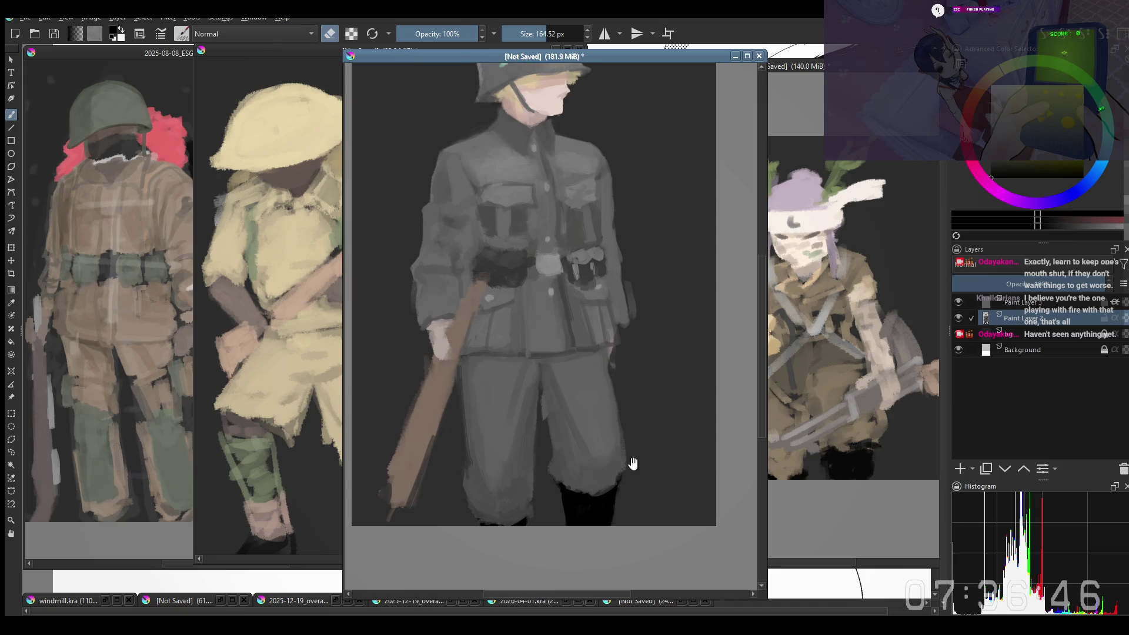
pyautogui.moveTo(534, 509)
pyautogui.mouseDown()
pyautogui.moveTo(572, 513)
pyautogui.moveTo(554, 552)
pyautogui.mouseUp()
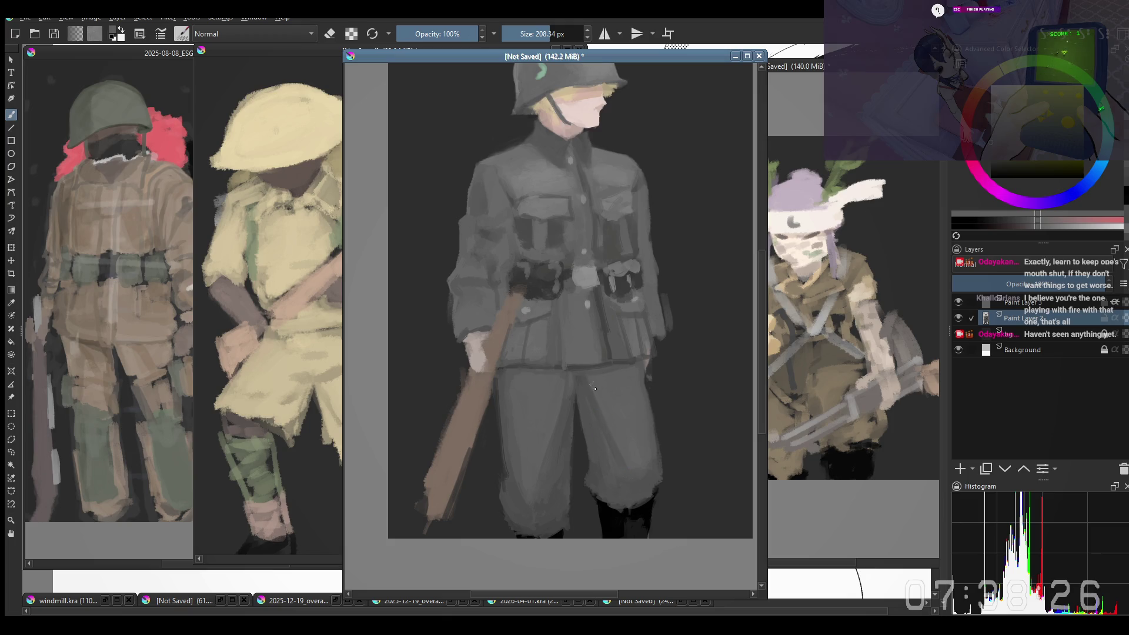
# Step: Paint light grey Hard Light highlights on the trouser leg, undoing misplaced strokes
pyautogui.click(1029, 122)
pyautogui.hotkey('alt', 'shift', 'h')
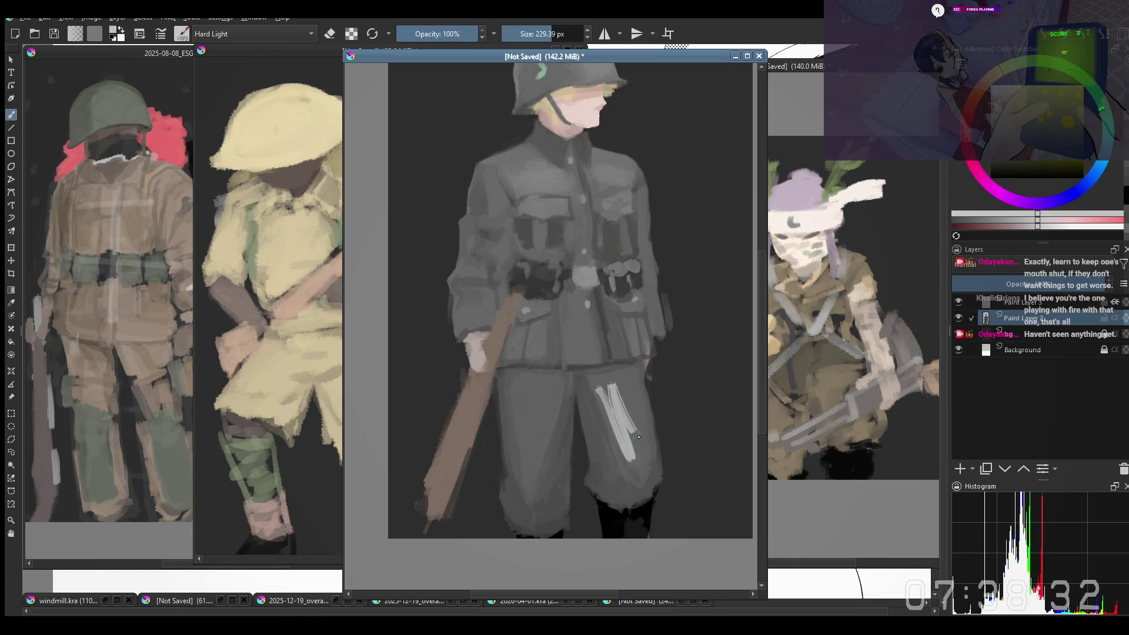
pyautogui.moveTo(615, 395); pyautogui.dragTo(643, 460)
pyautogui.hotkey('ctrl', 'z')
pyautogui.moveTo(613, 389)
pyautogui.mouseDown()
pyautogui.moveTo(638, 470)
pyautogui.moveTo(628, 454)
pyautogui.mouseUp()
pyautogui.hotkey('ctrl', 'z')
pyautogui.keyDown('ctrl'); pyautogui.click(621, 412); pyautogui.keyUp('ctrl')
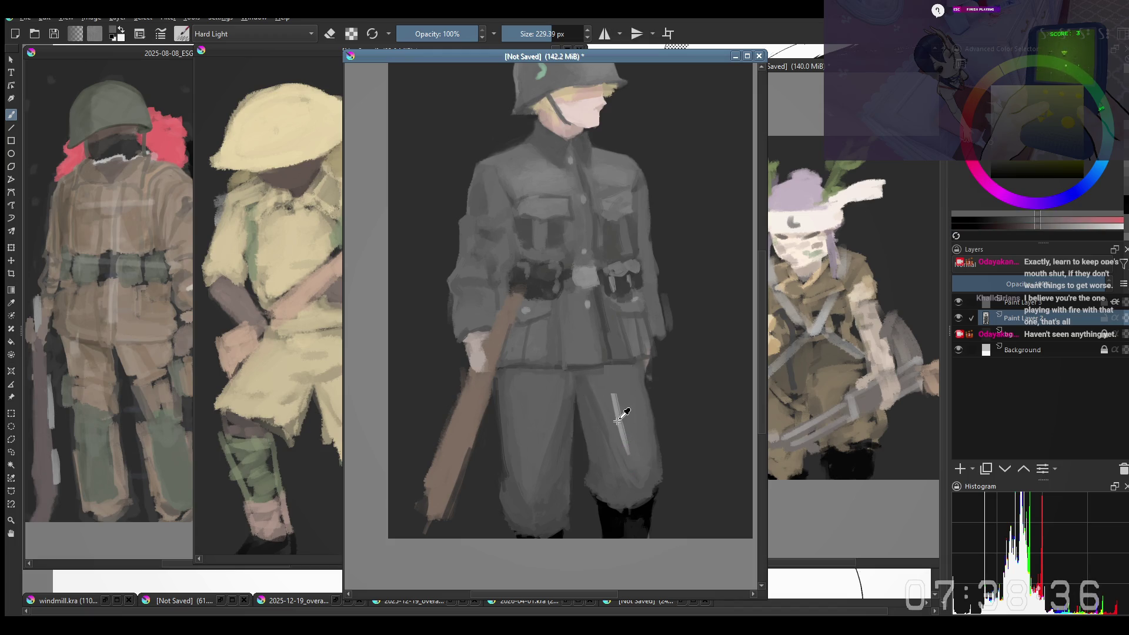
pyautogui.hotkey('ctrl', 'z')
pyautogui.moveTo(615, 391)
pyautogui.mouseDown()
pyautogui.moveTo(624, 453)
pyautogui.moveTo(632, 418)
pyautogui.mouseUp()
# Step: Mirror the view and add brighter Normal-mode strokes on both trouser legs, then zoom out
pyautogui.press('m')
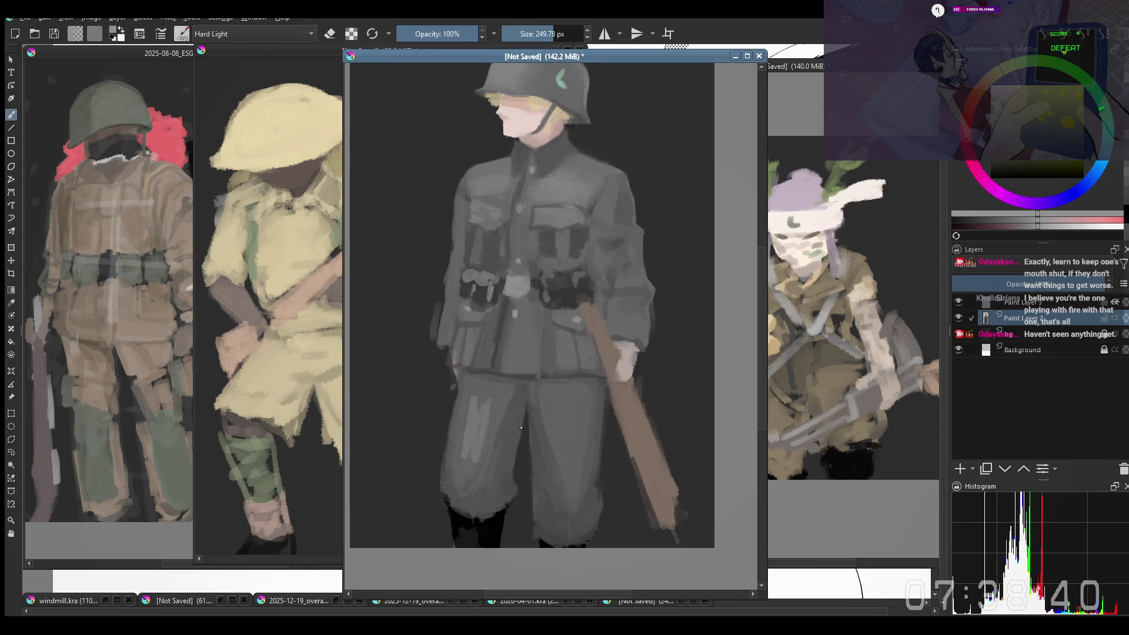
pyautogui.press(']')
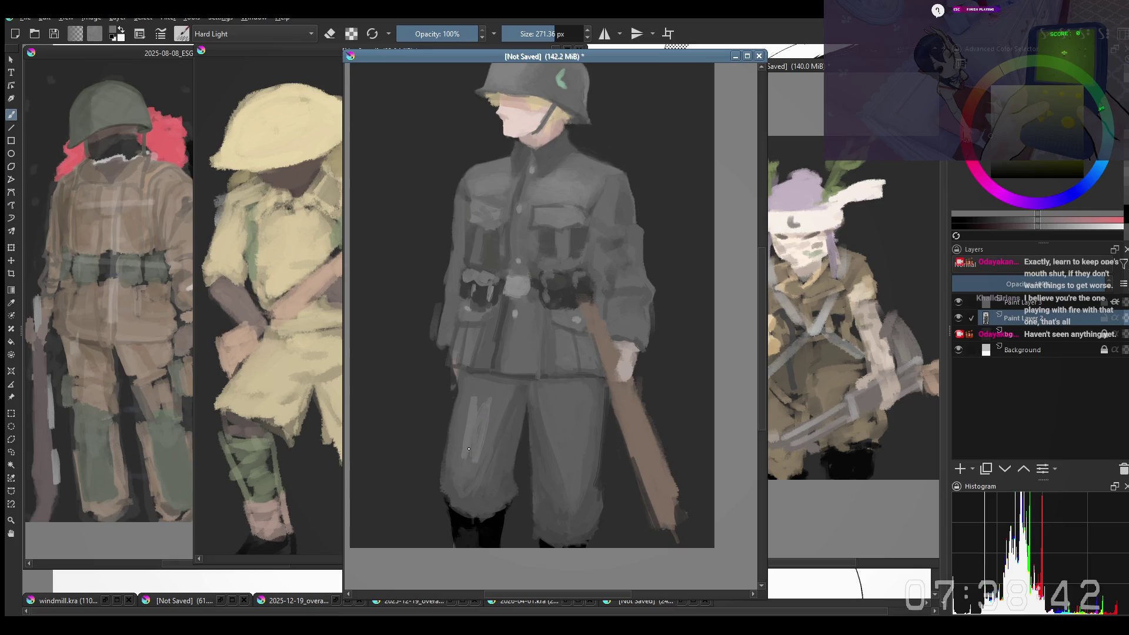
pyautogui.hotkey('alt', 'shift', 'n')
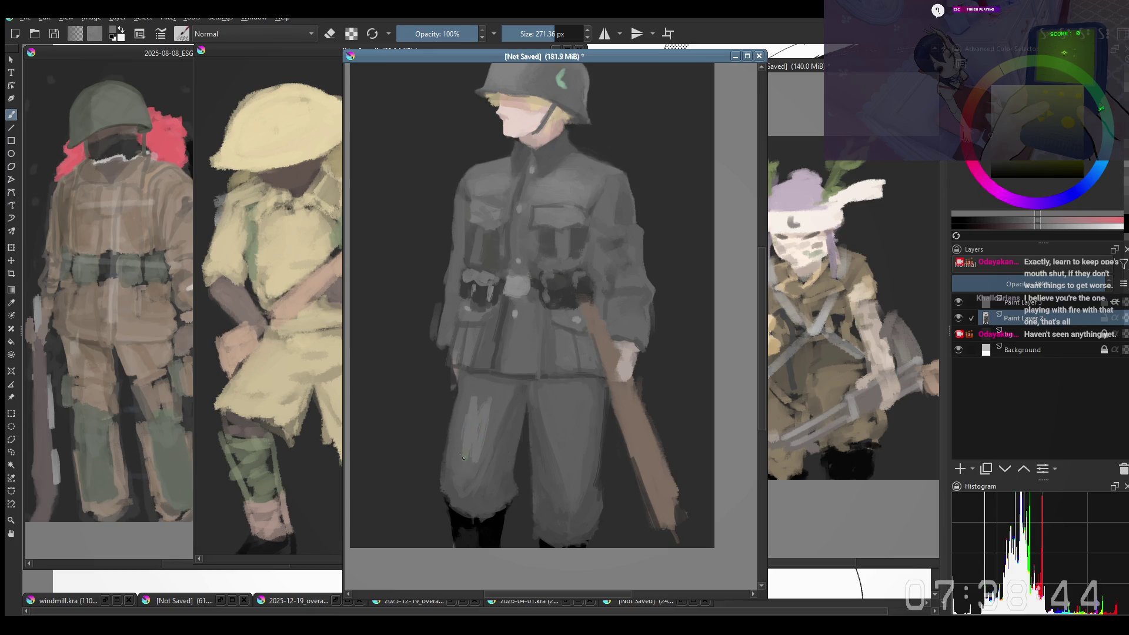
pyautogui.moveTo(472, 455); pyautogui.dragTo(485, 387)
pyautogui.moveTo(465, 424); pyautogui.dragTo(454, 456)
pyautogui.press(']')
pyautogui.moveTo(561, 450)
pyautogui.mouseDown()
pyautogui.moveTo(555, 413)
pyautogui.moveTo(582, 423)
pyautogui.moveTo(559, 412)
pyautogui.moveTo(561, 429)
pyautogui.mouseUp()
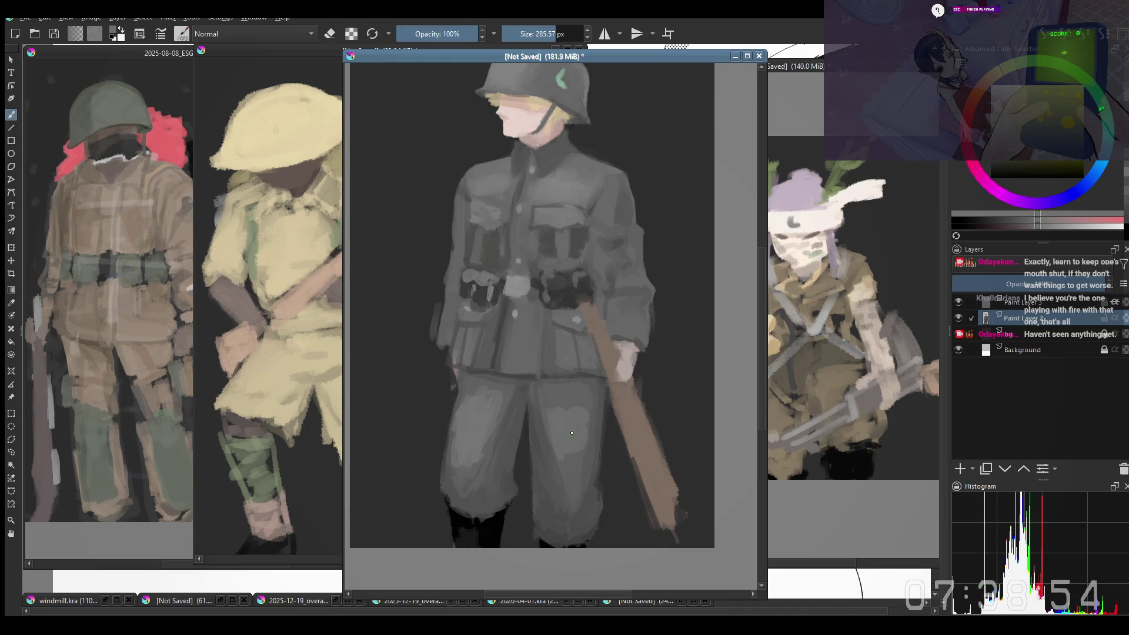
pyautogui.press('-')
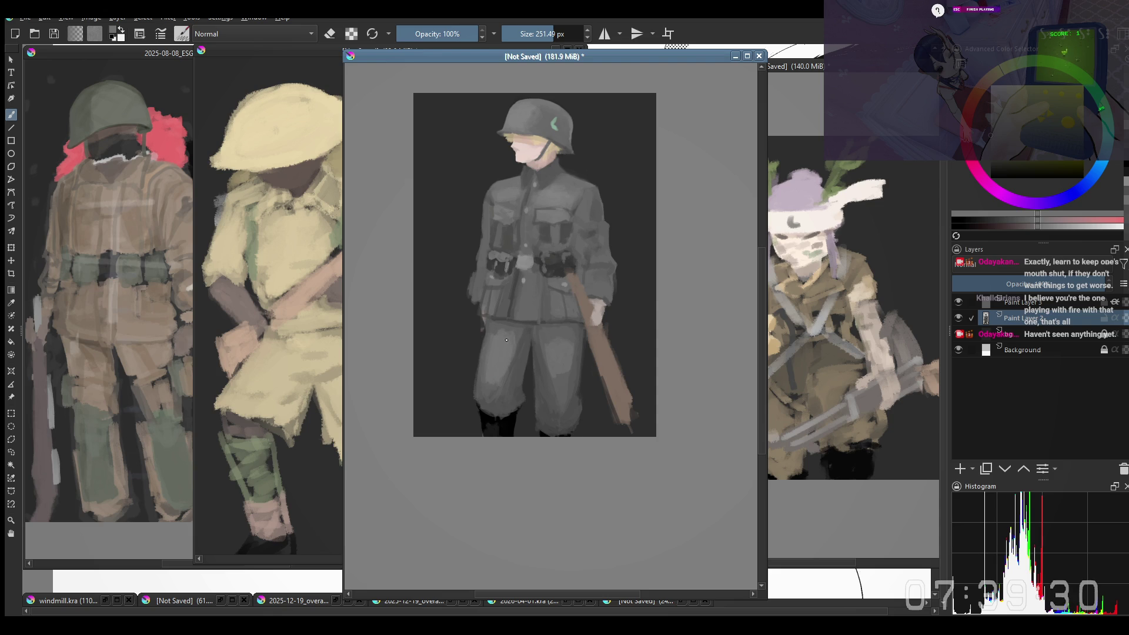
# Step: Sample a coat colour, enlarge the brush and toggle eraser mode
pyautogui.keyDown('ctrl'); pyautogui.click(497, 294); pyautogui.keyUp('ctrl')
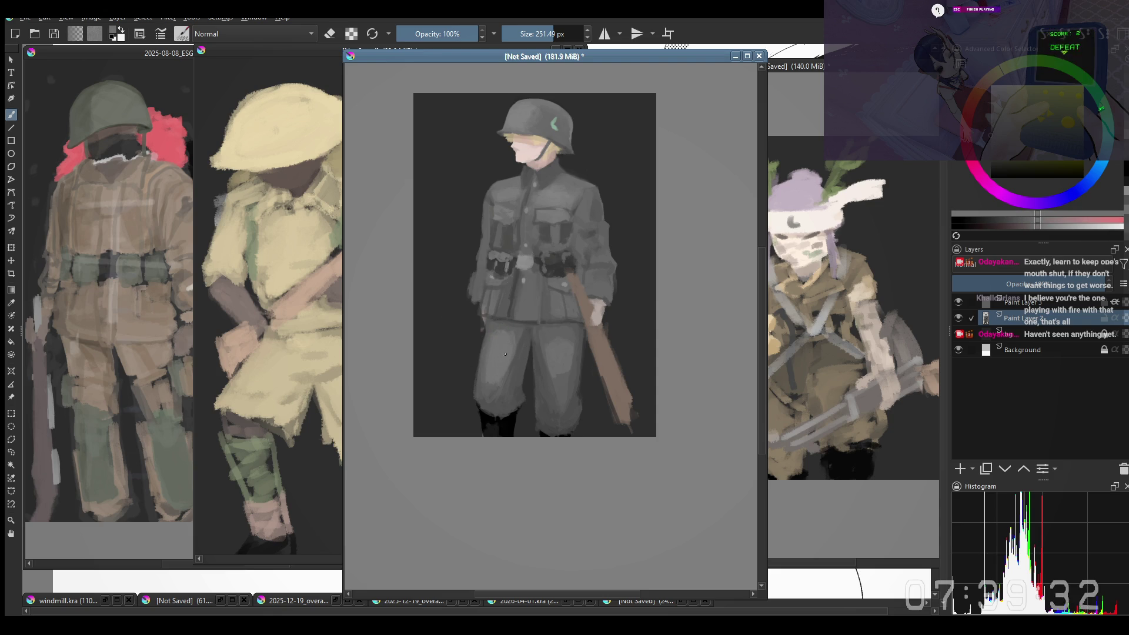
pyautogui.moveTo(501, 326); pyautogui.dragTo(524, 306)
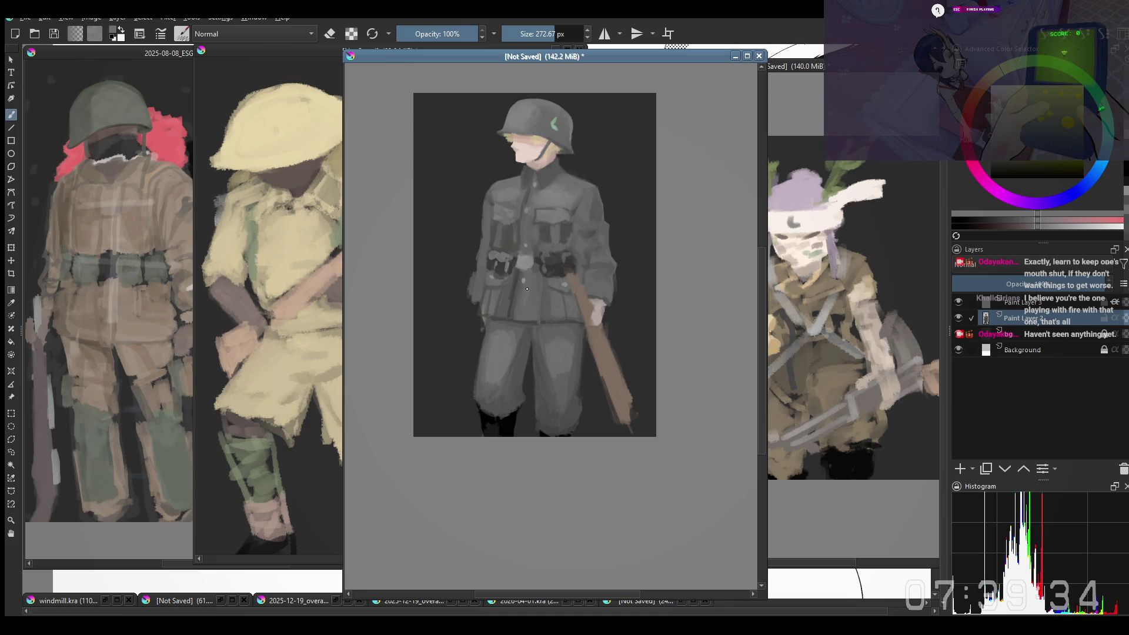
pyautogui.moveTo(565, 344); pyautogui.dragTo(569, 339)
pyautogui.press('e')
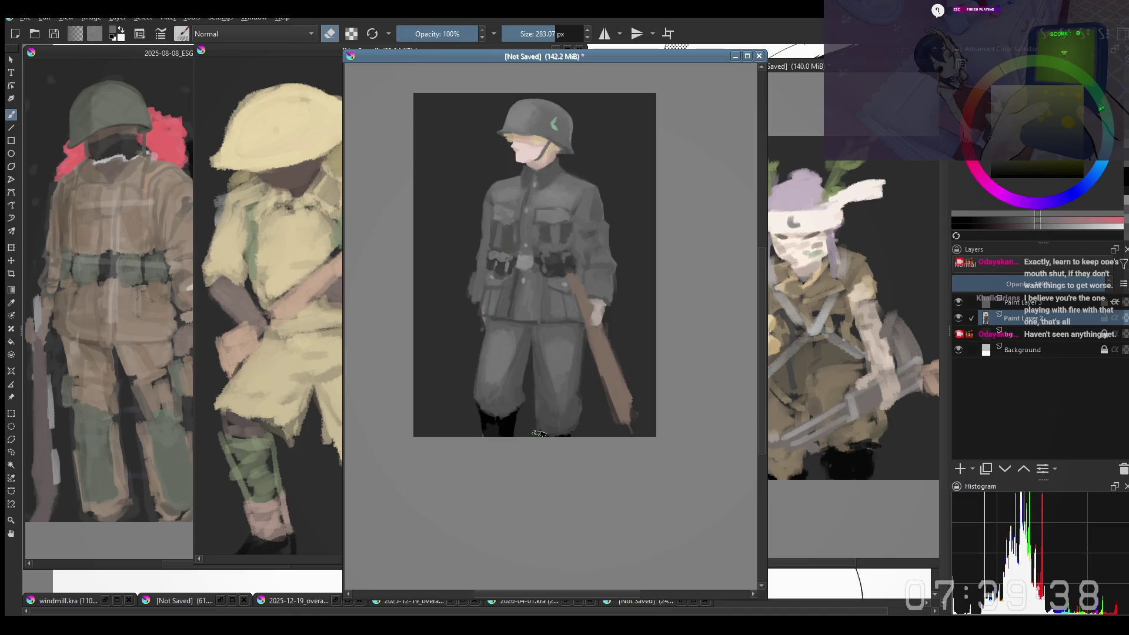
# Step: Choose the purple Copy-blending preset from the pop-up palette and resize it
pyautogui.rightClick(563, 395)
pyautogui.click(539, 286)
pyautogui.moveTo(534, 451)
pyautogui.mouseDown()
pyautogui.moveTo(565, 440)
pyautogui.moveTo(530, 439)
pyautogui.moveTo(556, 455)
pyautogui.mouseUp()
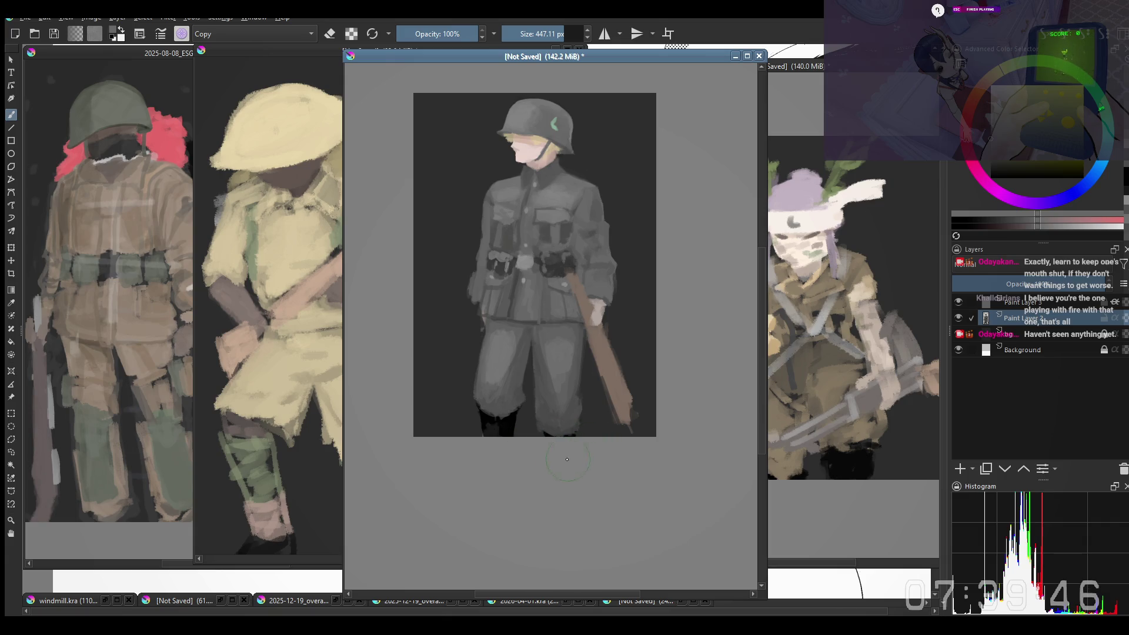
pyautogui.press('[')
pyautogui.press('[')
pyautogui.press('[')
# Step: Unmirror the view, resize the brush, and darken the area near the belt pouch with sampled grey
pyautogui.press('m')
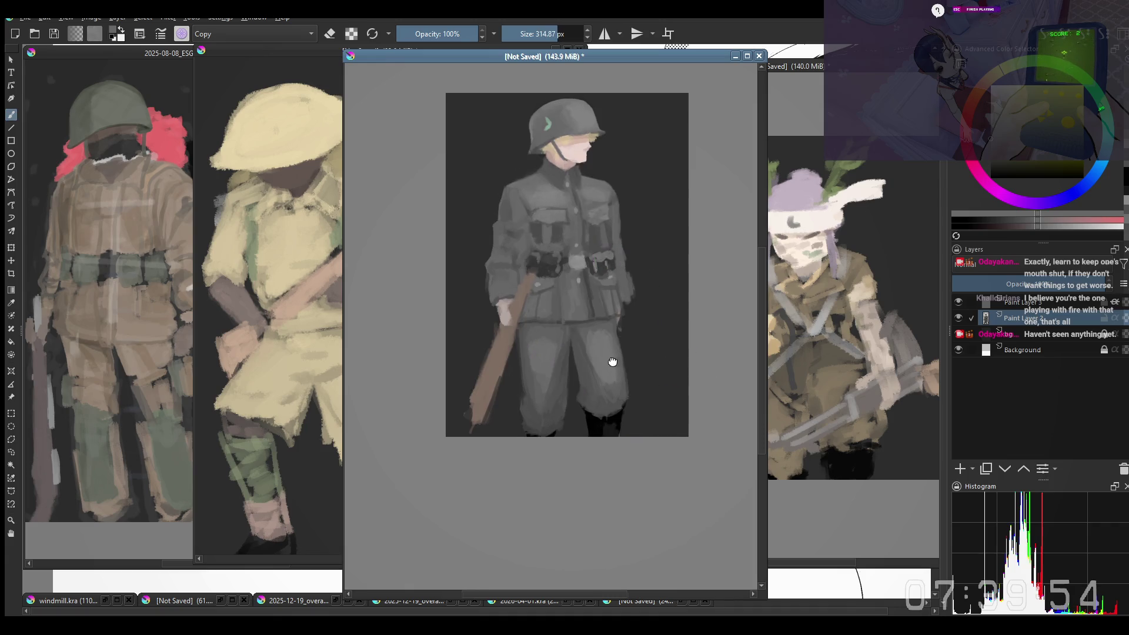
pyautogui.moveTo(612, 362); pyautogui.dragTo(609, 361)
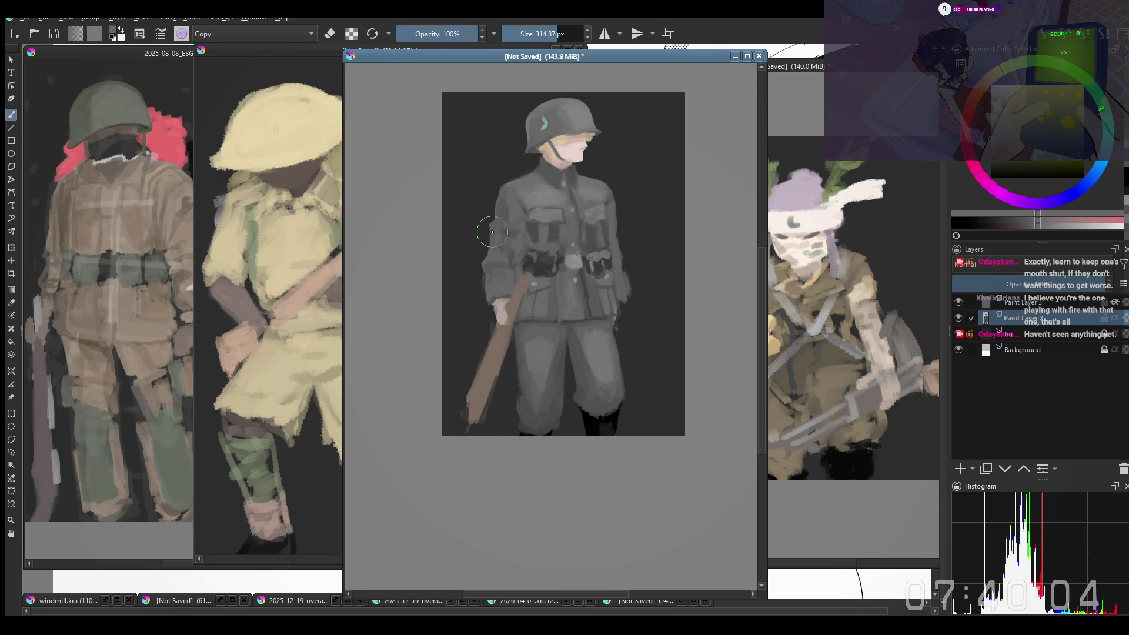
pyautogui.moveTo(474, 259); pyautogui.dragTo(494, 238)
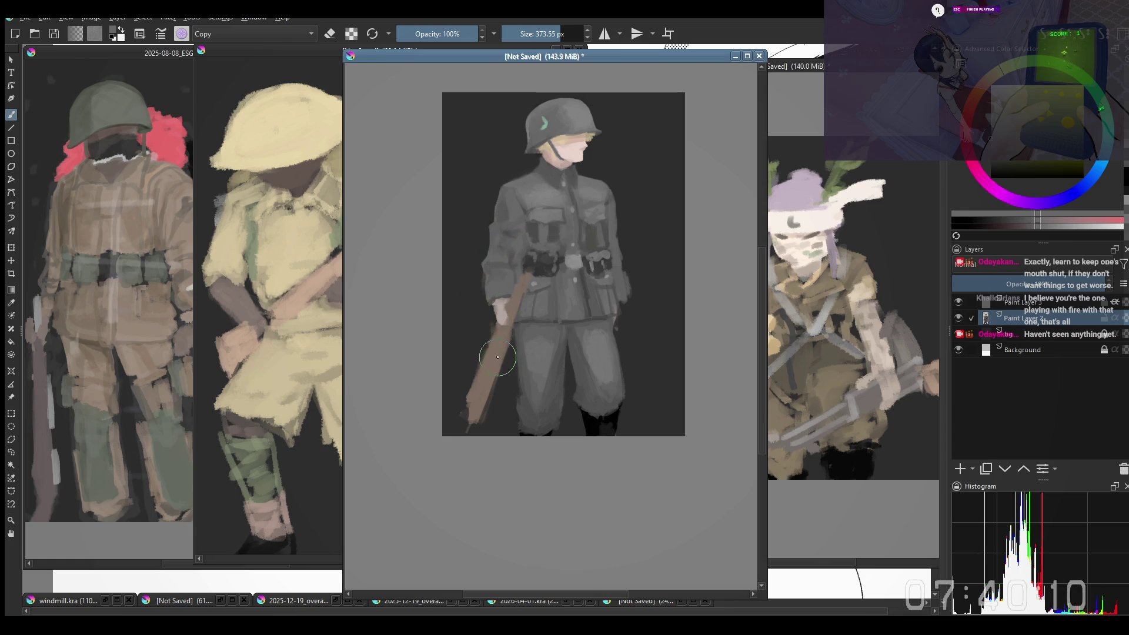
pyautogui.moveTo(496, 308)
pyautogui.mouseDown()
pyautogui.moveTo(485, 310)
pyautogui.moveTo(478, 288)
pyautogui.moveTo(511, 320)
pyautogui.moveTo(479, 307)
pyautogui.moveTo(492, 303)
pyautogui.mouseUp()
pyautogui.keyDown('ctrl'); pyautogui.click(512, 302); pyautogui.keyUp('ctrl')
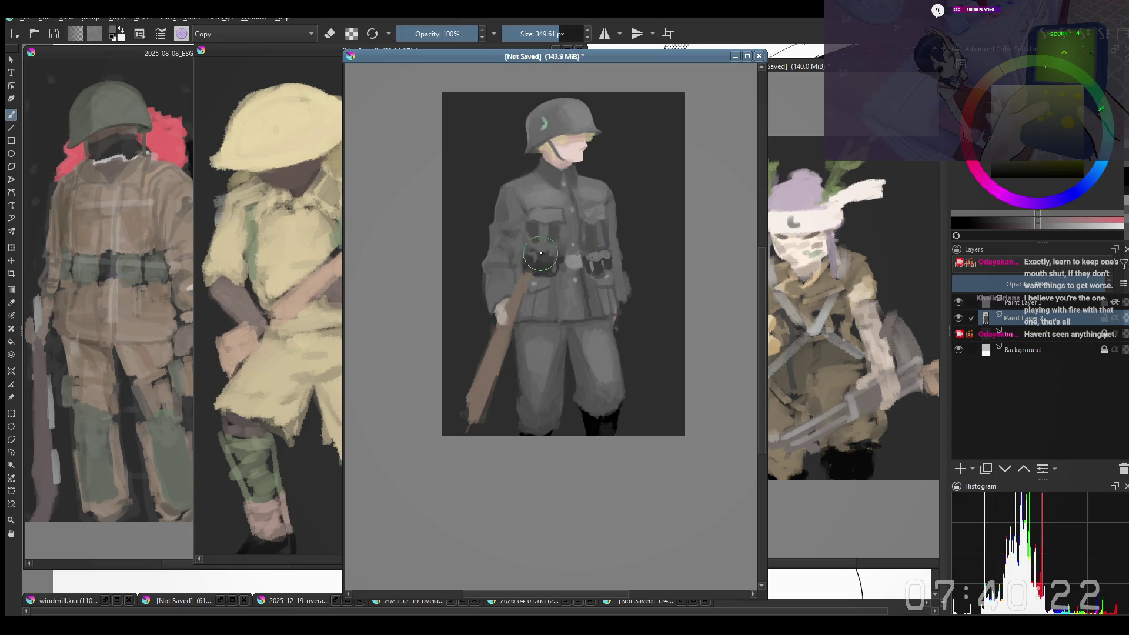
pyautogui.moveTo(541, 253); pyautogui.dragTo(581, 244)
pyautogui.moveTo(653, 221); pyautogui.dragTo(645, 226)
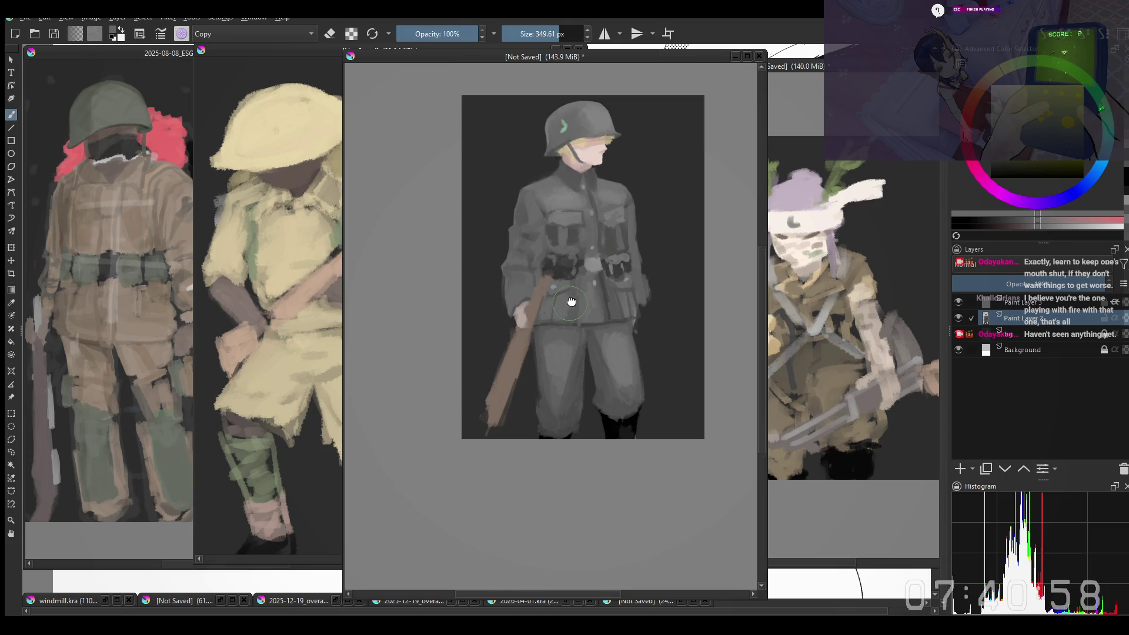
# Step: Reduce the brush from 300 px to about 250 px and switch to the khaki soldier painting
pyautogui.moveTo(571, 302); pyautogui.dragTo(575, 279)
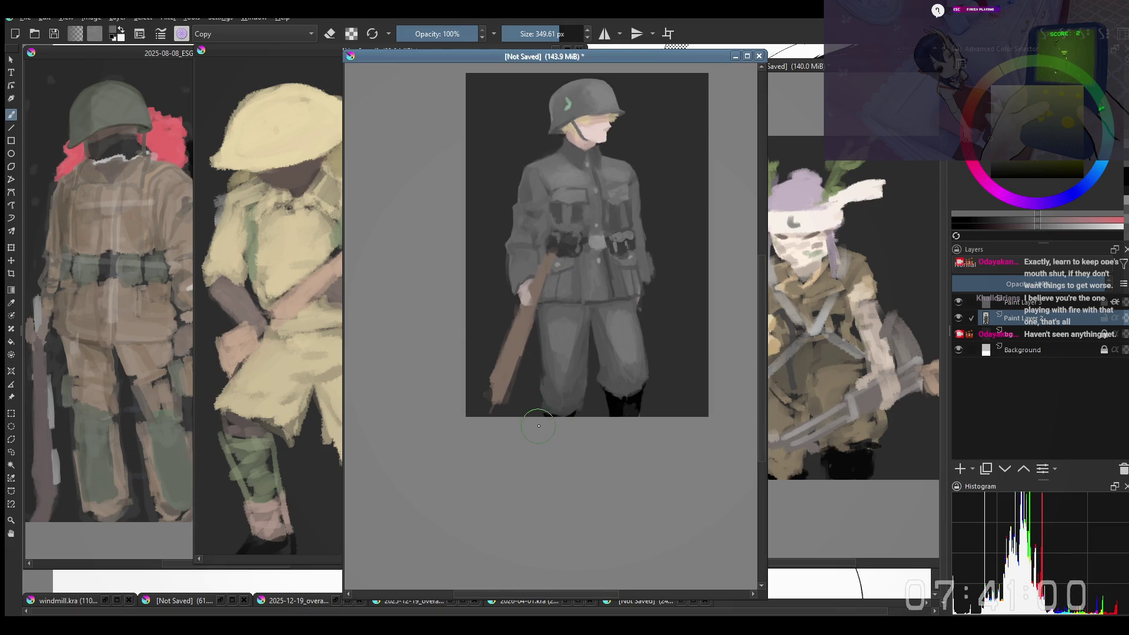
pyautogui.moveTo(586, 425); pyautogui.dragTo(573, 412)
pyautogui.press('[')
pyautogui.moveTo(553, 421); pyautogui.dragTo(574, 397)
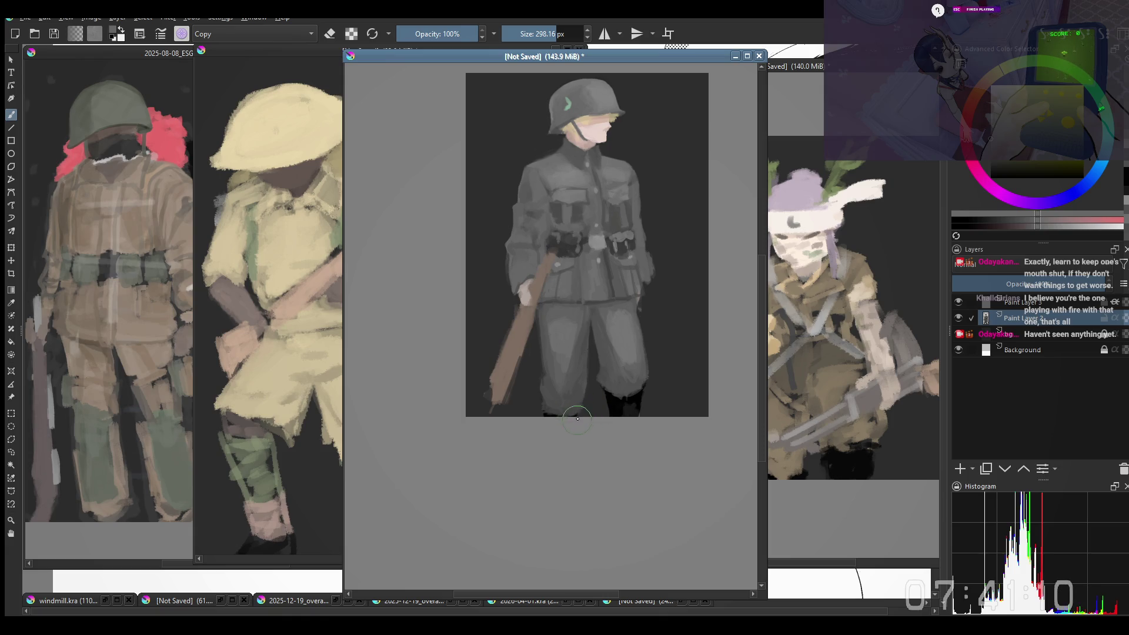
pyautogui.keyDown('shift'); pyautogui.moveTo(586, 423); pyautogui.dragTo(568, 435); pyautogui.keyUp('shift')
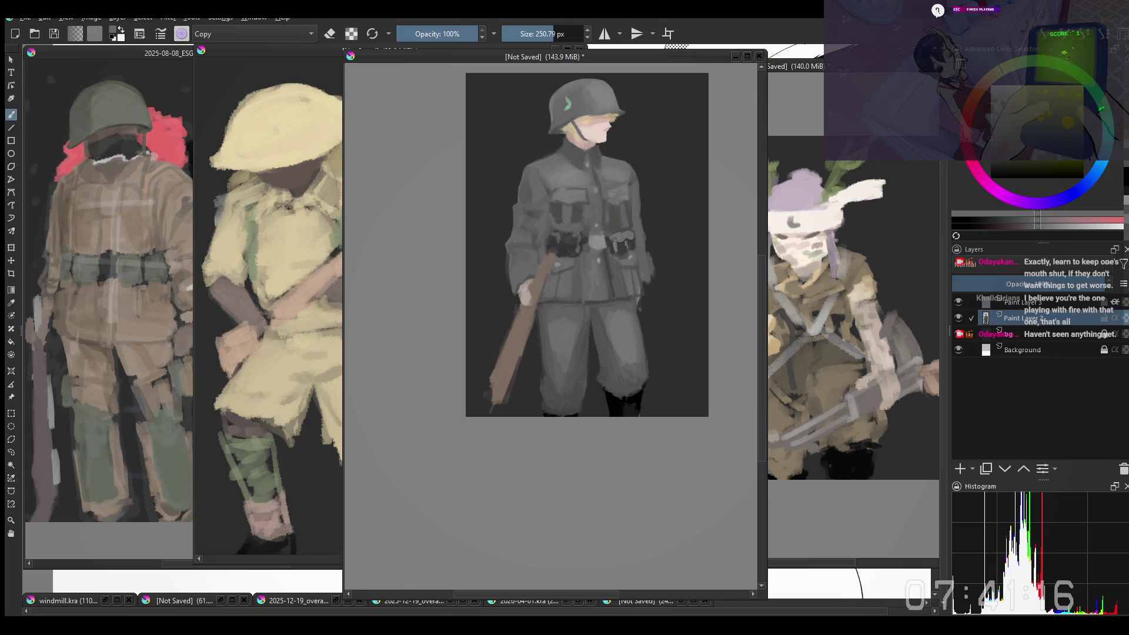
pyautogui.moveTo(490, 363)
pyautogui.mouseDown()
pyautogui.moveTo(500, 373)
pyautogui.moveTo(491, 393)
pyautogui.mouseUp()
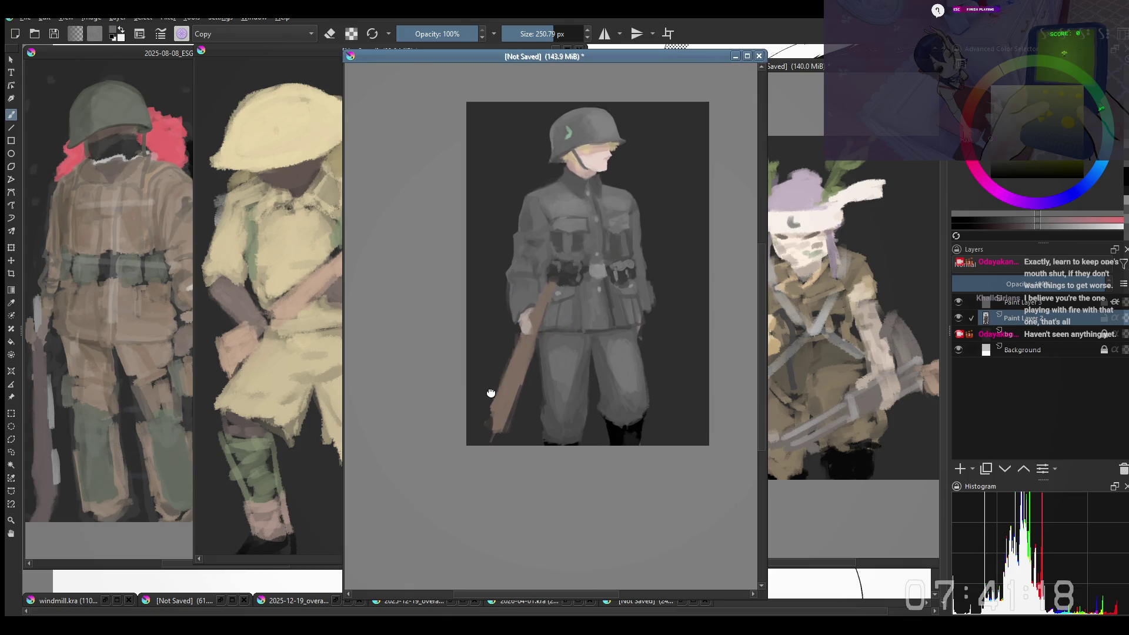
pyautogui.click(271, 347)
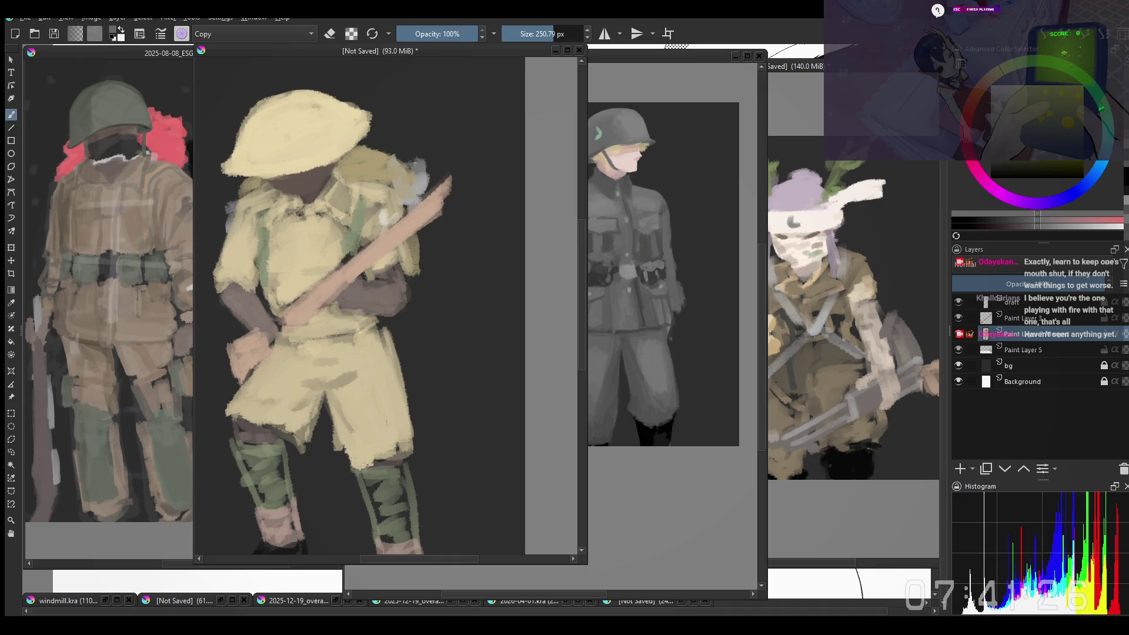
# Step: Pick a normal-mode brush and paint lighter green on the left lower leg's puttees
pyautogui.moveTo(466, 259); pyautogui.dragTo(496, 239)
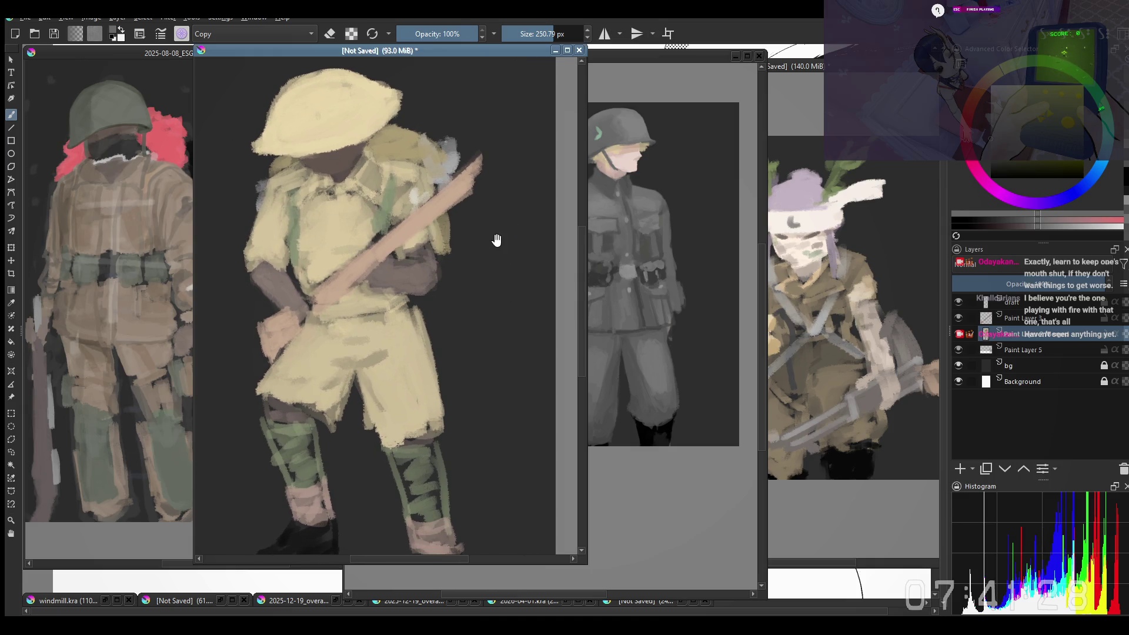
pyautogui.moveTo(415, 423)
pyautogui.mouseDown()
pyautogui.moveTo(444, 421)
pyautogui.moveTo(426, 431)
pyautogui.mouseUp()
pyautogui.rightClick(410, 371)
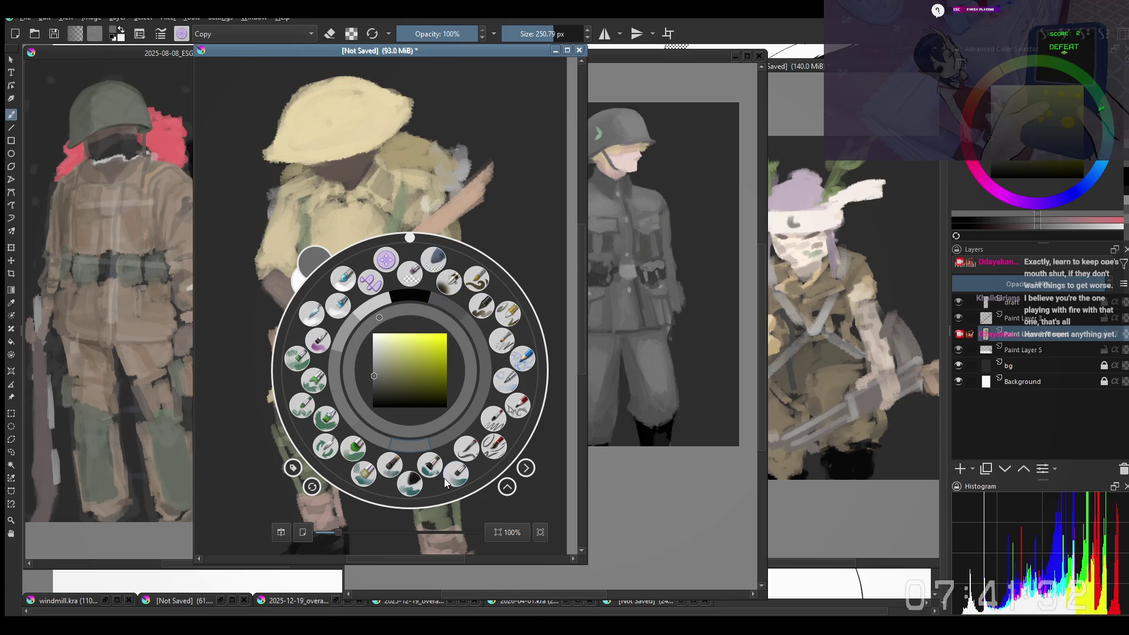
pyautogui.click(425, 474)
pyautogui.moveTo(429, 418)
pyautogui.mouseDown()
pyautogui.moveTo(421, 483)
pyautogui.moveTo(447, 482)
pyautogui.moveTo(437, 472)
pyautogui.moveTo(435, 485)
pyautogui.moveTo(447, 479)
pyautogui.moveTo(433, 491)
pyautogui.moveTo(426, 457)
pyautogui.moveTo(452, 482)
pyautogui.moveTo(434, 472)
pyautogui.mouseUp()
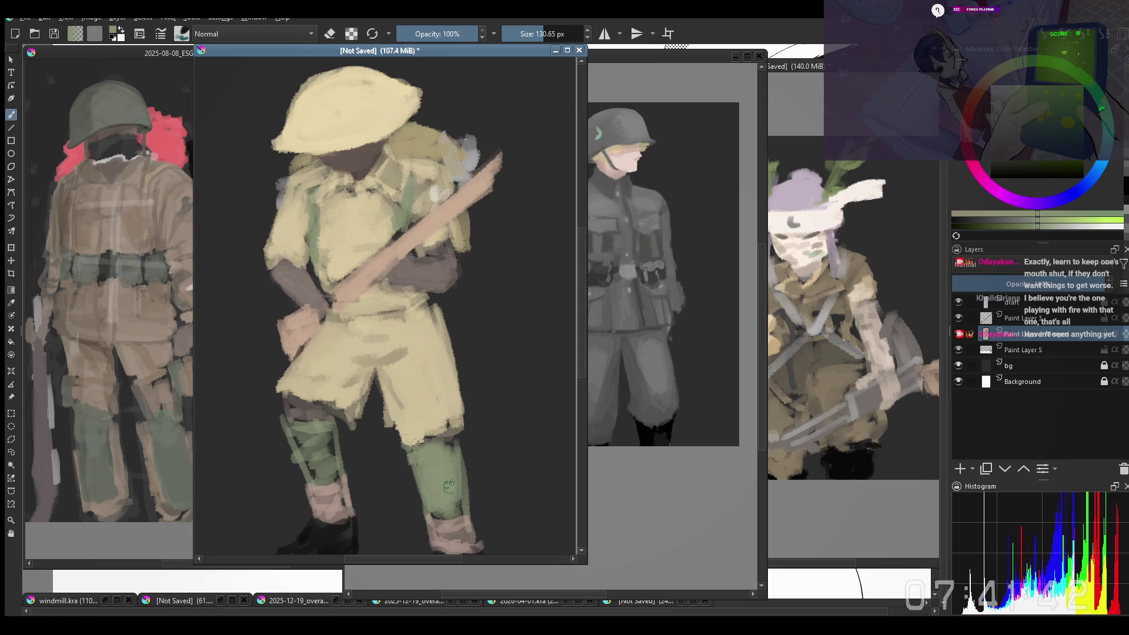
pyautogui.moveTo(392, 427); pyautogui.dragTo(406, 448)
pyautogui.moveTo(330, 464)
pyautogui.mouseDown()
pyautogui.moveTo(326, 482)
pyautogui.moveTo(337, 461)
pyautogui.mouseUp()
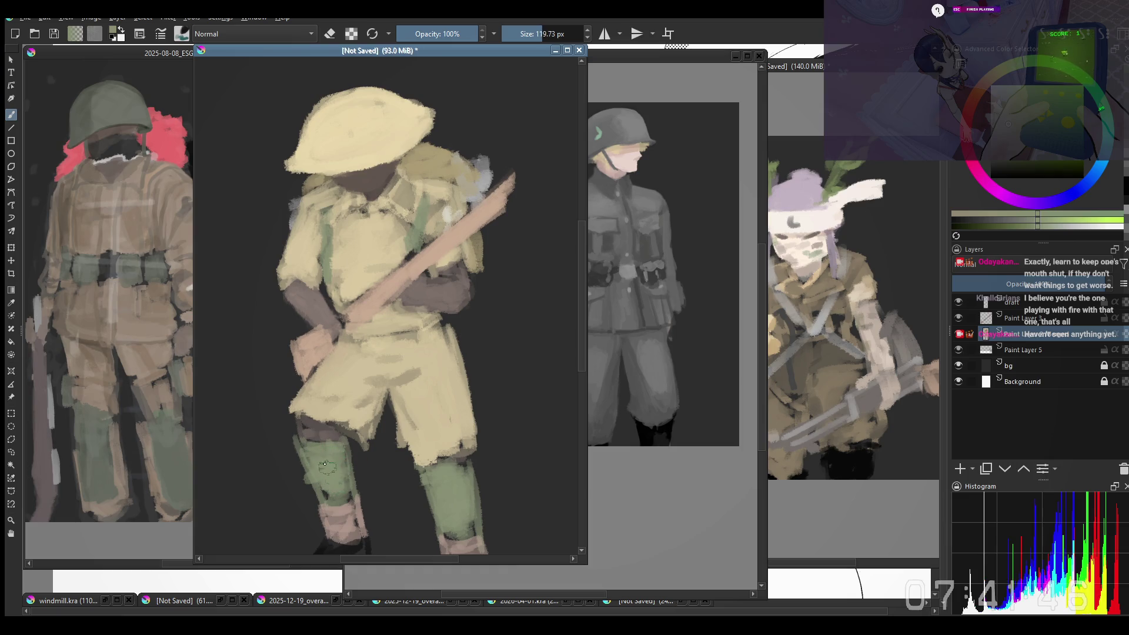
# Step: Sample the shorts' tan and try a dab on the shorts, then undo it
pyautogui.rightClick(387, 438)
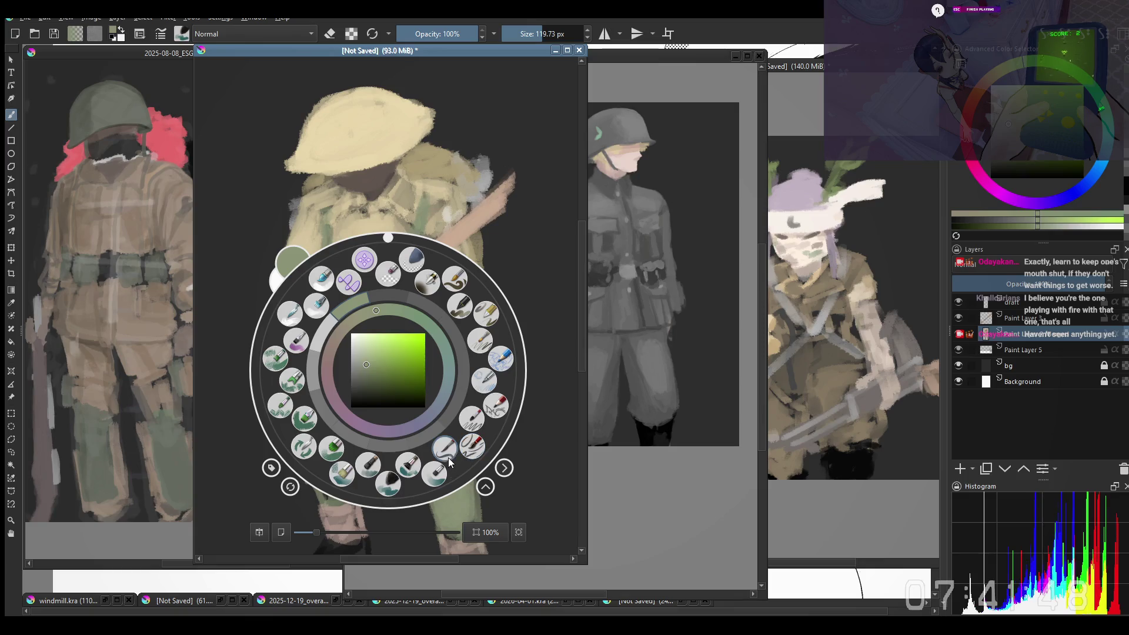
pyautogui.click(471, 419)
pyautogui.press('e')
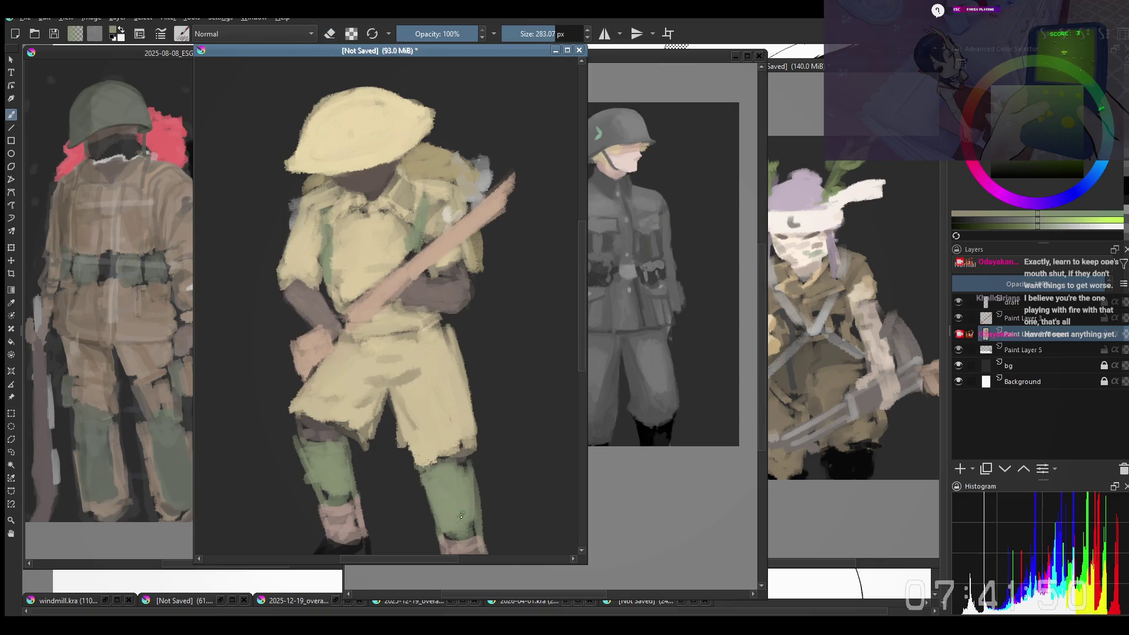
pyautogui.keyDown('ctrl'); pyautogui.click(417, 418); pyautogui.keyUp('ctrl')
pyautogui.click(439, 445)
pyautogui.hotkey('ctrl', 'z')
# Step: Sample a dark orange-brown, reduce the brush and select the Copy-mode preset
pyautogui.keyDown('ctrl'); pyautogui.click(427, 280); pyautogui.keyUp('ctrl')
pyautogui.press('[')
pyautogui.press('[')
pyautogui.moveTo(320, 187)
pyautogui.mouseDown()
pyautogui.moveTo(341, 202)
pyautogui.moveTo(316, 256)
pyautogui.mouseUp()
pyautogui.rightClick(346, 272)
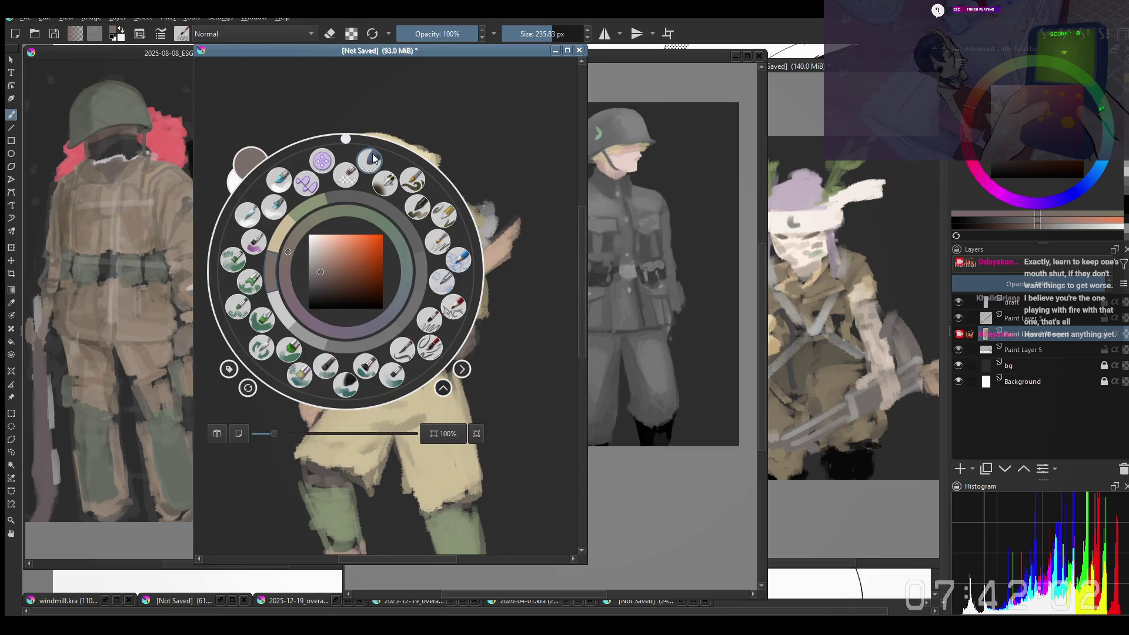
pyautogui.click(321, 164)
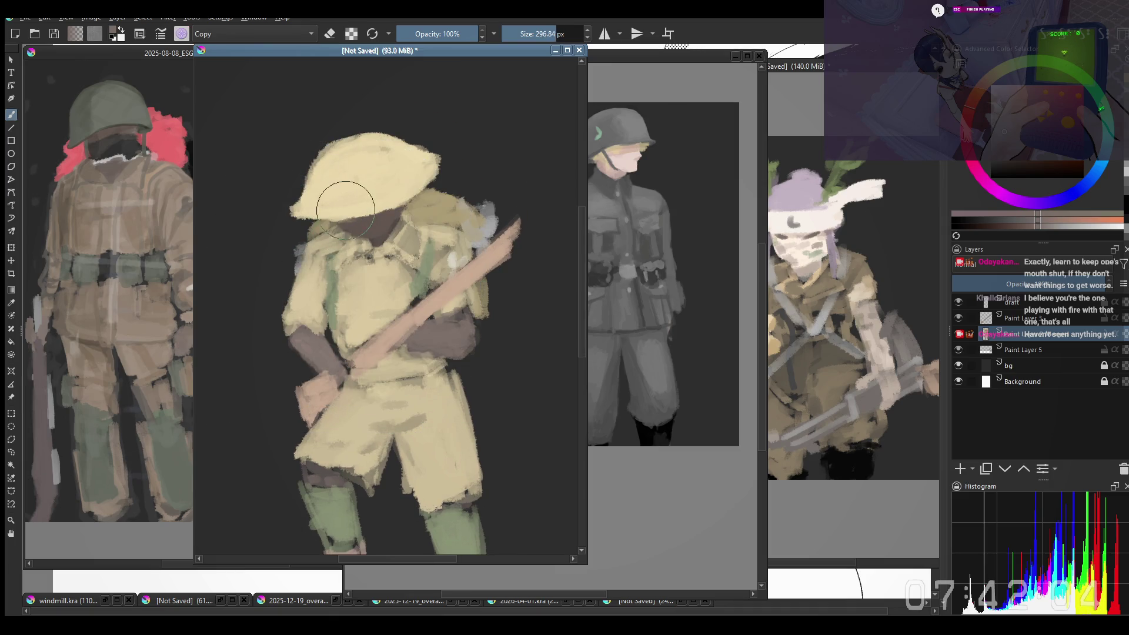
pyautogui.scroll(2, 396, 334)
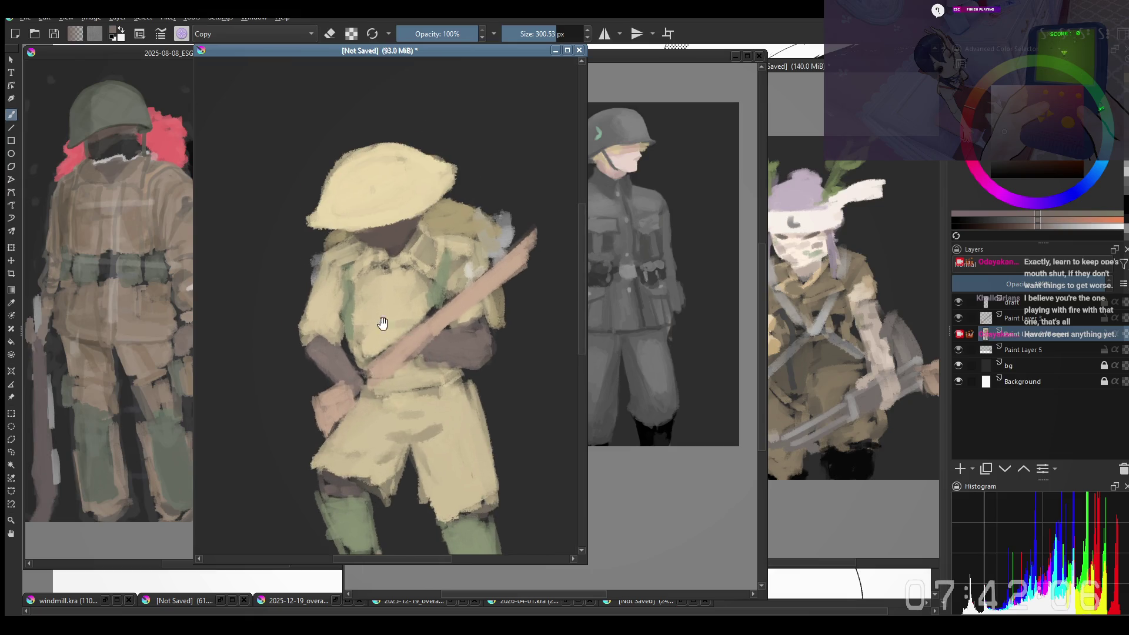
# Step: Repaint the helmet with smoother light strokes and extend its brim further to the left
pyautogui.moveTo(363, 221)
pyautogui.mouseDown()
pyautogui.moveTo(365, 188)
pyautogui.moveTo(341, 223)
pyautogui.moveTo(408, 195)
pyautogui.moveTo(366, 187)
pyautogui.moveTo(350, 203)
pyautogui.moveTo(390, 191)
pyautogui.moveTo(365, 207)
pyautogui.moveTo(403, 200)
pyautogui.moveTo(346, 194)
pyautogui.moveTo(374, 153)
pyautogui.moveTo(383, 164)
pyautogui.moveTo(360, 169)
pyautogui.moveTo(370, 166)
pyautogui.mouseUp()
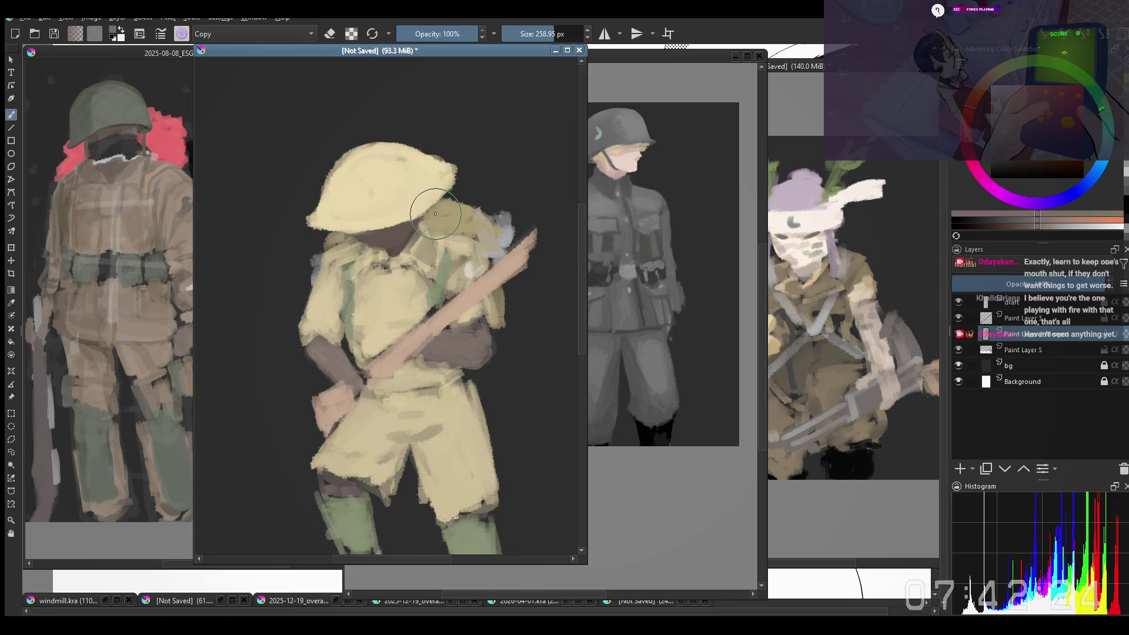
pyautogui.moveTo(347, 192); pyautogui.dragTo(355, 187)
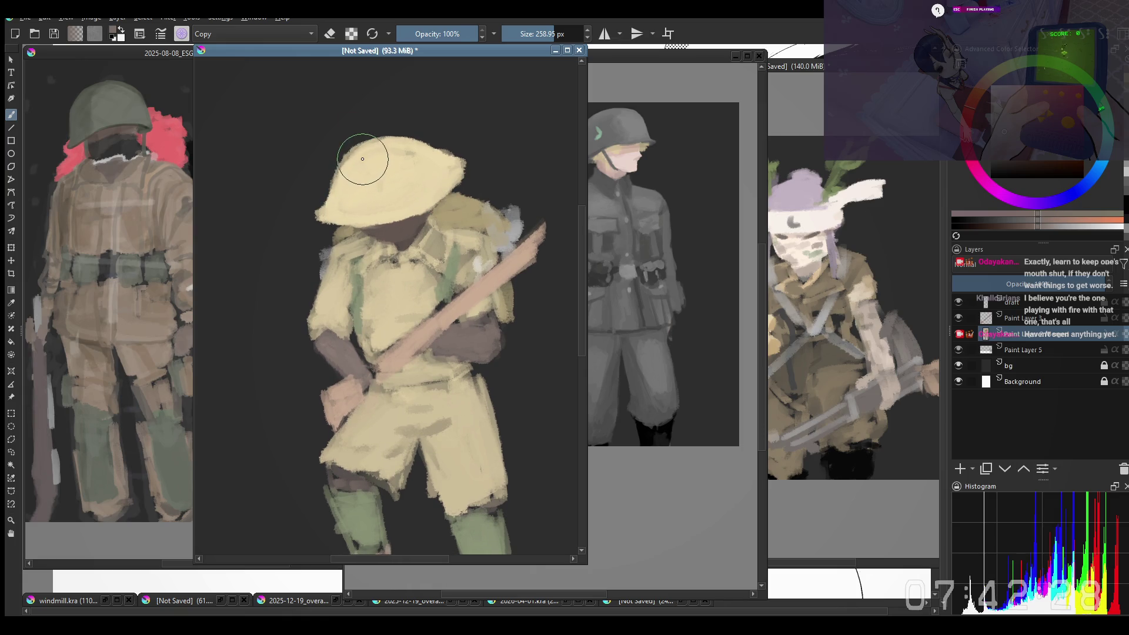
pyautogui.moveTo(391, 171); pyautogui.dragTo(373, 157)
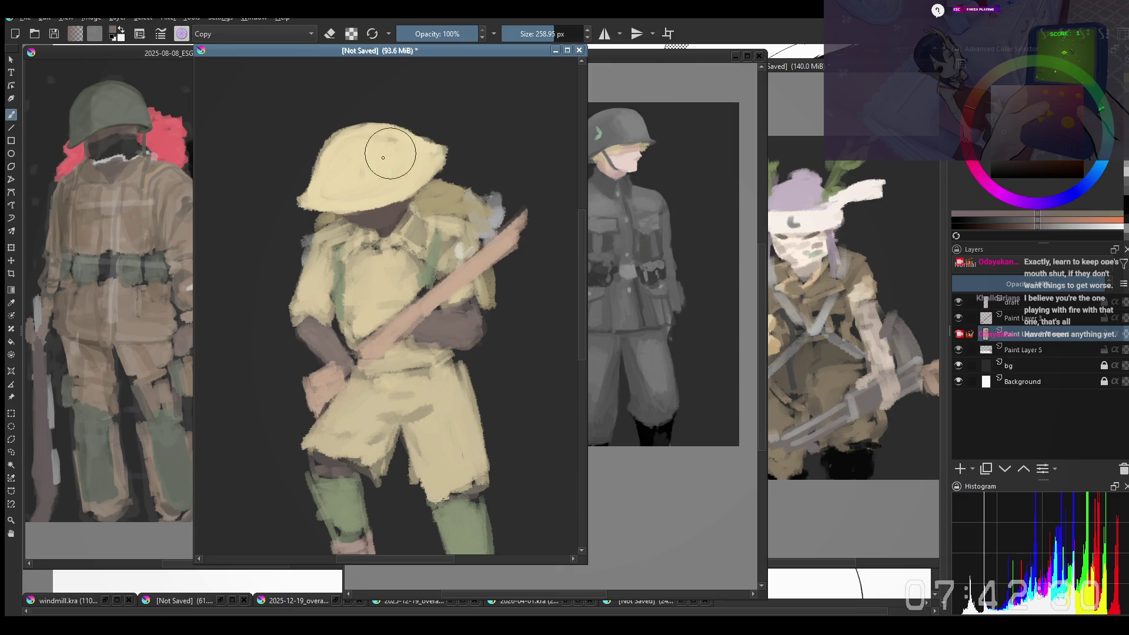
pyautogui.press('[')
pyautogui.press('[')
pyautogui.press(']')
pyautogui.moveTo(315, 182); pyautogui.dragTo(297, 204)
# Step: Make Paint Layer 3 active with a small 16 px brush and the Line tool
pyautogui.click(1023, 318)
pyautogui.rightClick(349, 298)
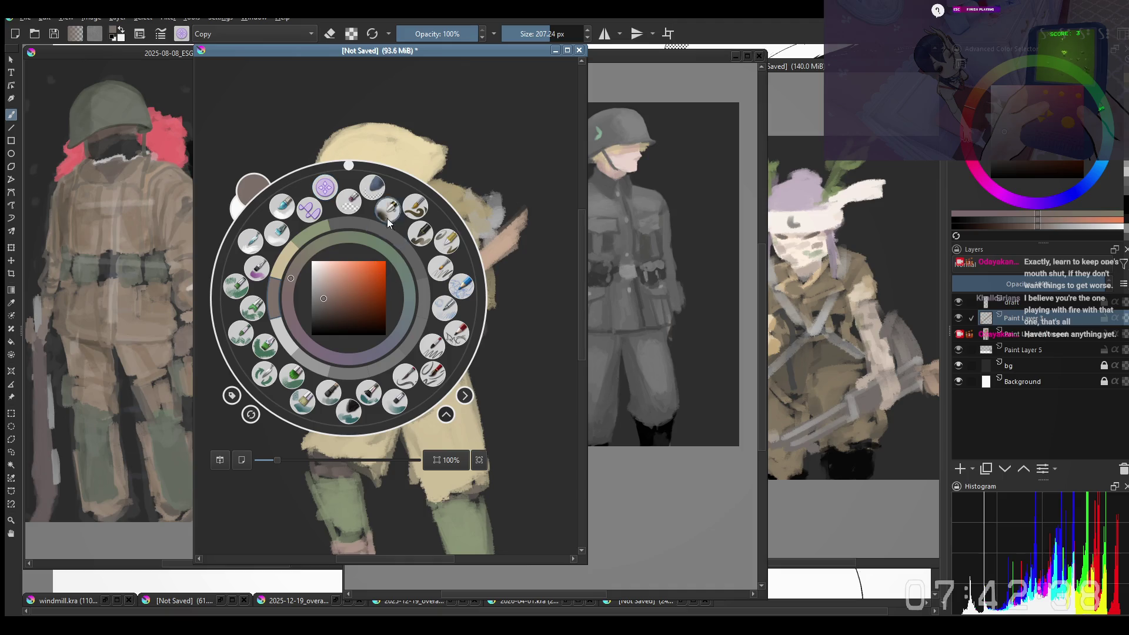
pyautogui.click(407, 376)
pyautogui.click(10, 128)
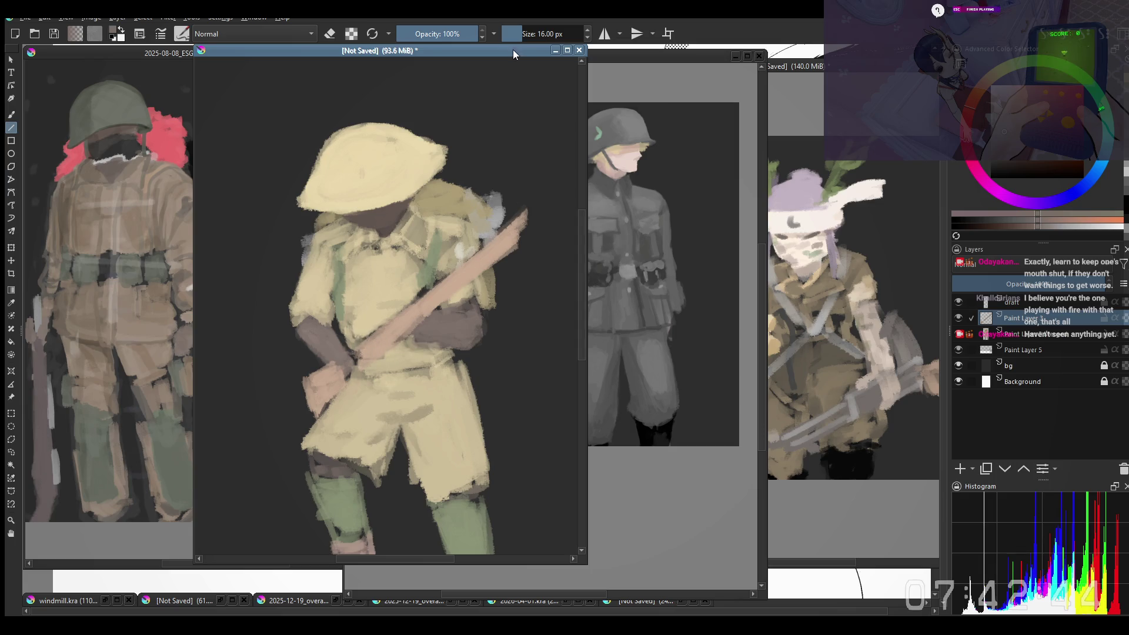
# Step: Paint over the rifle and hands with a large brush preset
pyautogui.rightClick(355, 342)
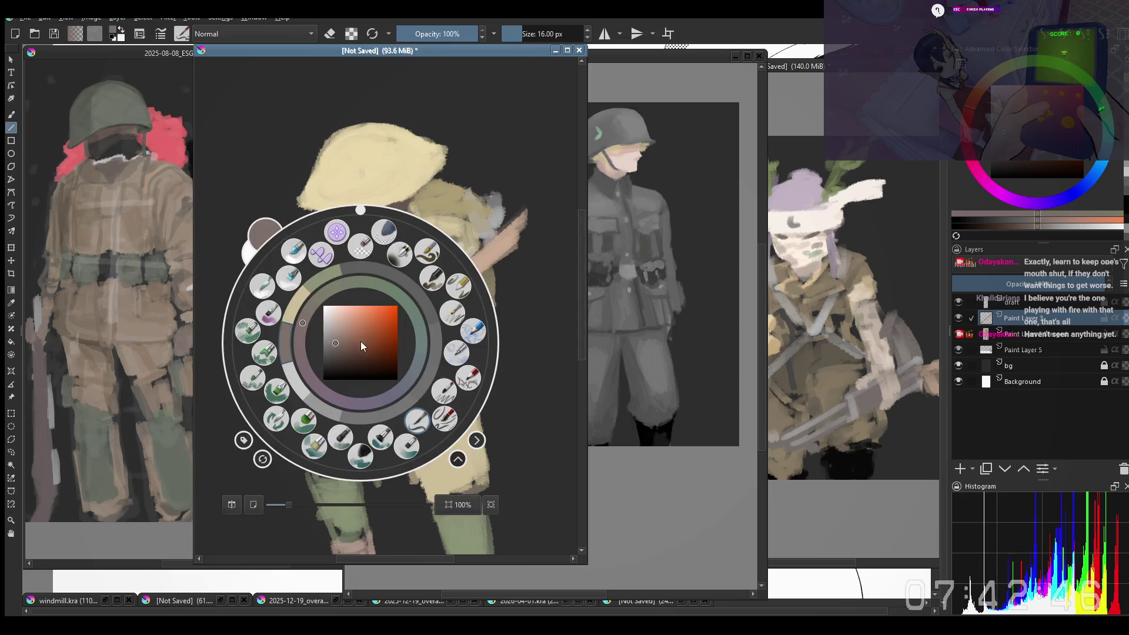
pyautogui.click(421, 424)
pyautogui.moveTo(367, 335)
pyautogui.mouseDown()
pyautogui.moveTo(400, 305)
pyautogui.moveTo(408, 313)
pyautogui.mouseUp()
# Step: Draw a dark line along the rifle's upper edge, then undo it
pyautogui.press('e')
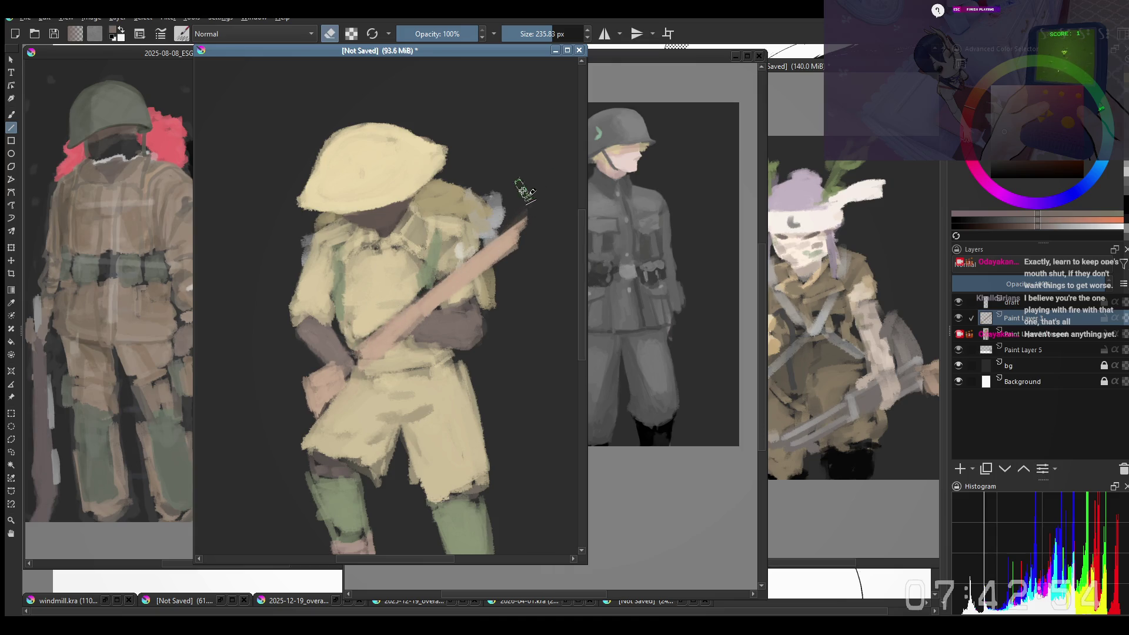
pyautogui.moveTo(527, 217); pyautogui.dragTo(465, 254)
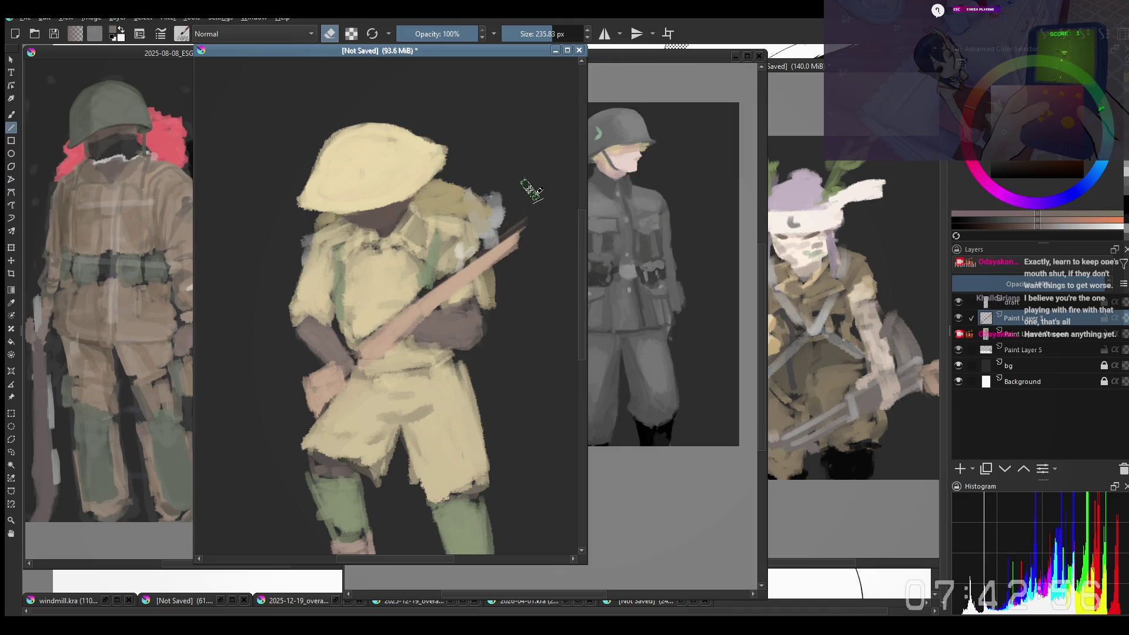
pyautogui.moveTo(525, 225); pyautogui.dragTo(389, 311)
pyautogui.hotkey('ctrl', 'z')
pyautogui.hotkey('ctrl', 'shift', 'z')
pyautogui.hotkey('ctrl', 'z')
pyautogui.hotkey('ctrl', 'shift', 'z')
# Step: On the layer below, try and undo a tan stroke on the shorts, then narrow the document window
pyautogui.press('b')
pyautogui.moveTo(421, 424); pyautogui.dragTo(443, 429)
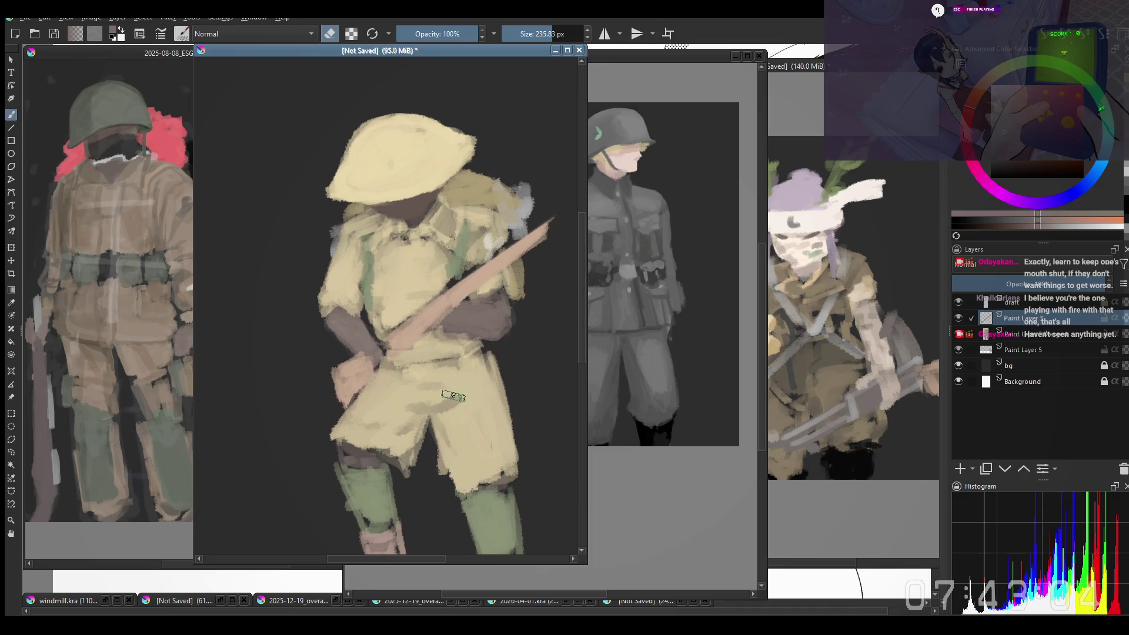
pyautogui.press('e')
pyautogui.press('pagedown')
pyautogui.keyDown('ctrl'); pyautogui.click(456, 381); pyautogui.keyUp('ctrl')
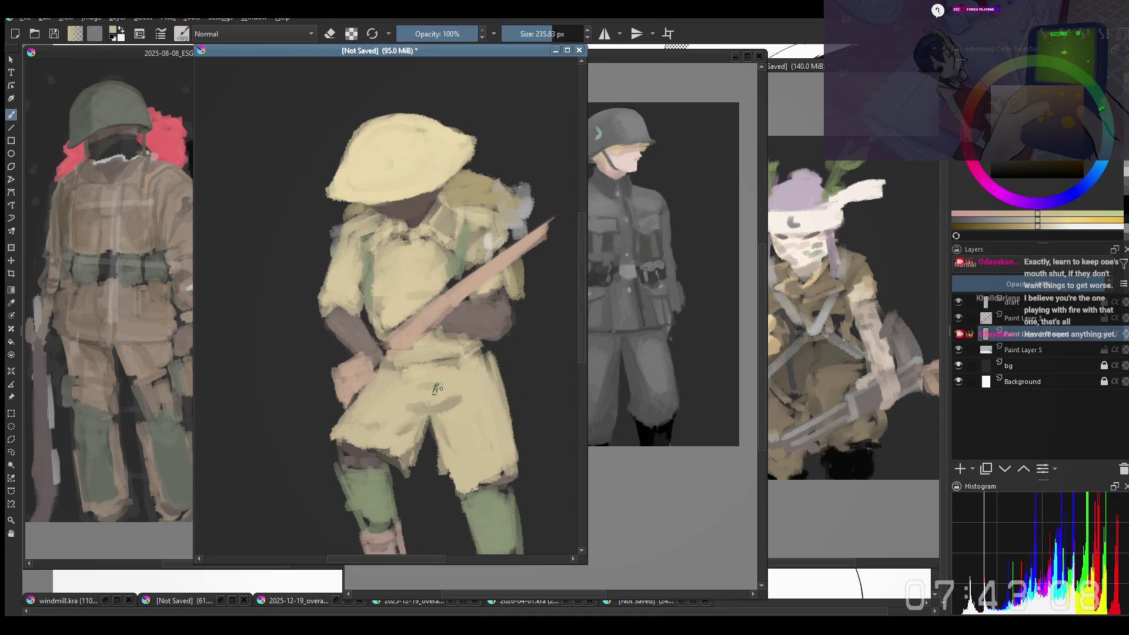
pyautogui.moveTo(374, 421)
pyautogui.mouseDown()
pyautogui.moveTo(389, 417)
pyautogui.moveTo(359, 406)
pyautogui.moveTo(380, 417)
pyautogui.mouseUp()
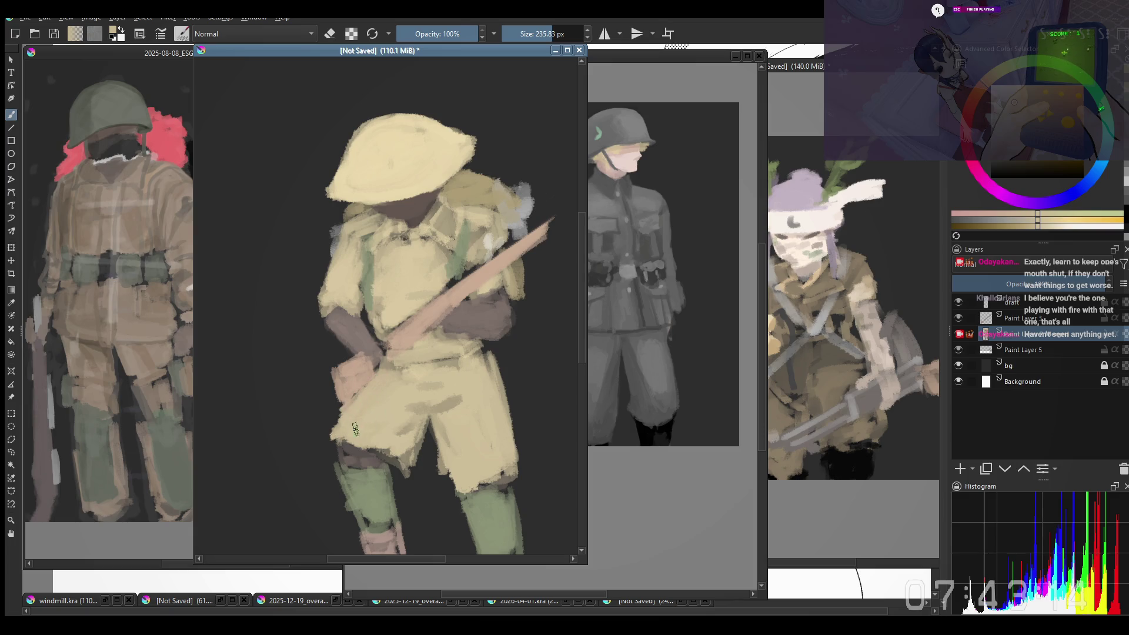
pyautogui.hotkey('ctrl', 'z')
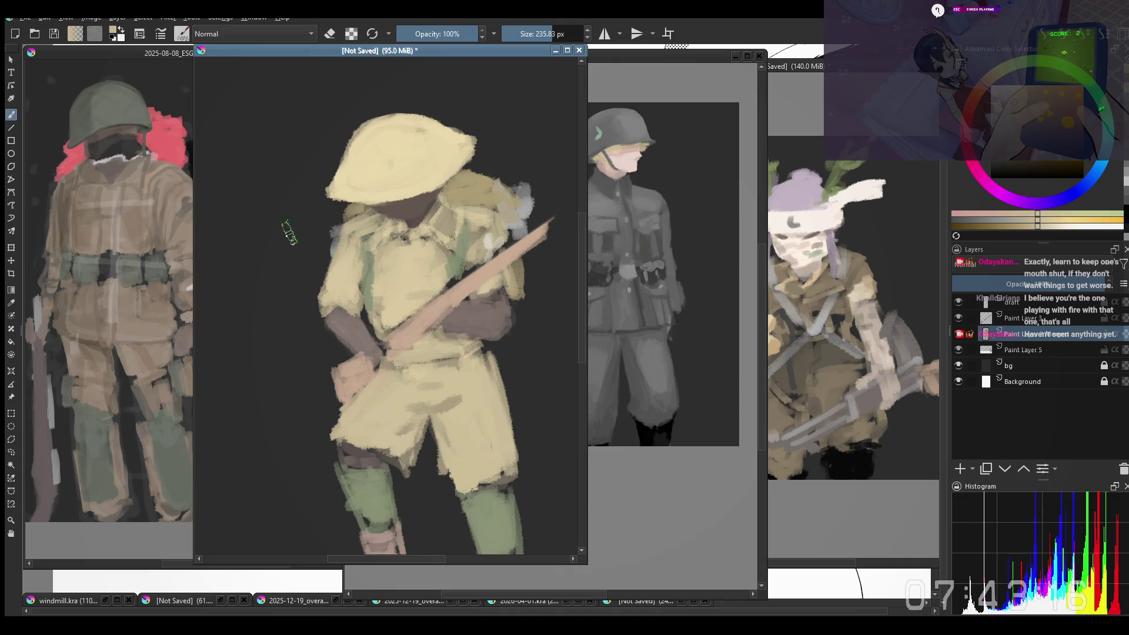
pyautogui.moveTo(193, 300); pyautogui.dragTo(222, 299)
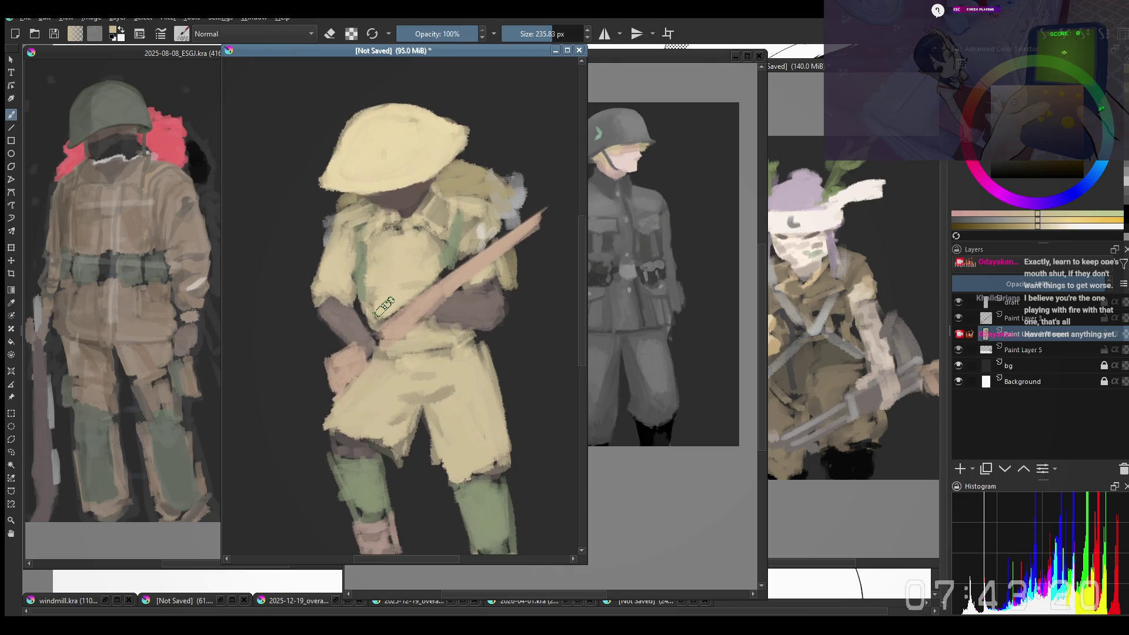
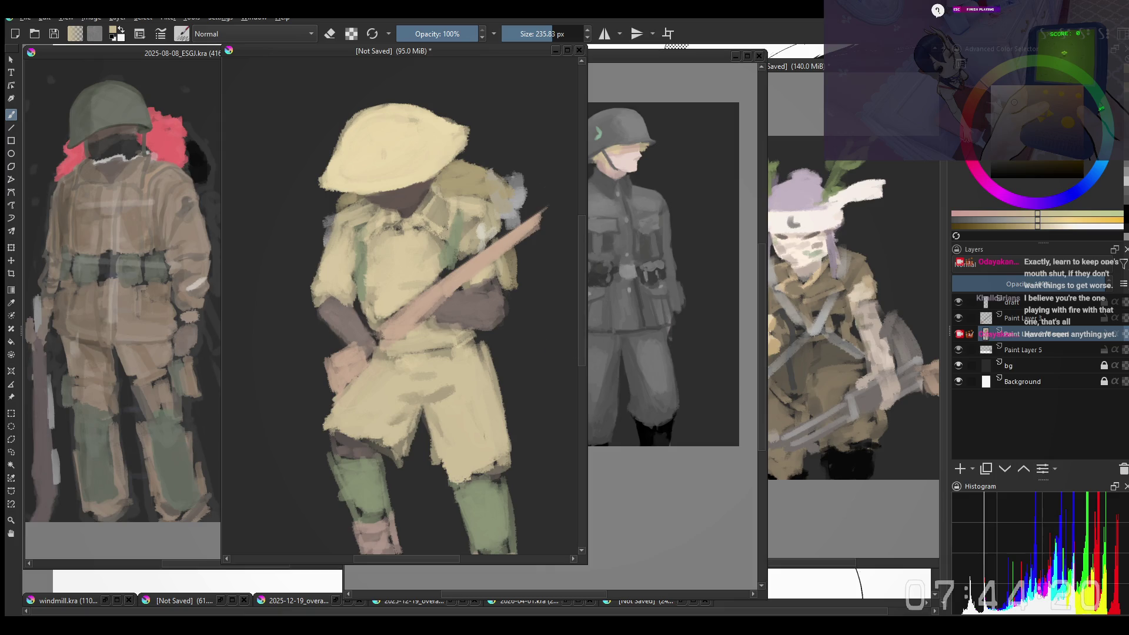
# Step: Shrink the brush and try a small stroke on the collar, then undo it
pyautogui.click(325, 268)
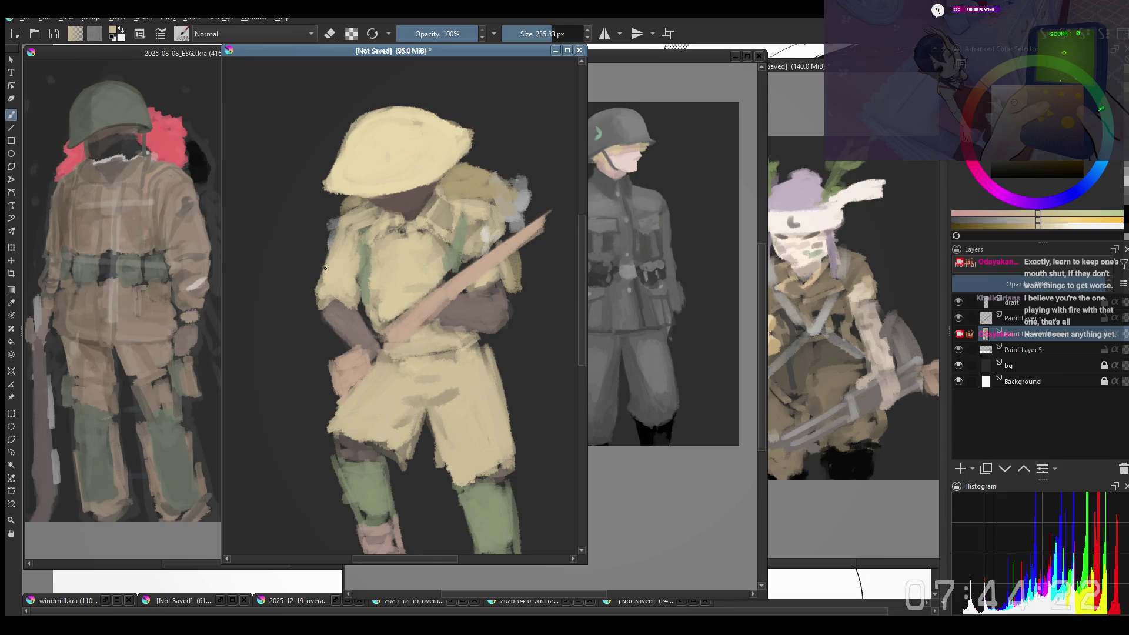
pyautogui.press('[')
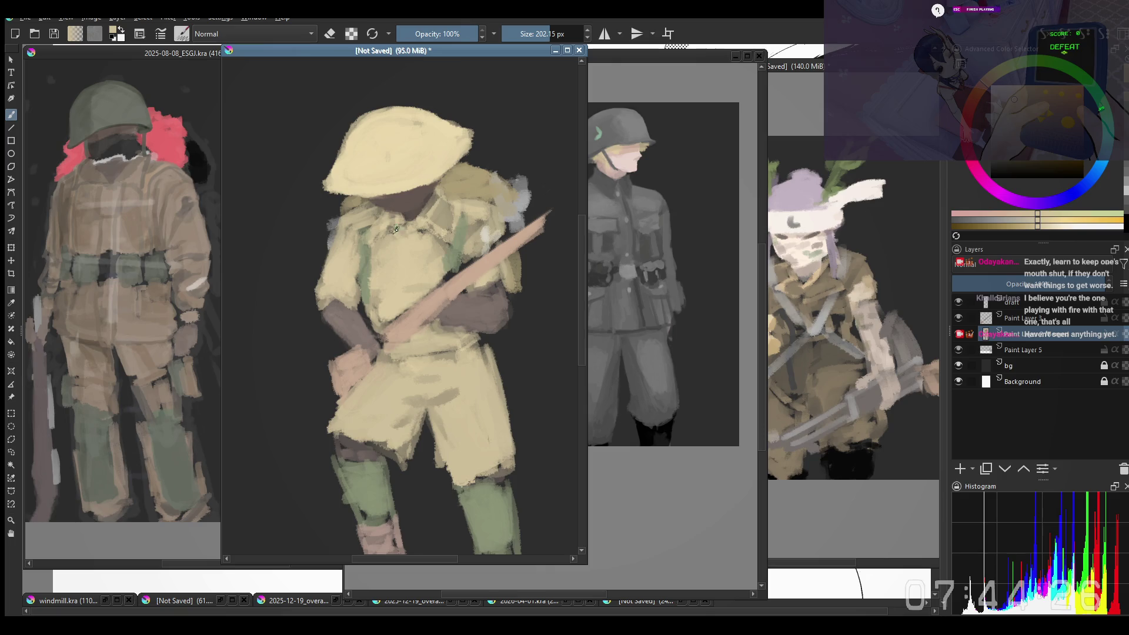
pyautogui.moveTo(395, 230); pyautogui.dragTo(385, 222)
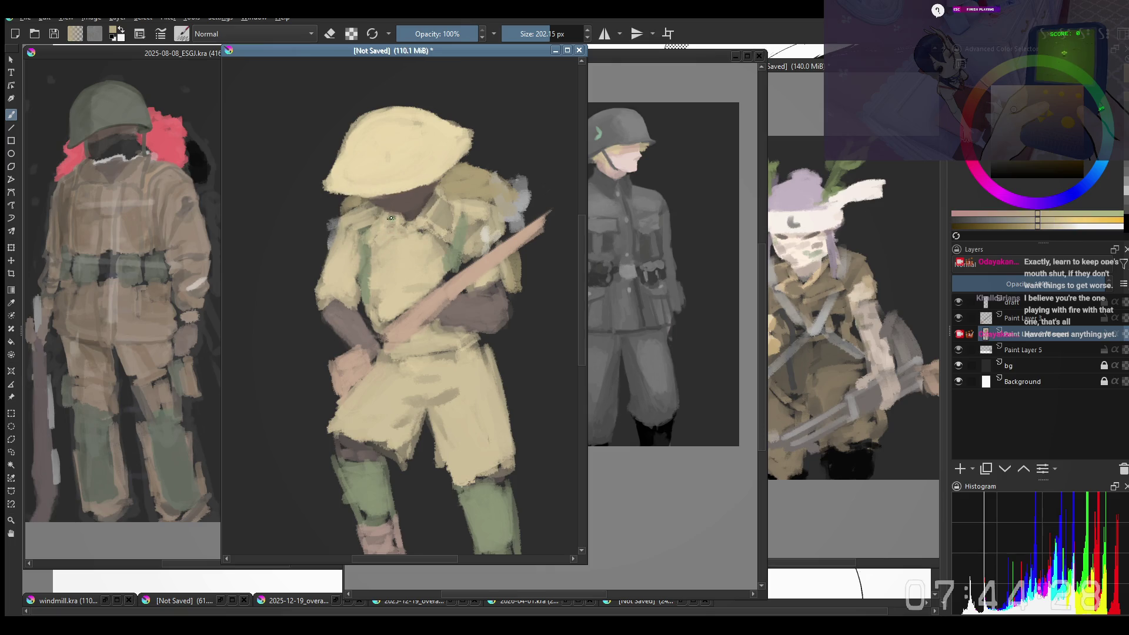
pyautogui.hotkey('ctrl', 'z')
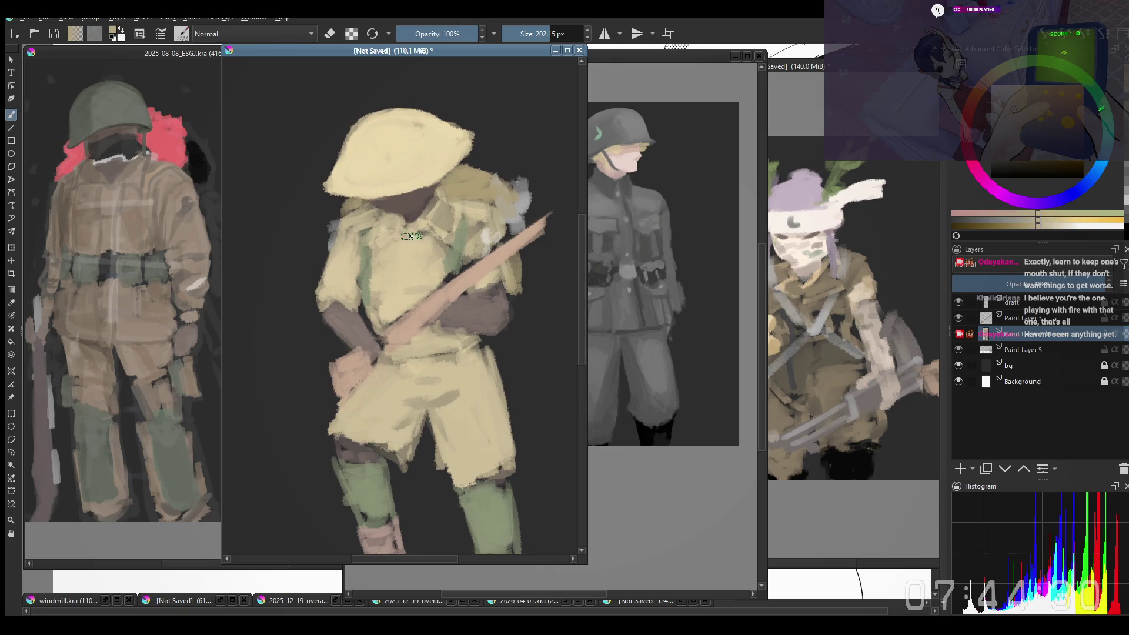
pyautogui.keyDown('ctrl'); pyautogui.click(408, 199); pyautogui.keyUp('ctrl')
pyautogui.press('[')
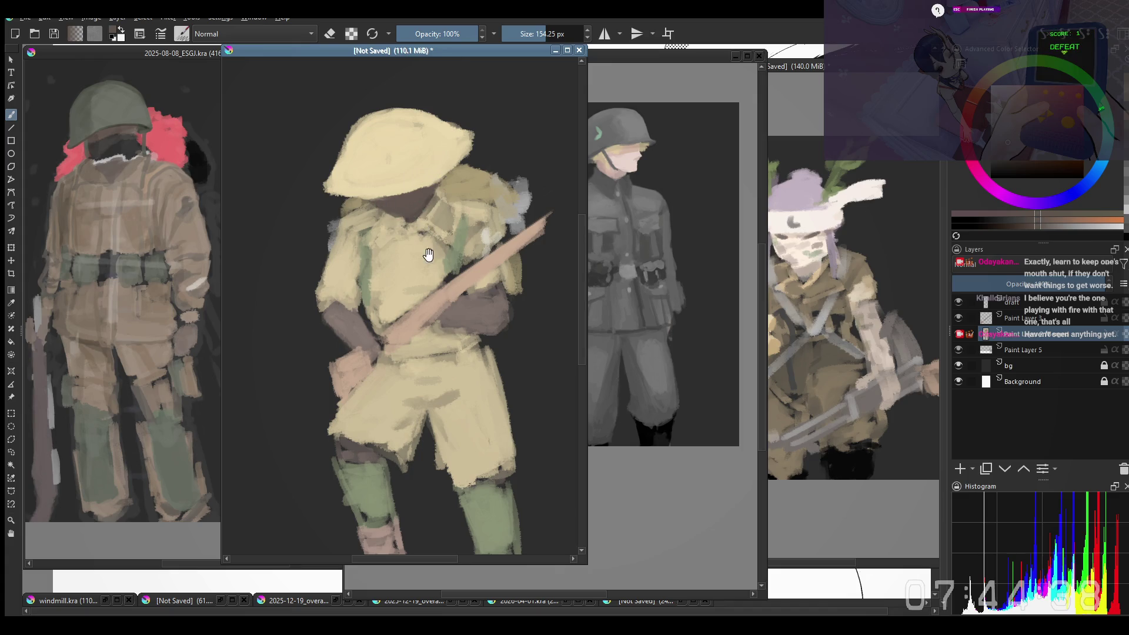
pyautogui.hotkey('ctrl', 'z')
# Step: Sample the face's dark brown, try a stroke on the face, then undo it
pyautogui.keyDown('ctrl'); pyautogui.click(366, 220); pyautogui.keyUp('ctrl')
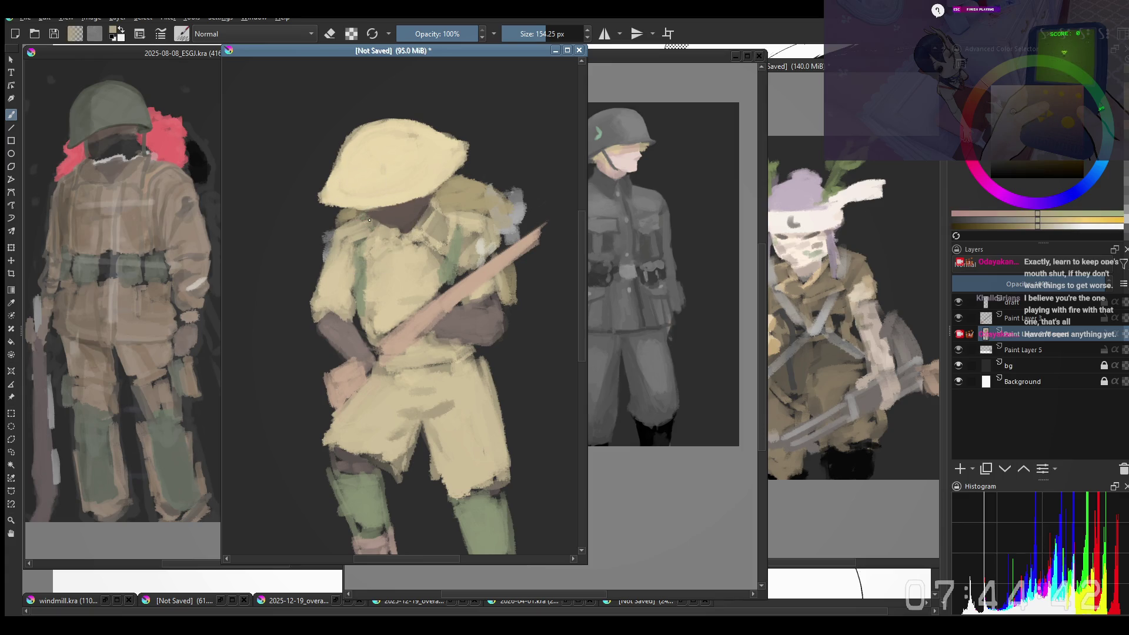
pyautogui.keyDown('ctrl'); pyautogui.click(375, 218); pyautogui.keyUp('ctrl')
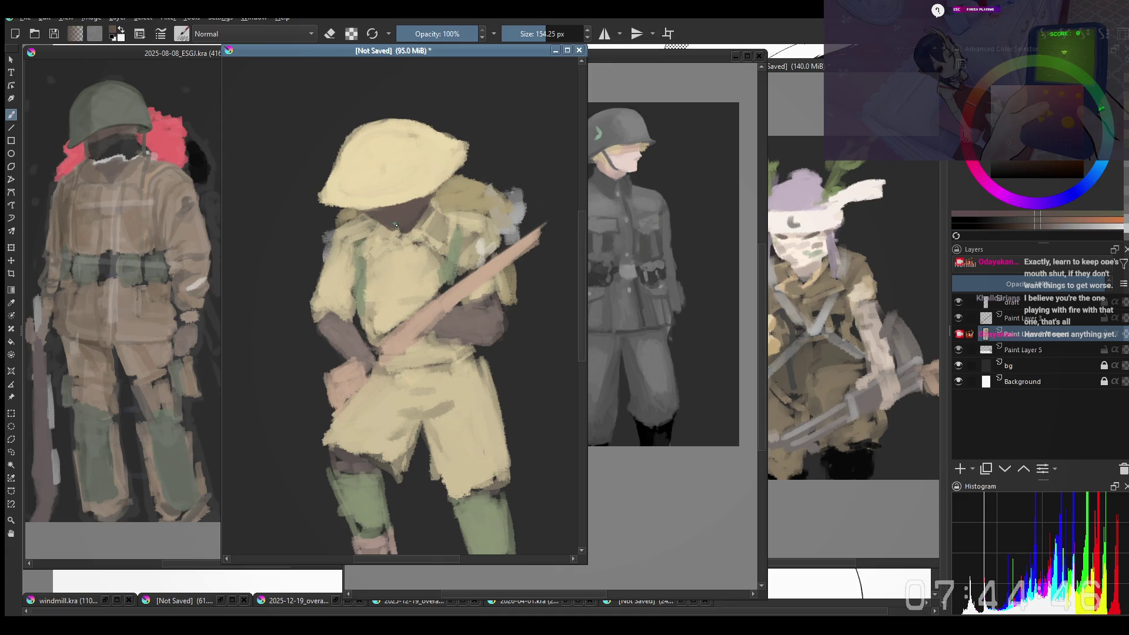
pyautogui.moveTo(383, 221); pyautogui.dragTo(395, 220)
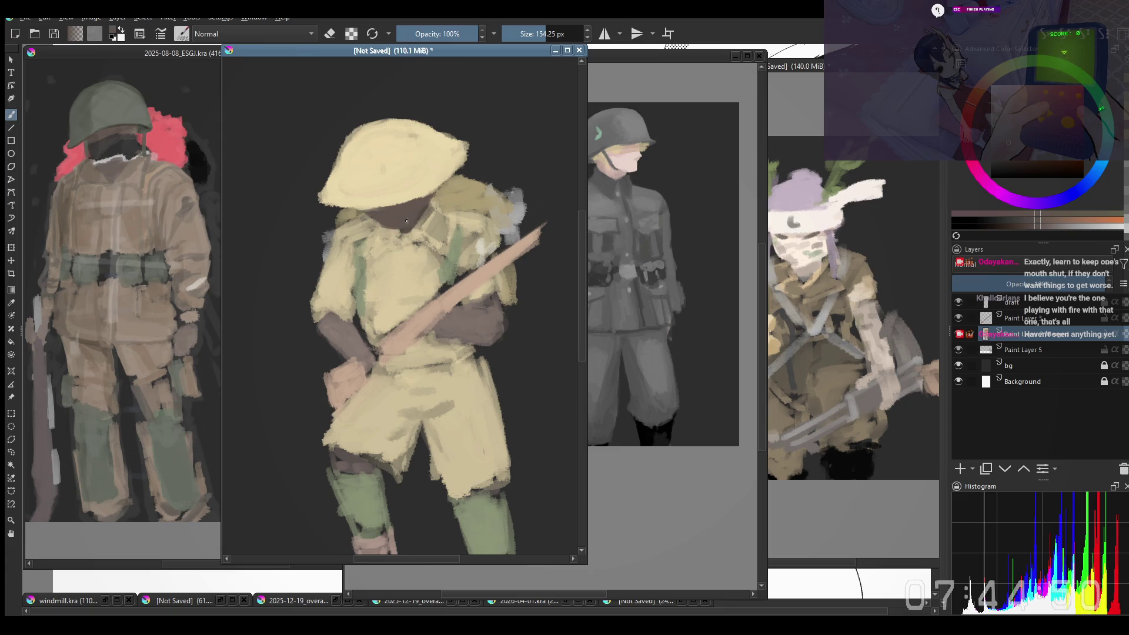
pyautogui.hotkey('ctrl', 'z')
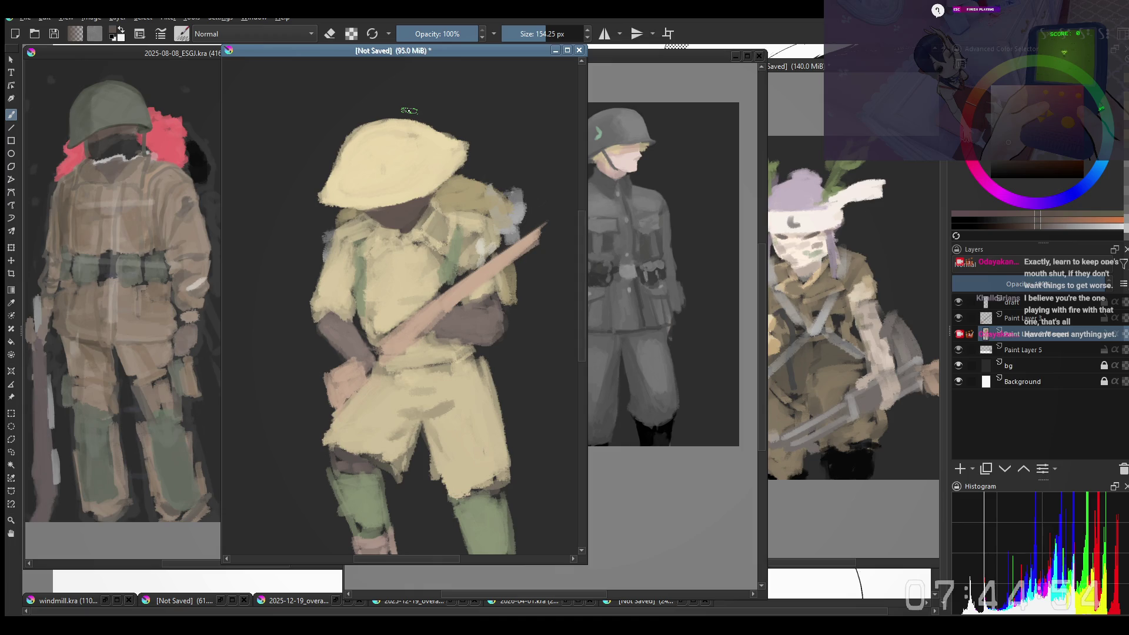
# Step: Paint a fresh stroke up the tan helmet's dome
pyautogui.moveTo(337, 199); pyautogui.dragTo(326, 211)
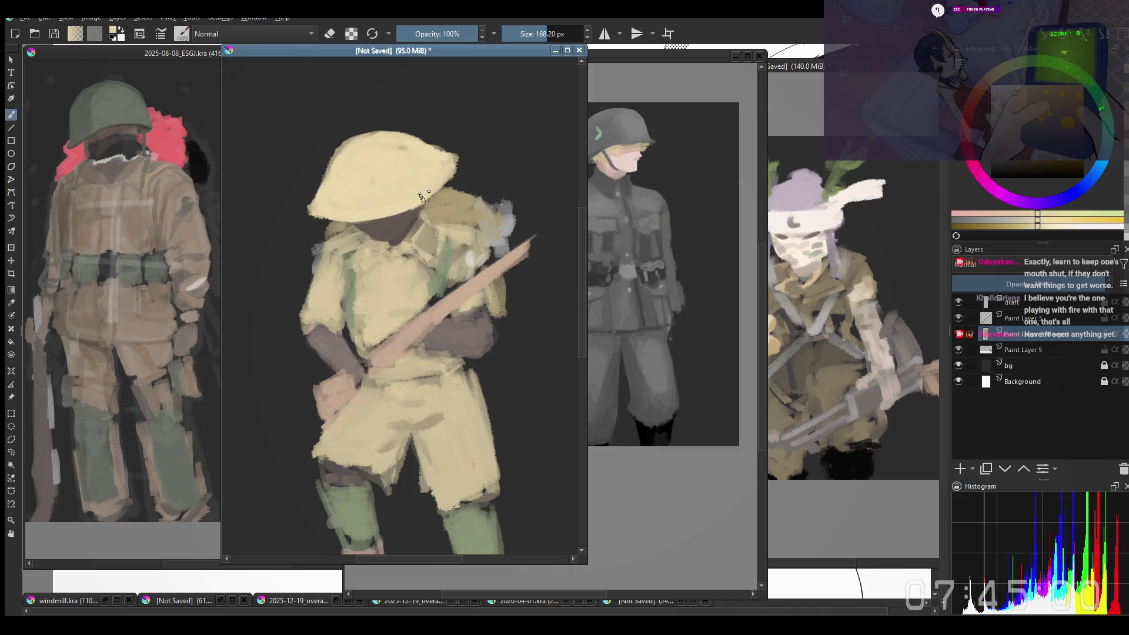
pyautogui.moveTo(369, 210); pyautogui.dragTo(366, 211)
pyautogui.moveTo(375, 191); pyautogui.dragTo(370, 174)
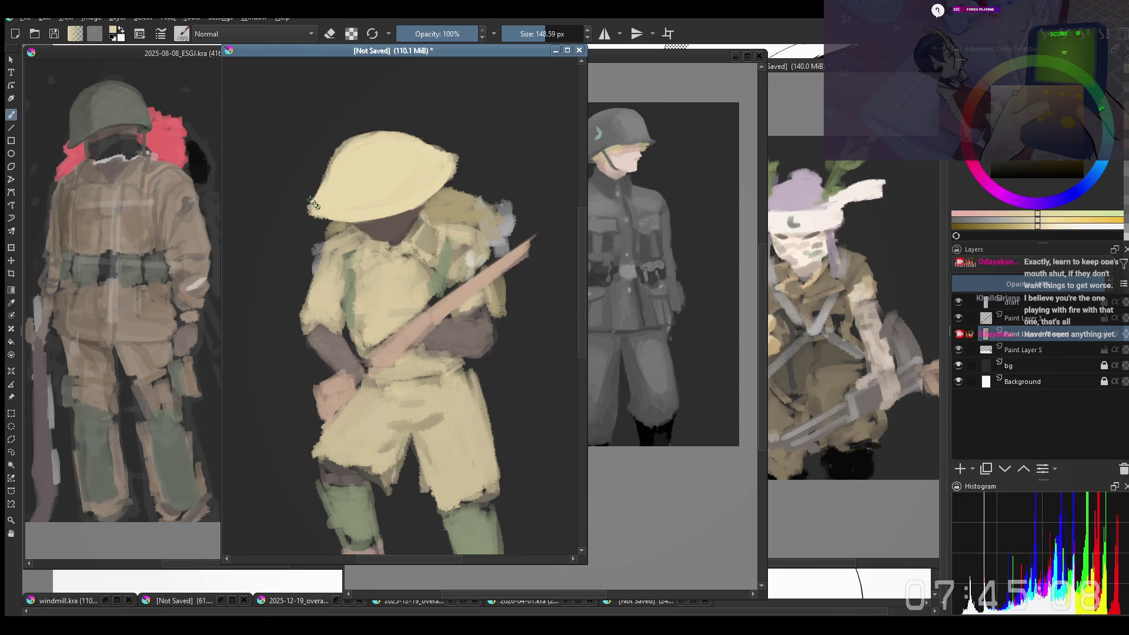
# Step: Extend the helmet's lower-left brim and erase along its upper-right edge
pyautogui.press('e')
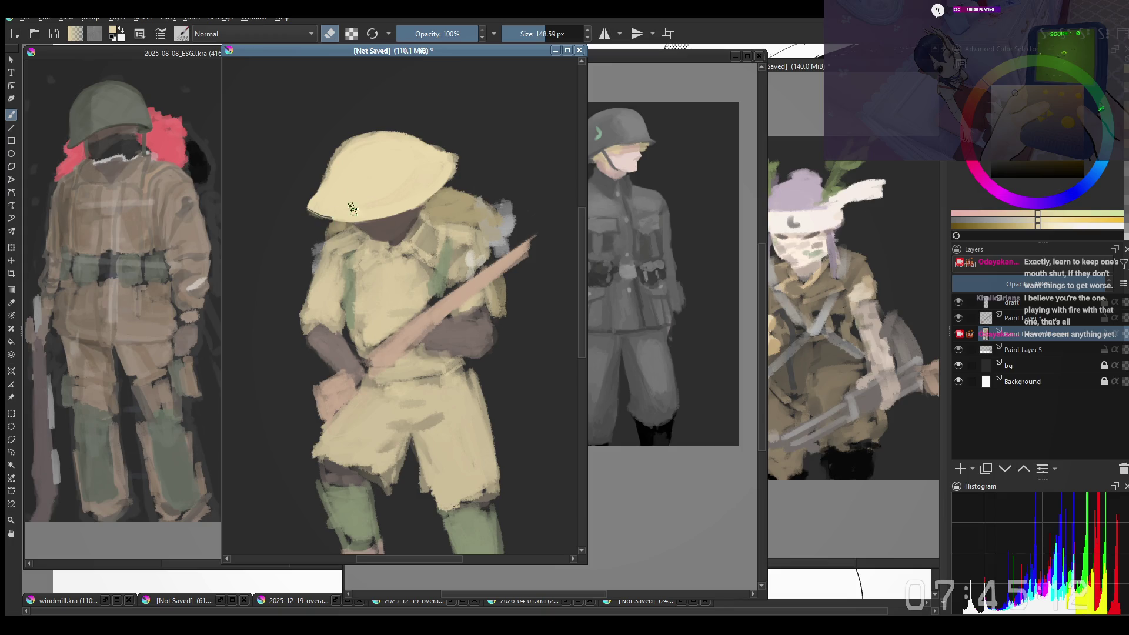
pyautogui.press('[')
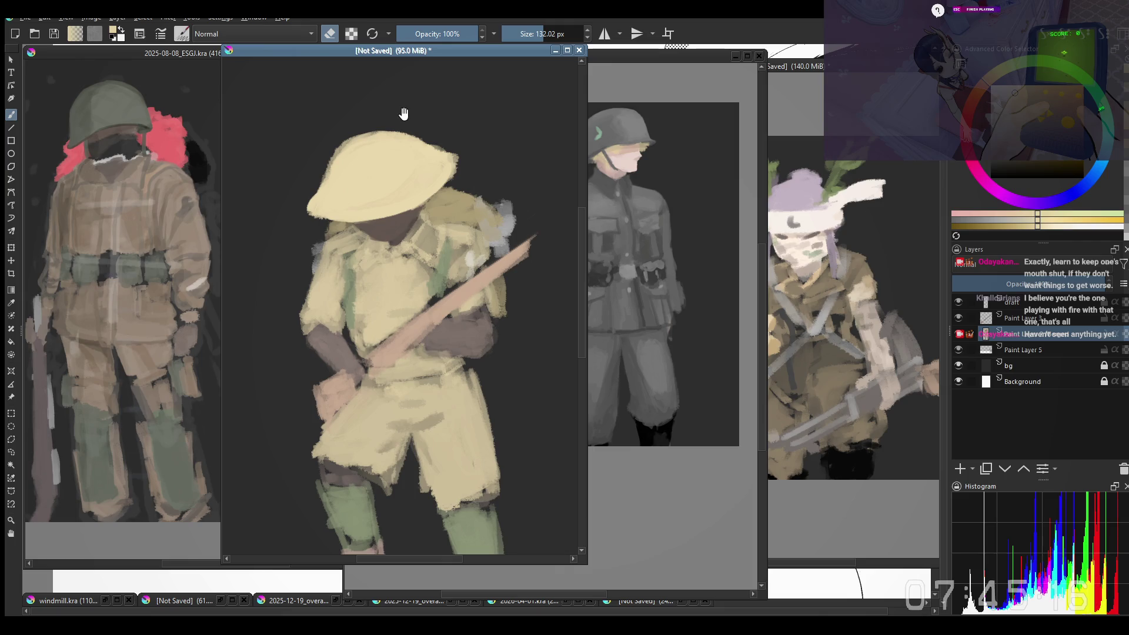
pyautogui.press('e')
pyautogui.press('e')
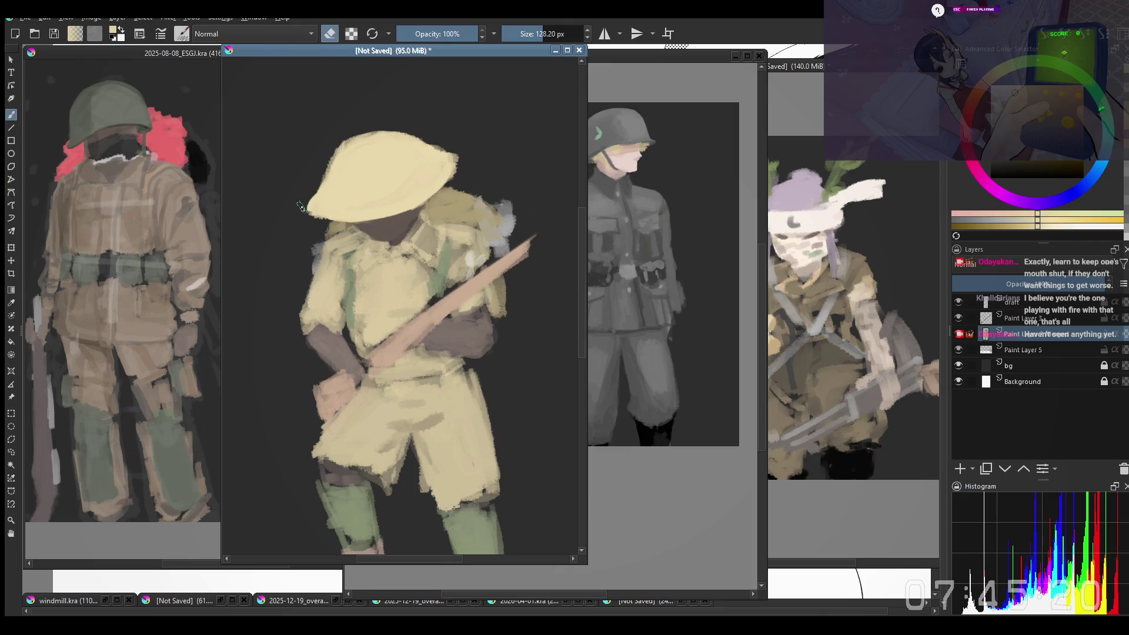
pyautogui.press('e')
pyautogui.moveTo(304, 208)
pyautogui.mouseDown()
pyautogui.moveTo(329, 182)
pyautogui.moveTo(322, 206)
pyautogui.mouseUp()
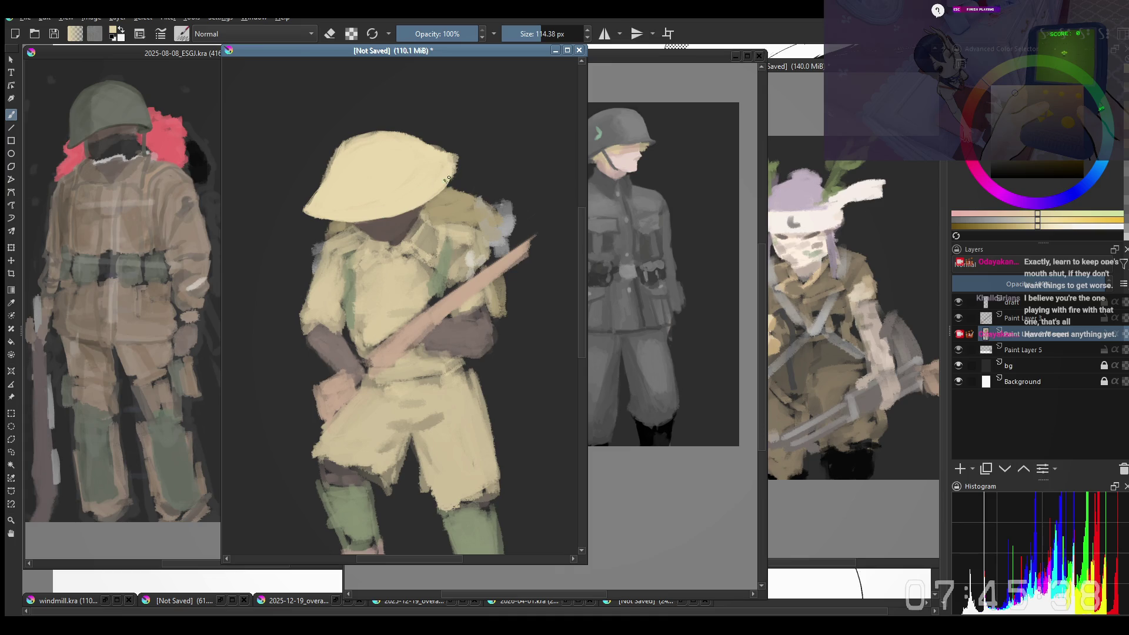
pyautogui.press('e')
pyautogui.moveTo(435, 147); pyautogui.dragTo(462, 158)
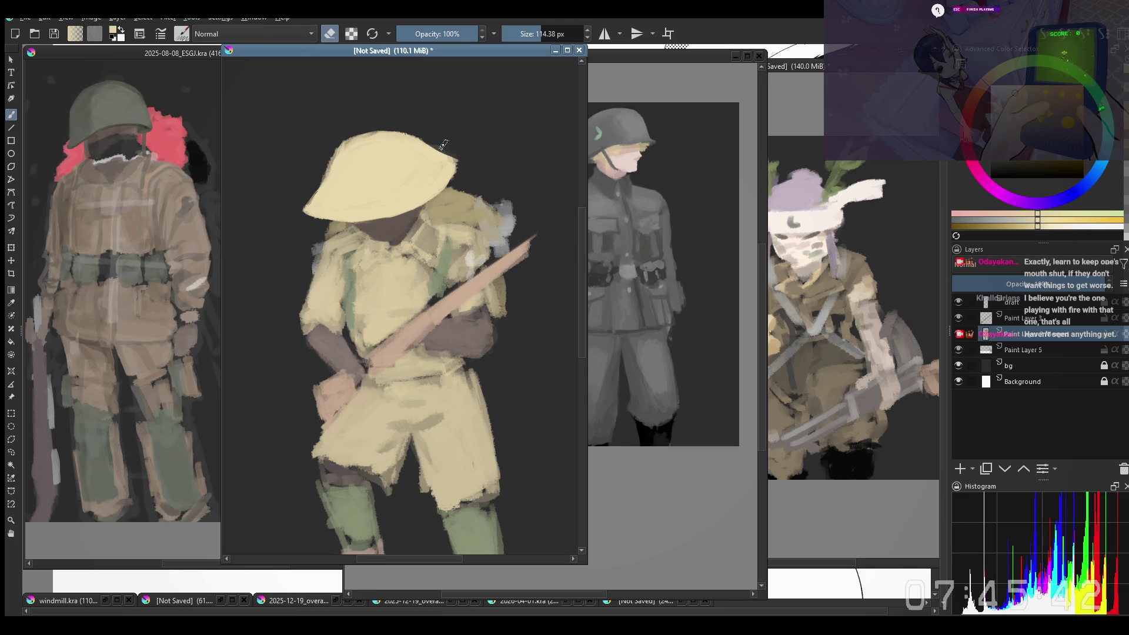
# Step: With a slightly larger brush, round out and smooth the helmet's upper-left edge
pyautogui.press('e')
pyautogui.press(']')
pyautogui.moveTo(315, 198)
pyautogui.mouseDown()
pyautogui.moveTo(353, 141)
pyautogui.moveTo(330, 176)
pyautogui.moveTo(376, 136)
pyautogui.moveTo(321, 188)
pyautogui.moveTo(357, 139)
pyautogui.mouseUp()
pyautogui.press(']')
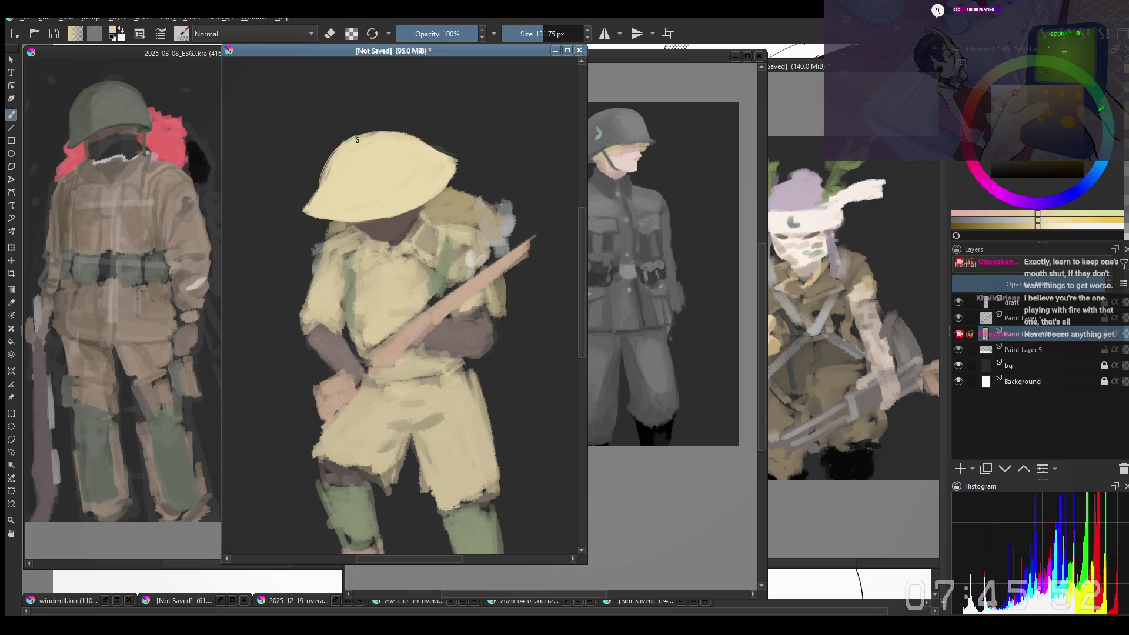
pyautogui.moveTo(326, 180)
pyautogui.mouseDown()
pyautogui.moveTo(424, 144)
pyautogui.moveTo(372, 143)
pyautogui.mouseUp()
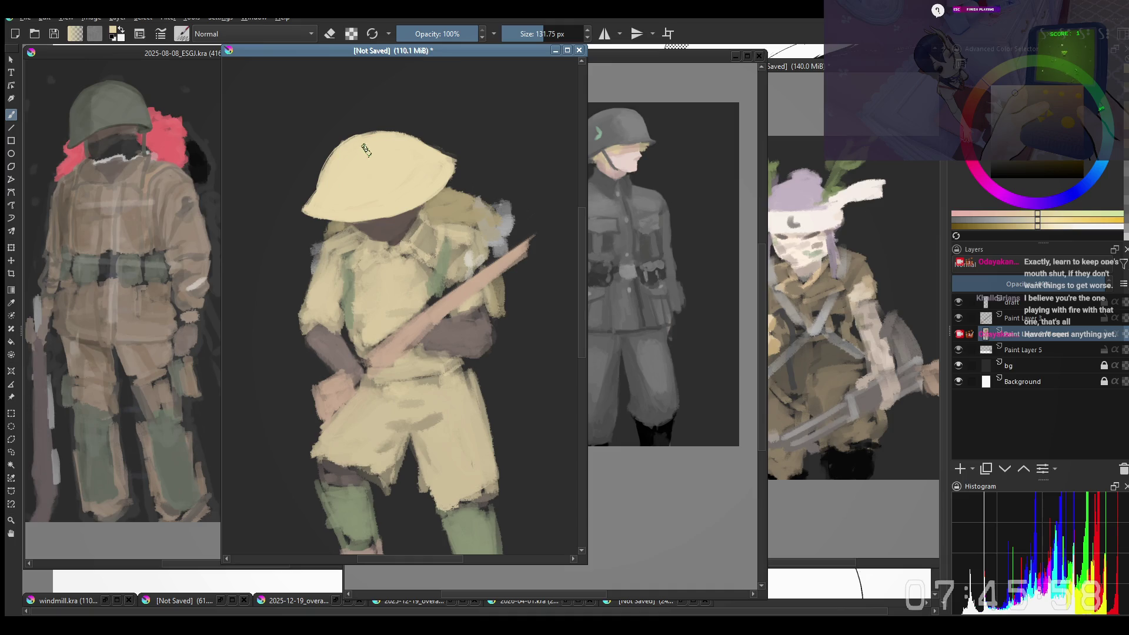
# Step: Shrink the brush, mirror the canvas to check the helmet, flip it back, and sample the collar colour
pyautogui.press('[')
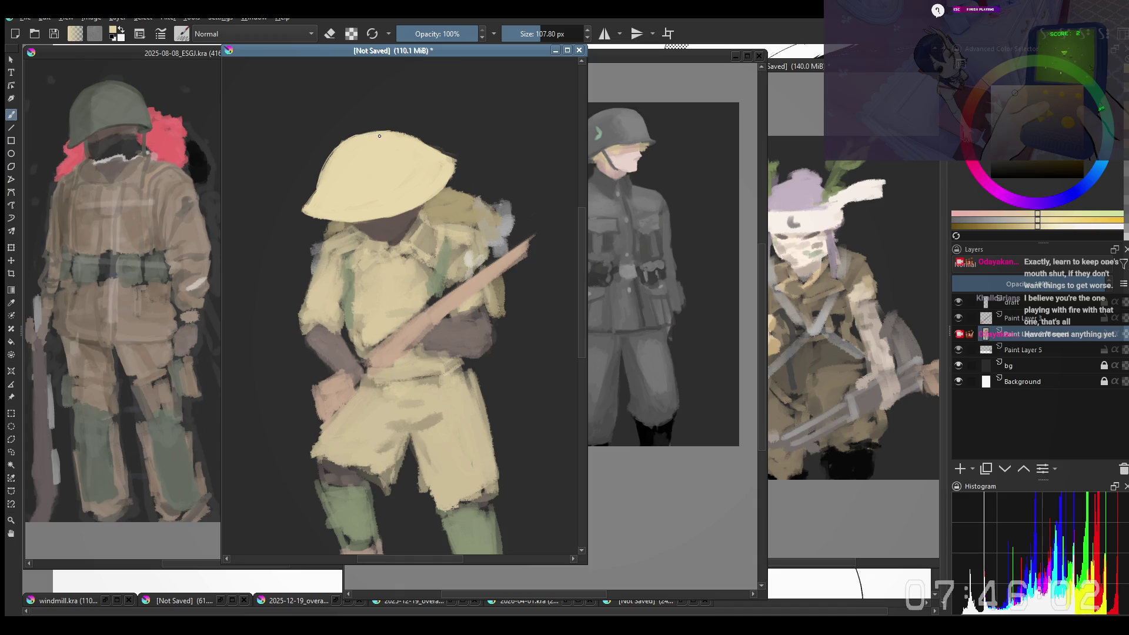
pyautogui.press('[')
pyautogui.press('e')
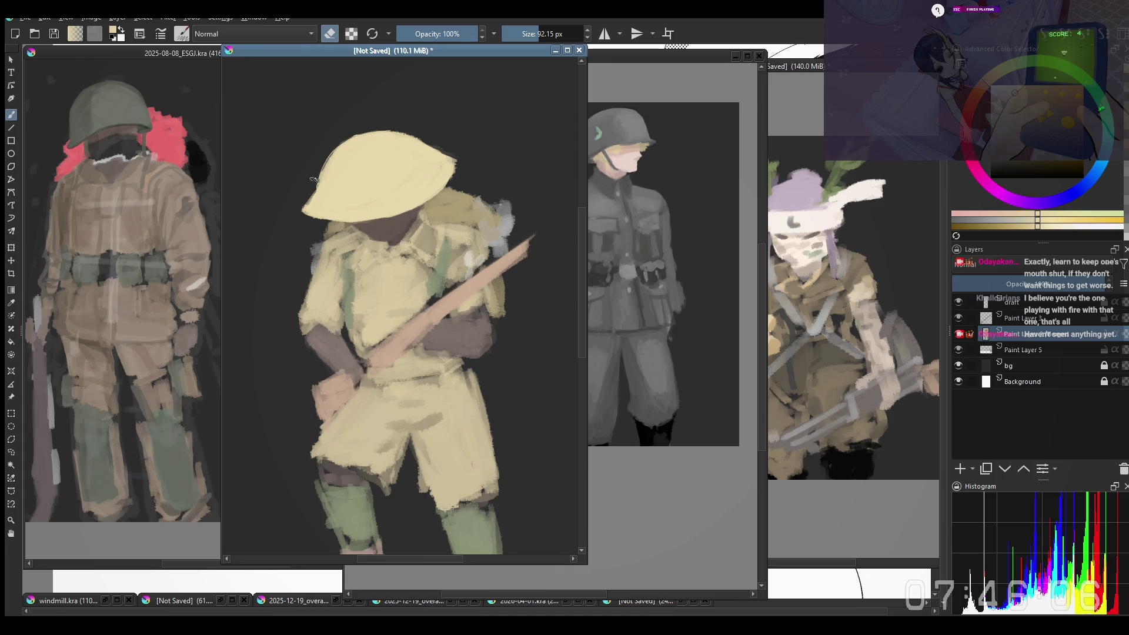
pyautogui.press('m')
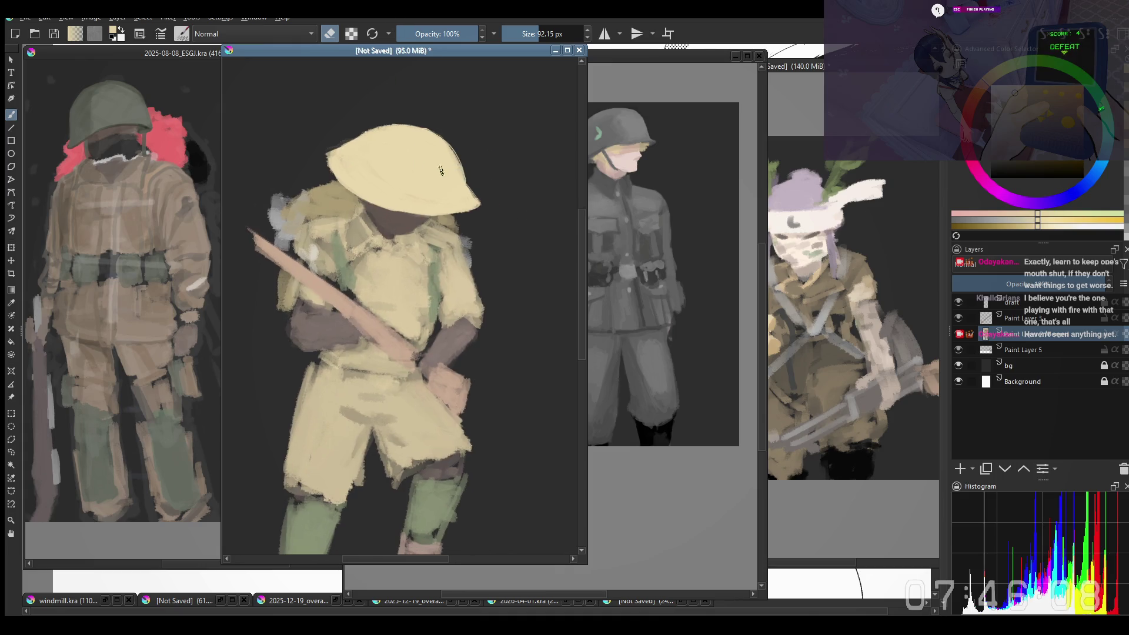
pyautogui.press('e')
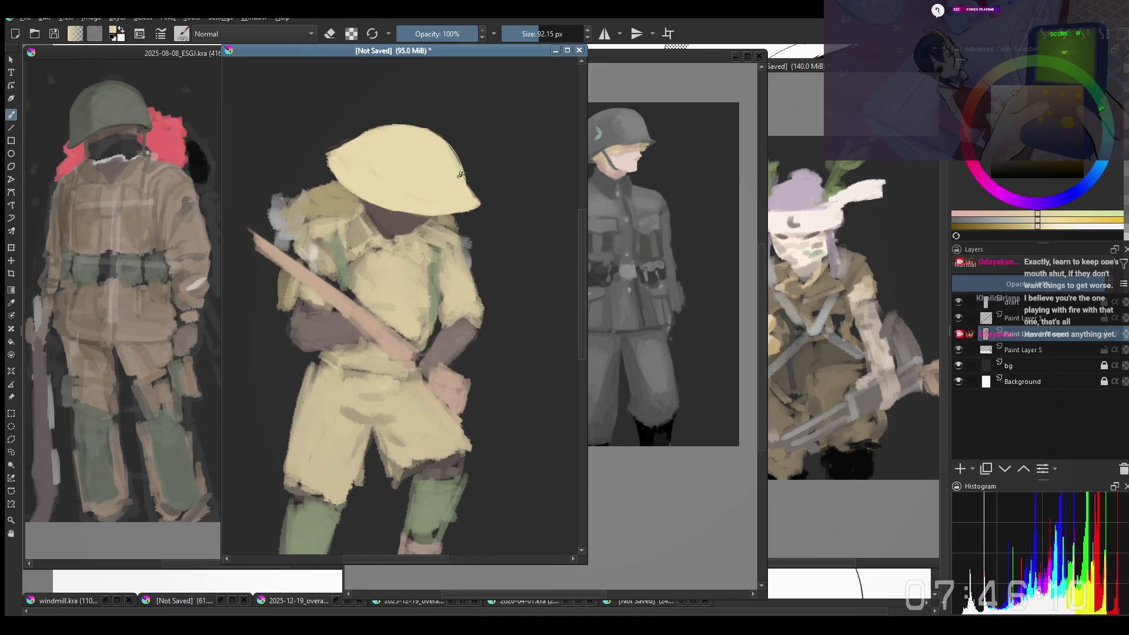
pyautogui.press('m')
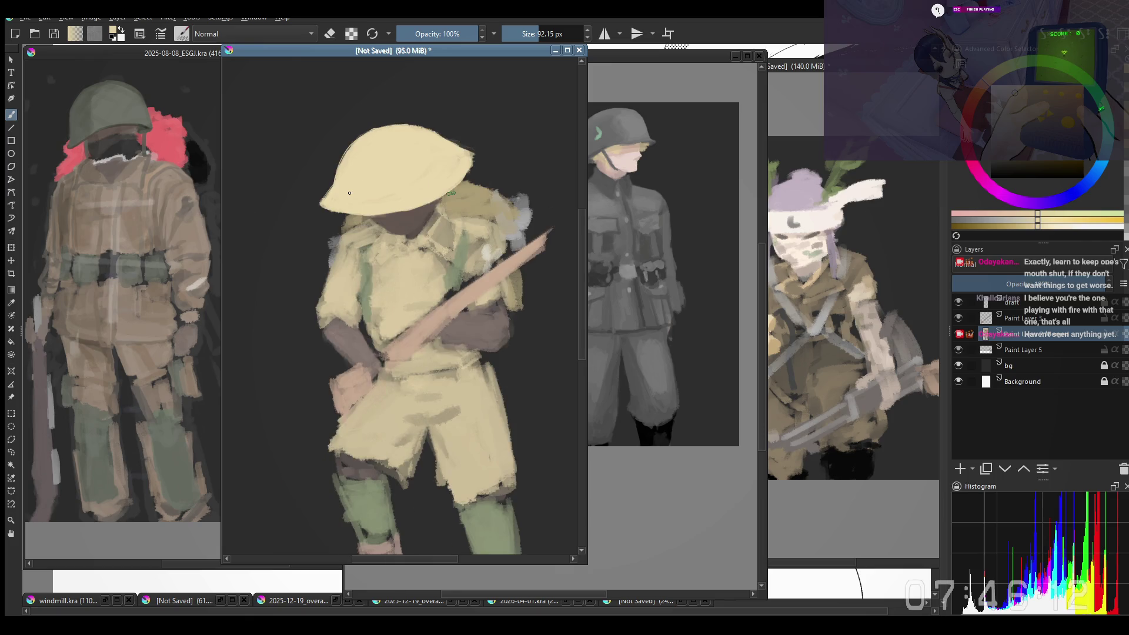
pyautogui.keyDown('ctrl'); pyautogui.click(378, 241); pyautogui.keyUp('ctrl')
# Step: Sample the dark brown and dab it onto the face beneath the helmet
pyautogui.keyDown('shift'); pyautogui.moveTo(375, 250); pyautogui.dragTo(384, 247); pyautogui.keyUp('shift')
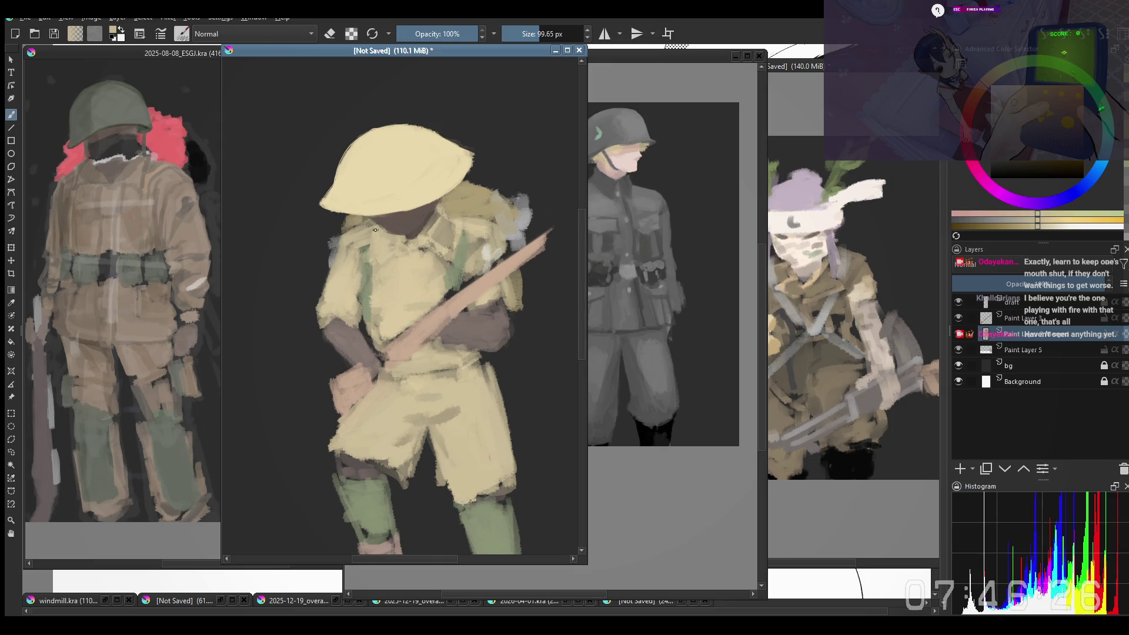
pyautogui.keyDown('ctrl'); pyautogui.click(391, 226); pyautogui.keyUp('ctrl')
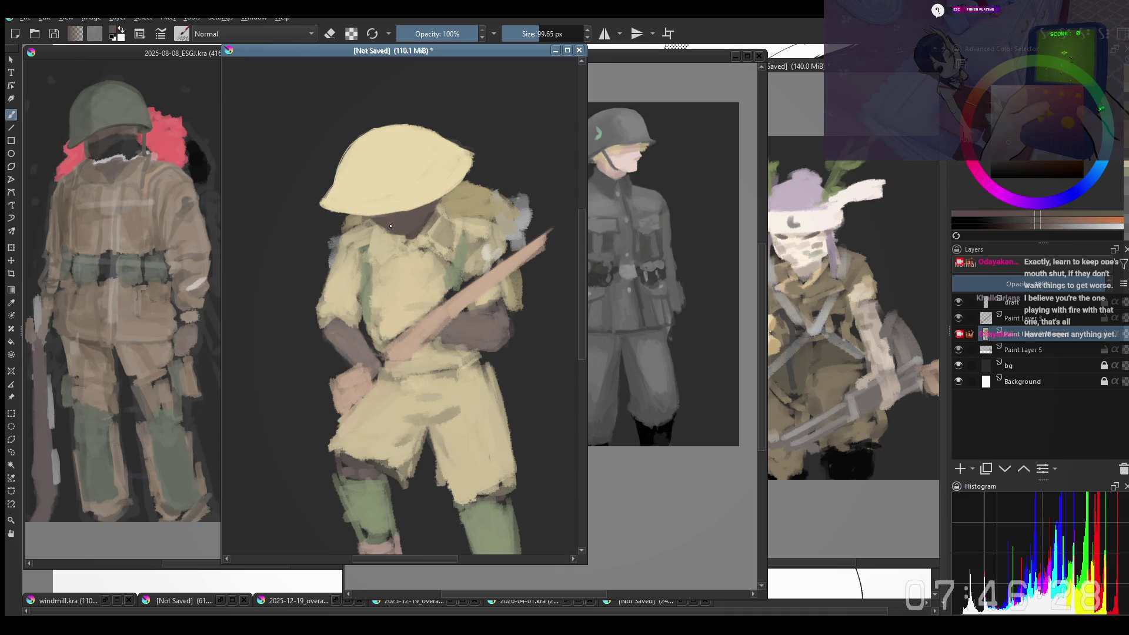
pyautogui.click(423, 221)
# Step: Zoom out and back, shift the view left, and bring up the pop-up palette
pyautogui.press('-')
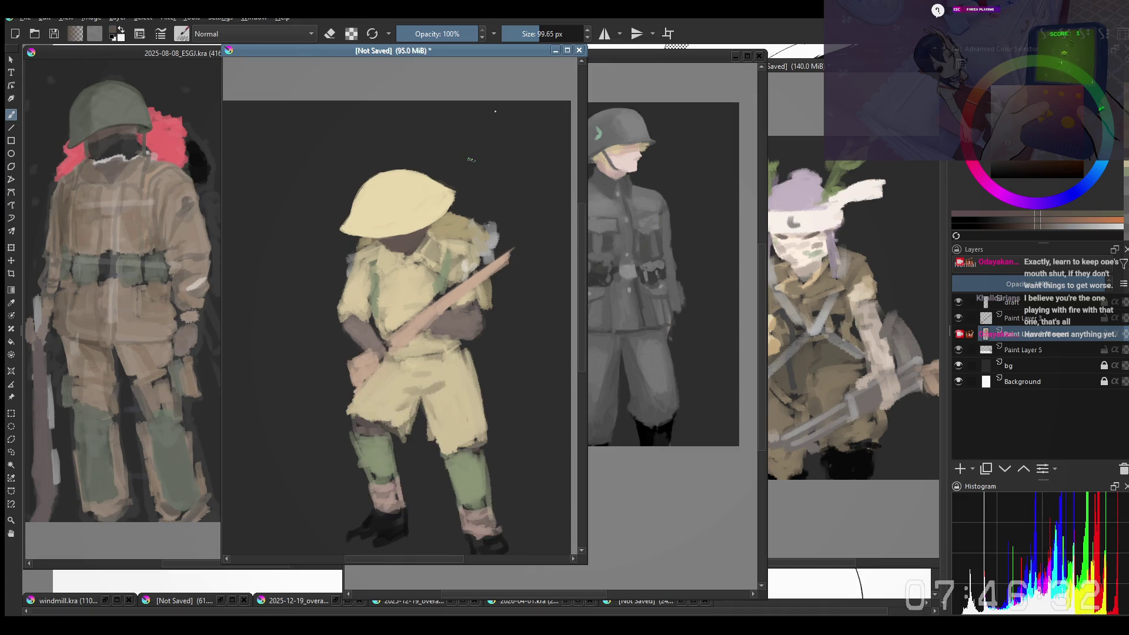
pyautogui.press('+')
pyautogui.moveTo(349, 287); pyautogui.dragTo(337, 284)
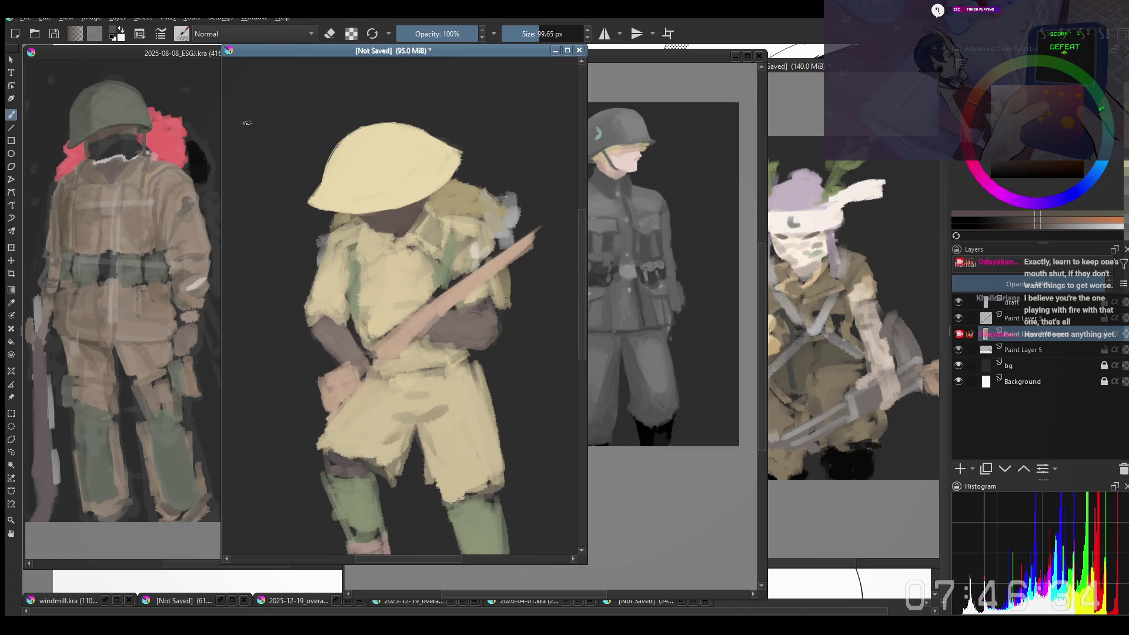
pyautogui.rightClick(331, 289)
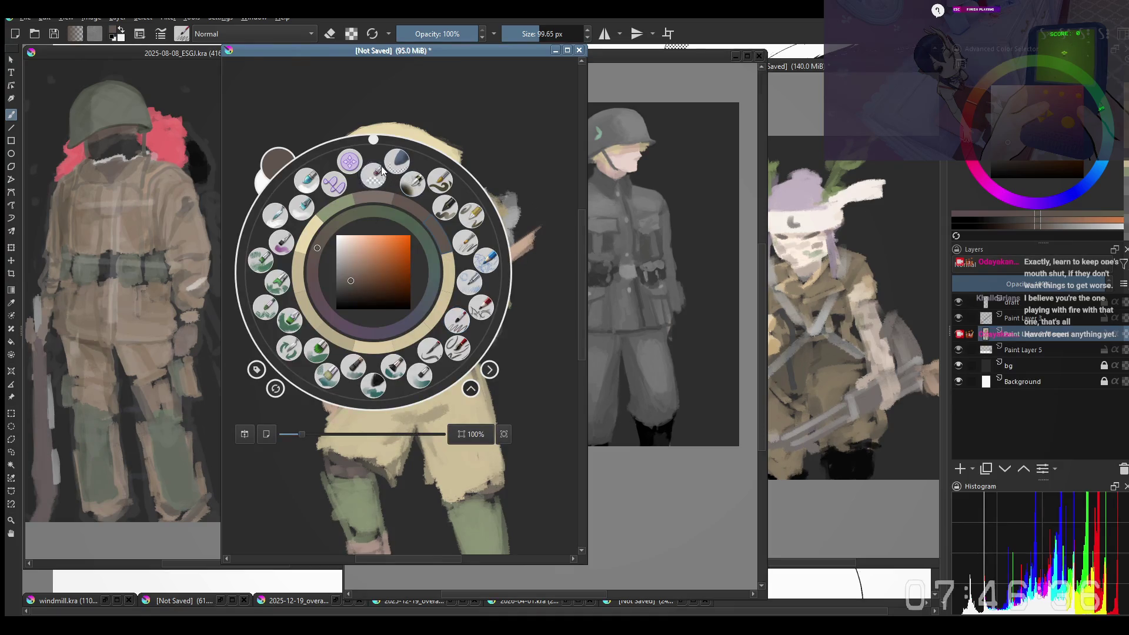
# Step: Choose a different brush preset and size it to about 214 px
pyautogui.click(350, 162)
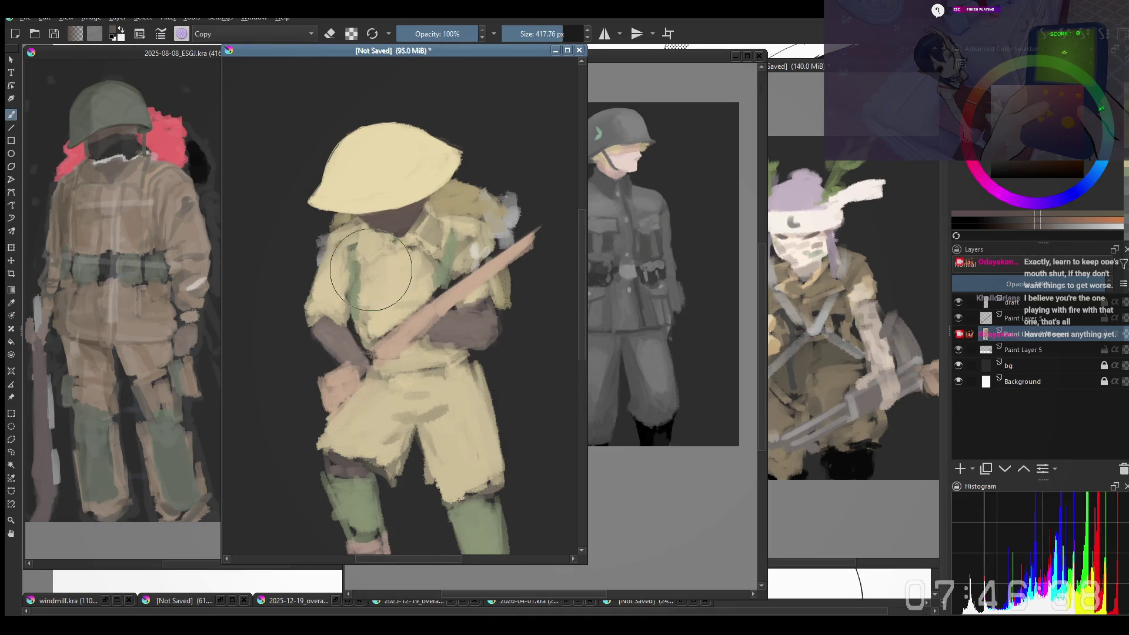
pyautogui.moveTo(335, 291)
pyautogui.mouseDown()
pyautogui.moveTo(326, 254)
pyautogui.moveTo(306, 252)
pyautogui.moveTo(354, 324)
pyautogui.moveTo(335, 258)
pyautogui.moveTo(340, 319)
pyautogui.moveTo(298, 317)
pyautogui.moveTo(316, 370)
pyautogui.moveTo(344, 377)
pyautogui.mouseUp()
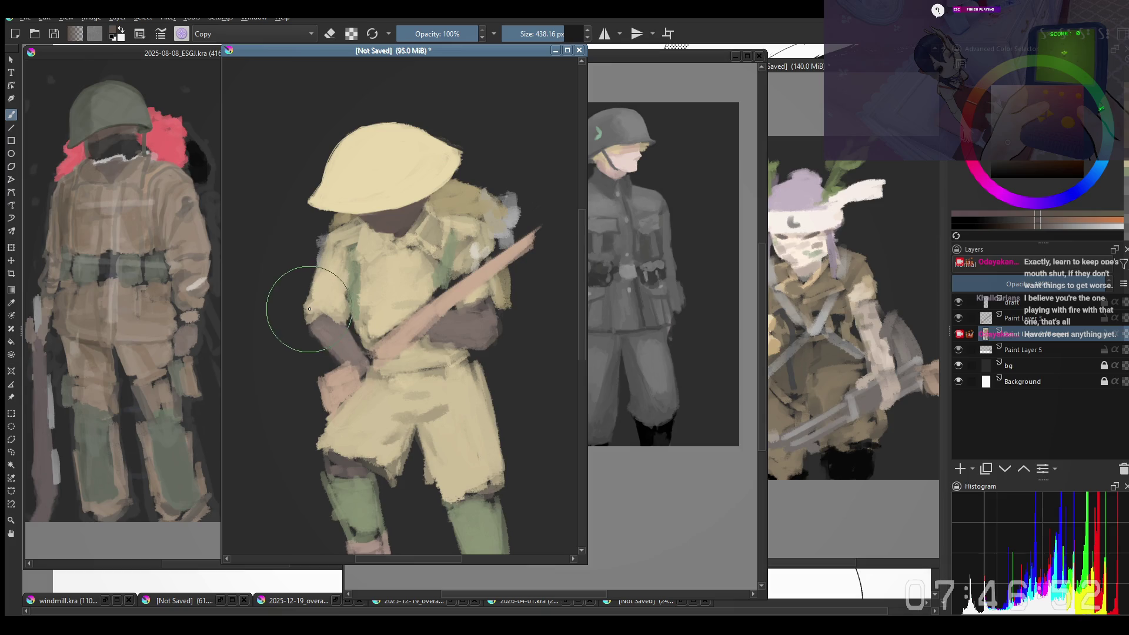
pyautogui.press('[')
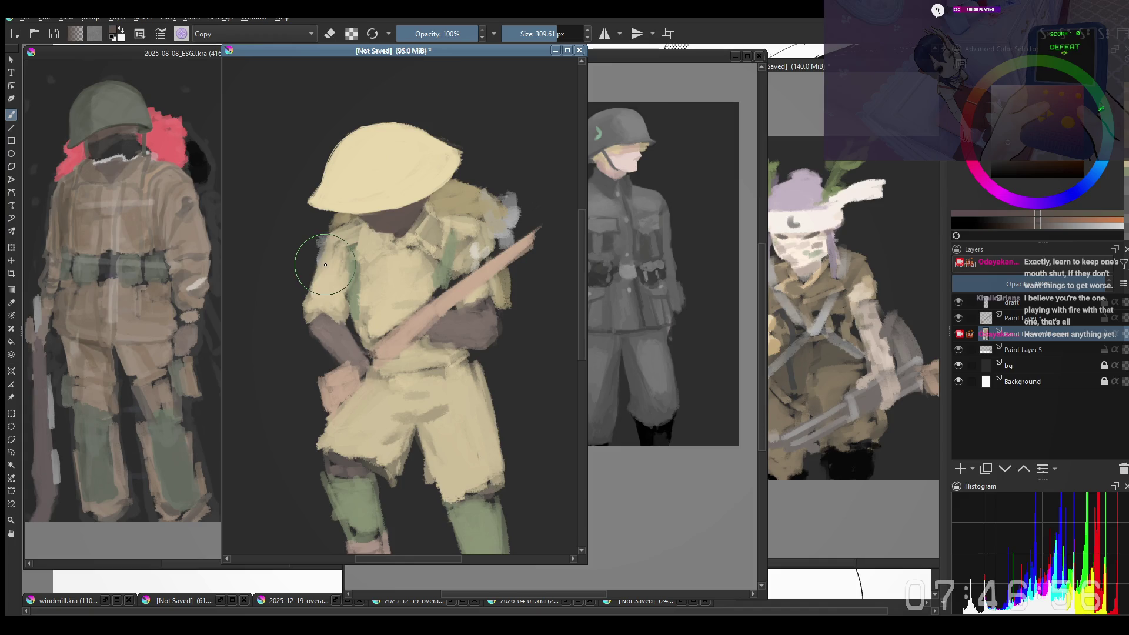
pyautogui.press(']')
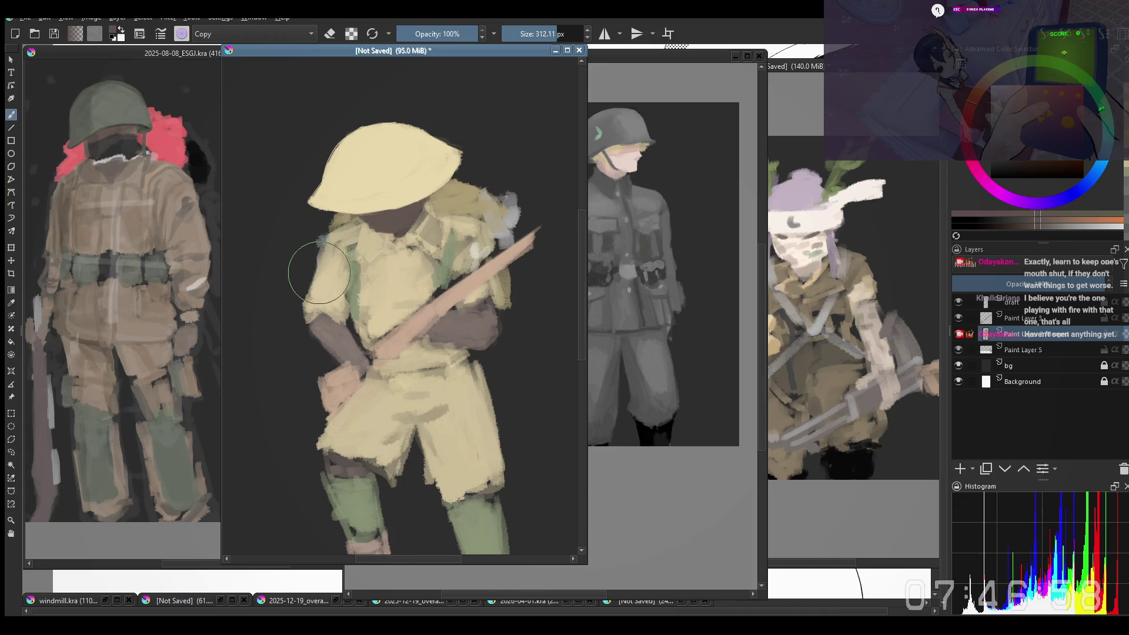
pyautogui.press('[')
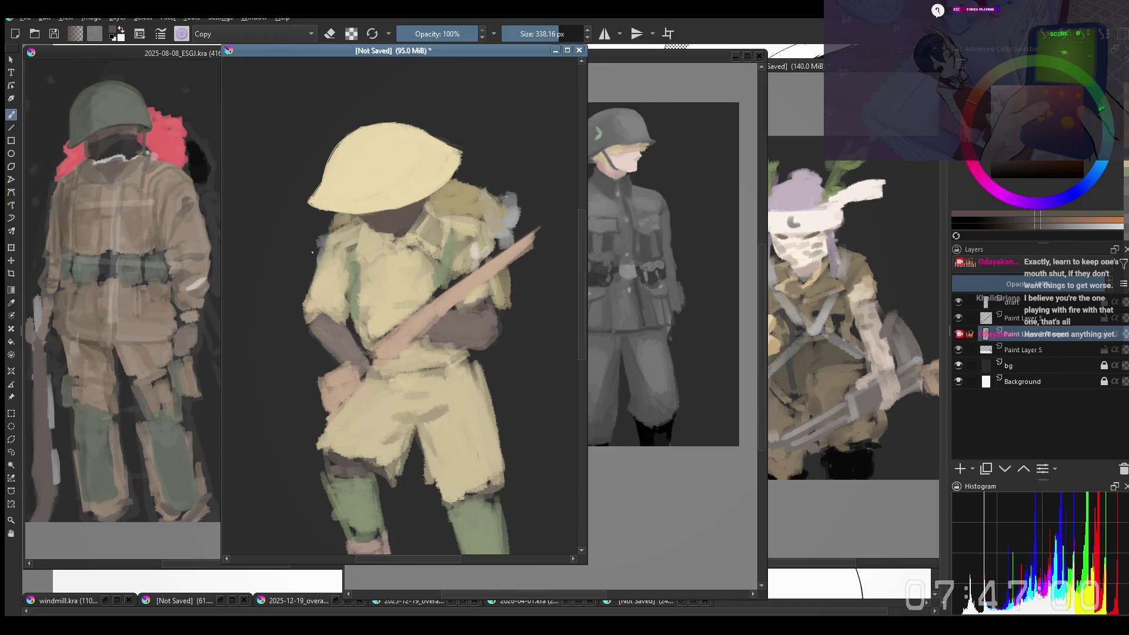
pyautogui.press('[')
pyautogui.press('[')
pyautogui.press('[')
pyautogui.press('[')
pyautogui.press('[')
pyautogui.press('[')
pyautogui.press(']')
pyautogui.press(']')
pyautogui.press(']')
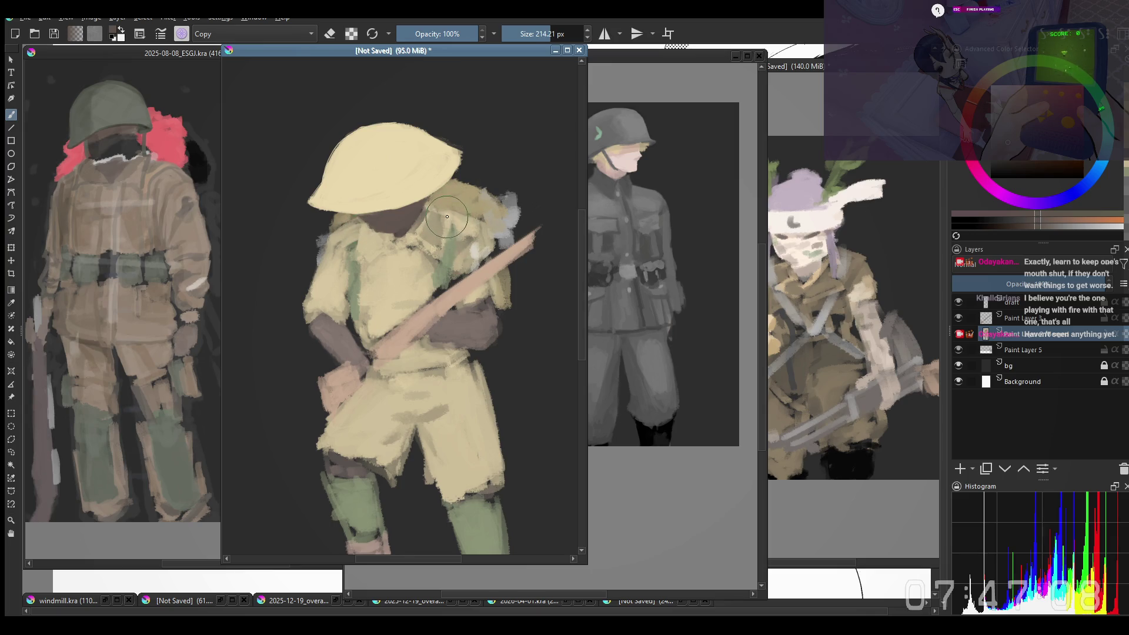
# Step: Undo twice to return the soldier figure to an earlier, lower-left position
pyautogui.hotkey('ctrl', 'z')
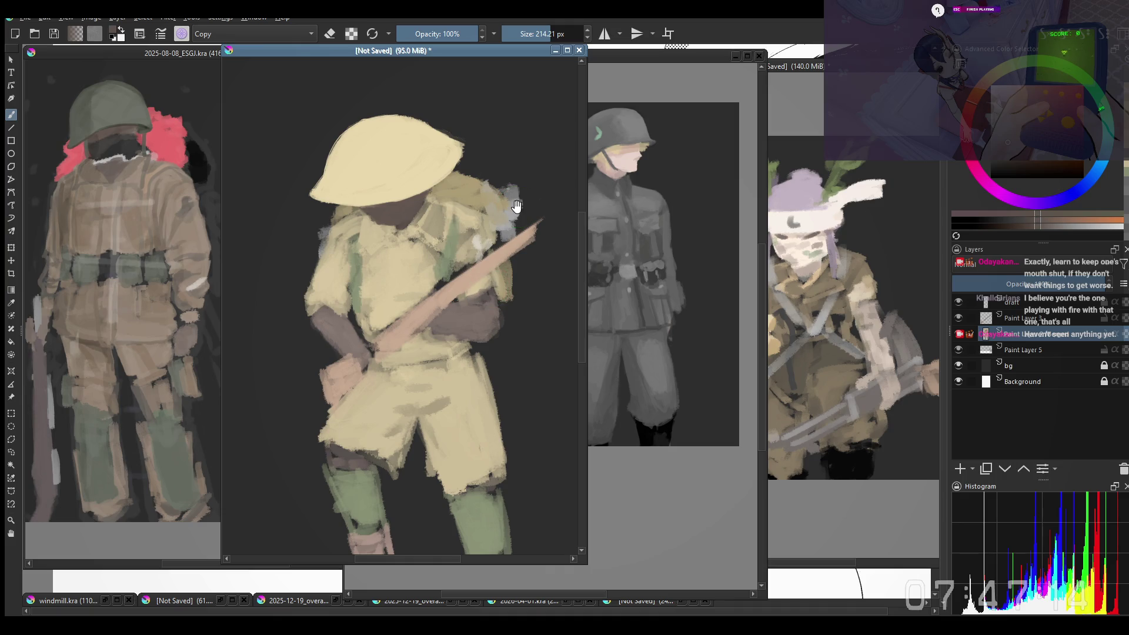
pyautogui.hotkey('ctrl', 'z')
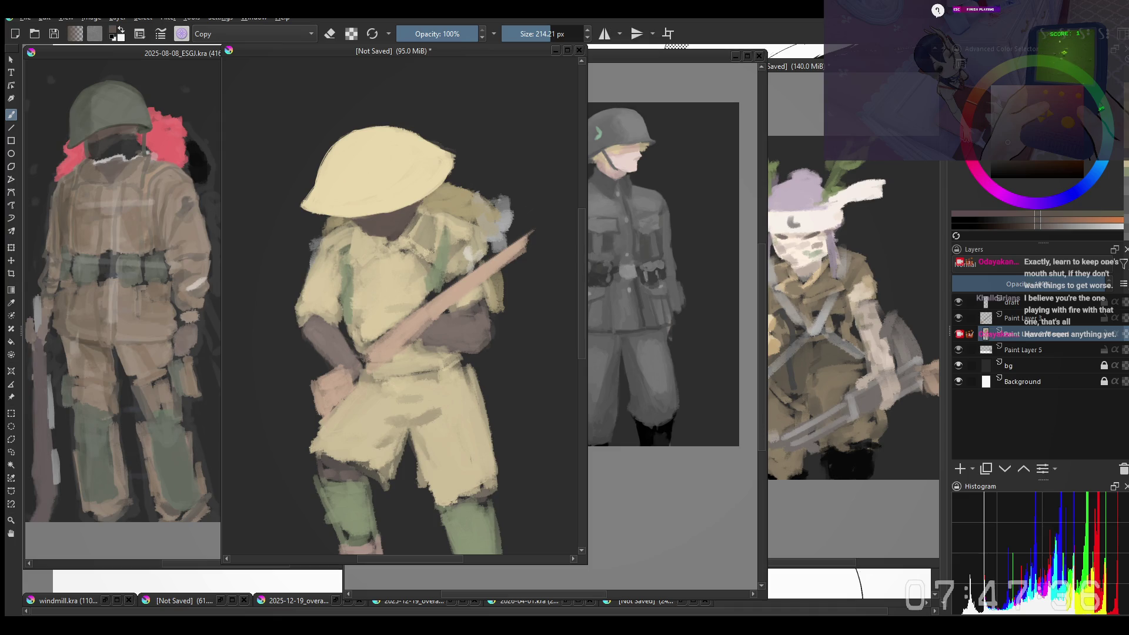
pyautogui.scroll(-2, 517, 229)
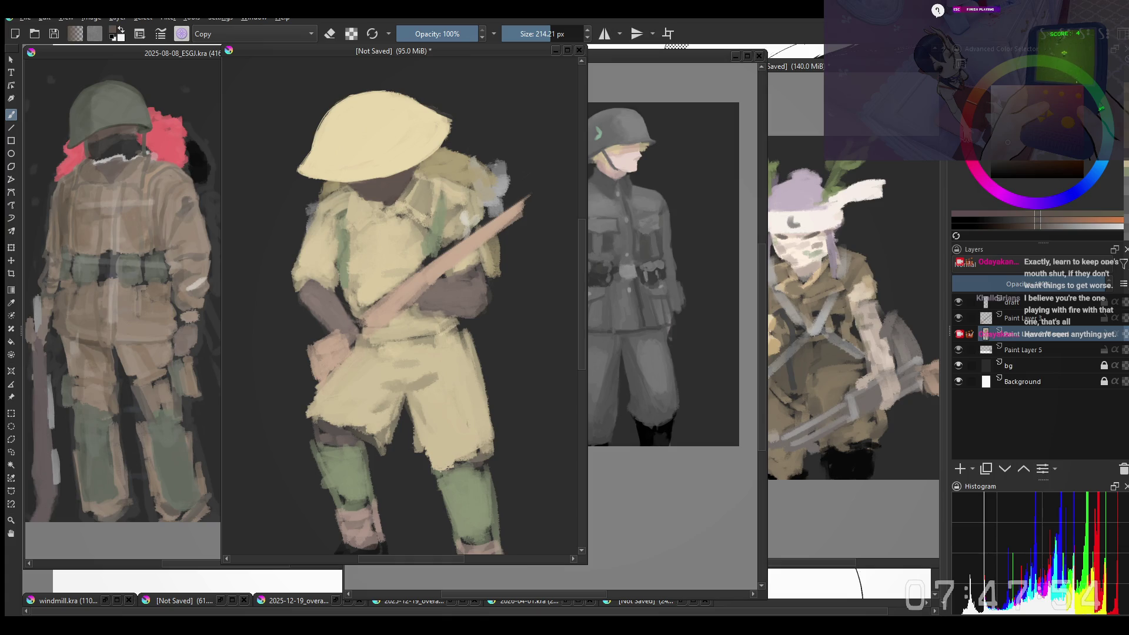
# Step: Repaint the left knee, cover the pouch's lower part in yellow, and undo the earlier warp
pyautogui.moveTo(549, 263); pyautogui.dragTo(561, 258)
pyautogui.press(']')
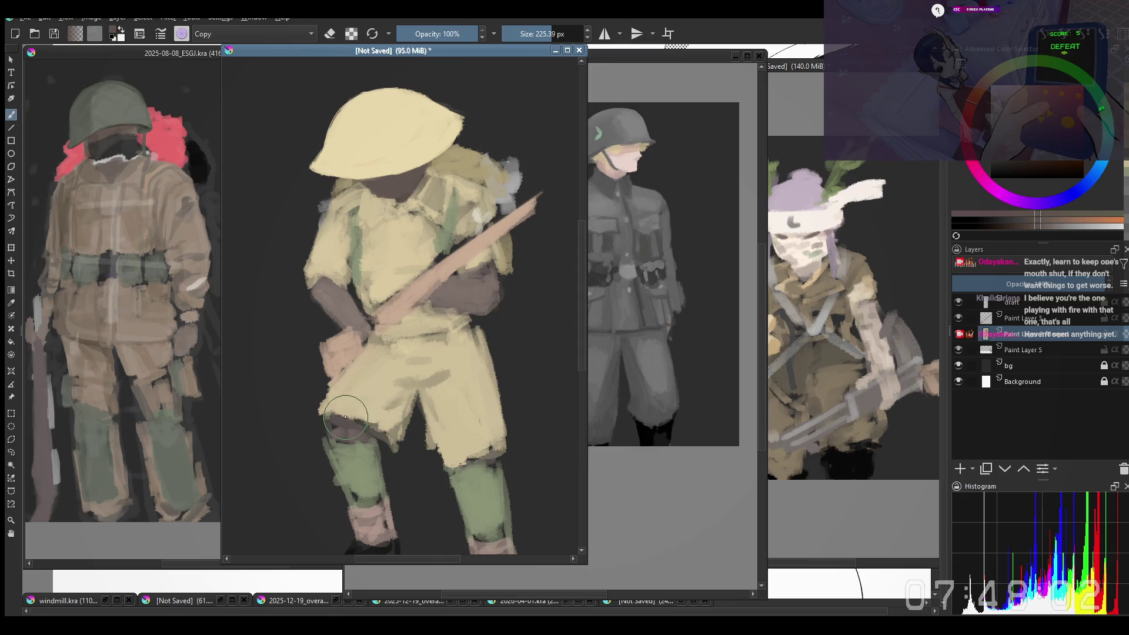
pyautogui.moveTo(384, 435); pyautogui.dragTo(390, 450)
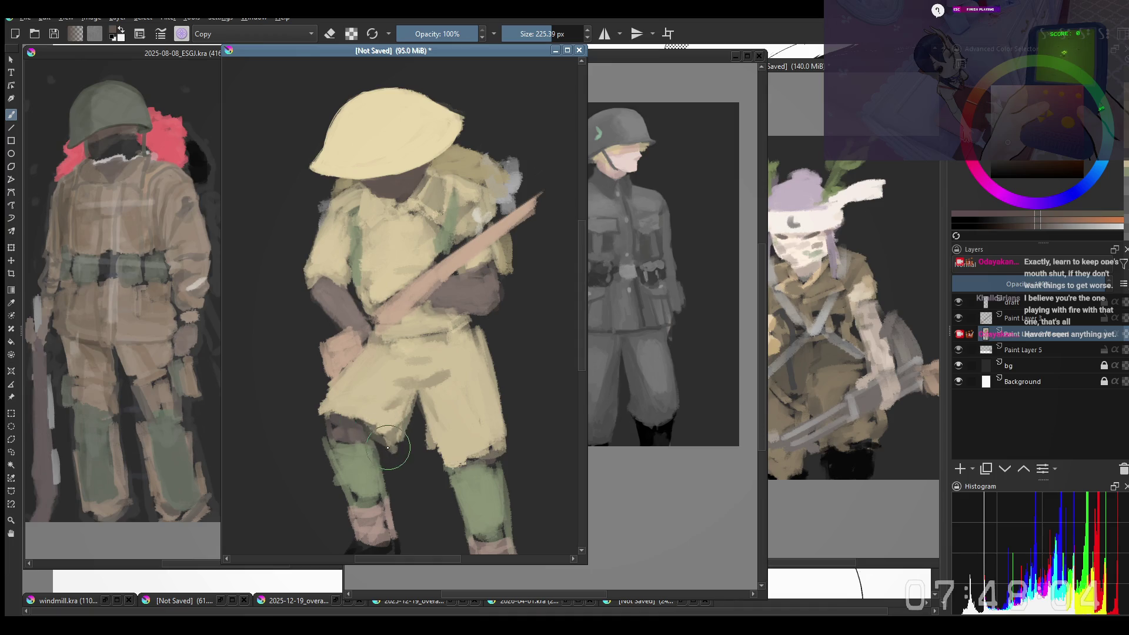
pyautogui.moveTo(366, 376)
pyautogui.mouseDown()
pyautogui.moveTo(391, 366)
pyautogui.moveTo(388, 347)
pyautogui.moveTo(391, 369)
pyautogui.moveTo(390, 344)
pyautogui.mouseUp()
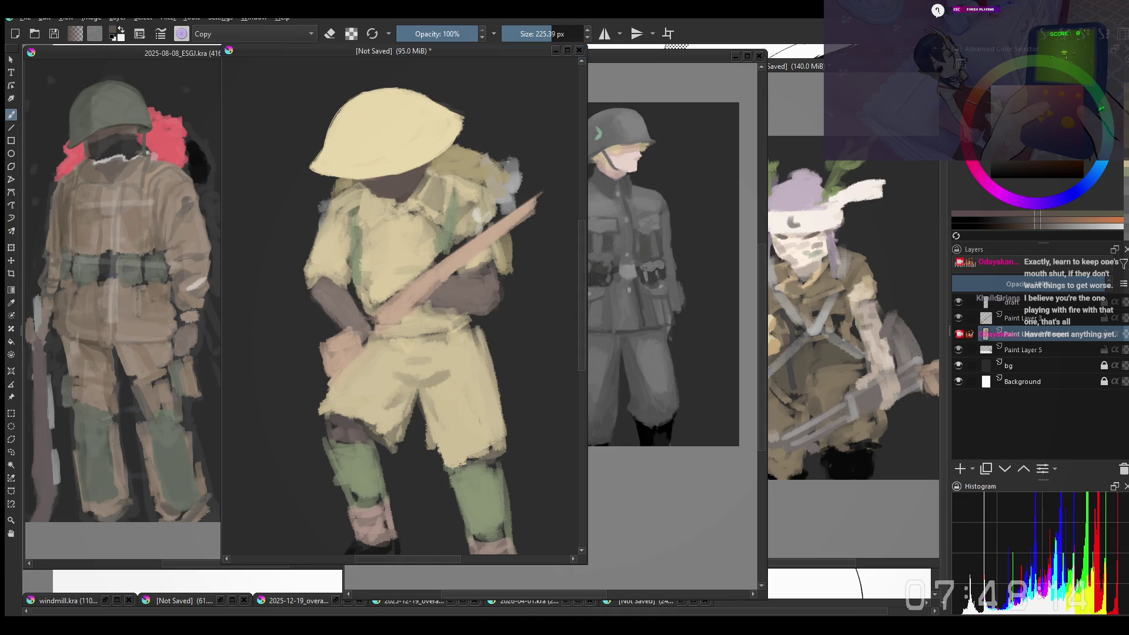
pyautogui.hotkey('ctrl', 'z')
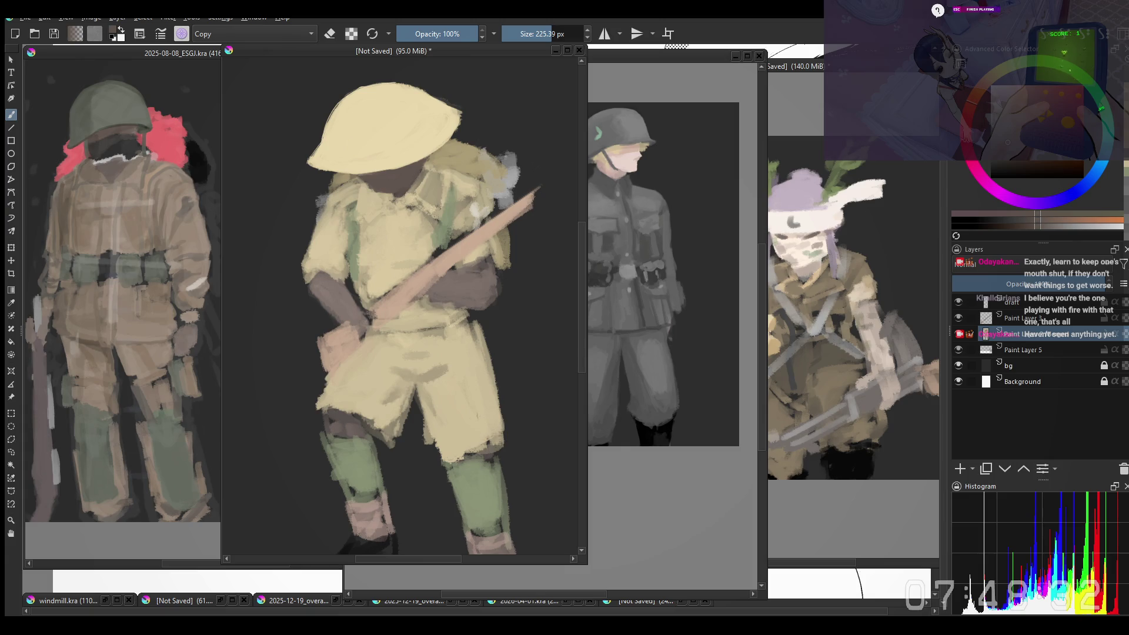
# Step: Switch to another brush preset and paint crossing shading strokes on the shorts
pyautogui.rightClick(418, 416)
pyautogui.click(504, 339)
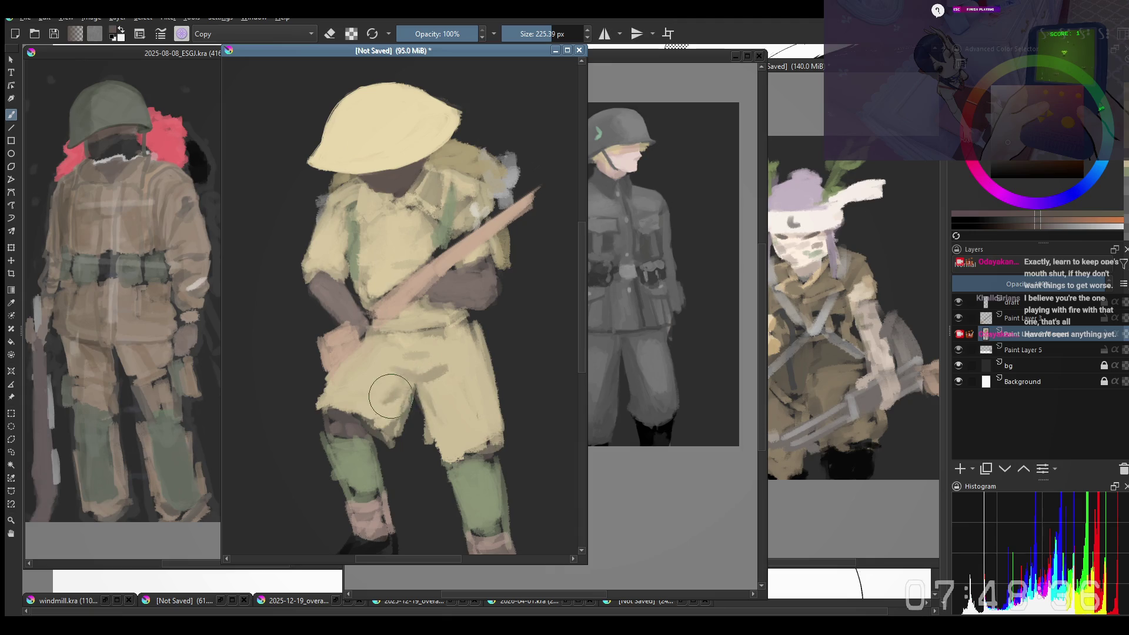
pyautogui.moveTo(415, 396); pyautogui.dragTo(432, 412)
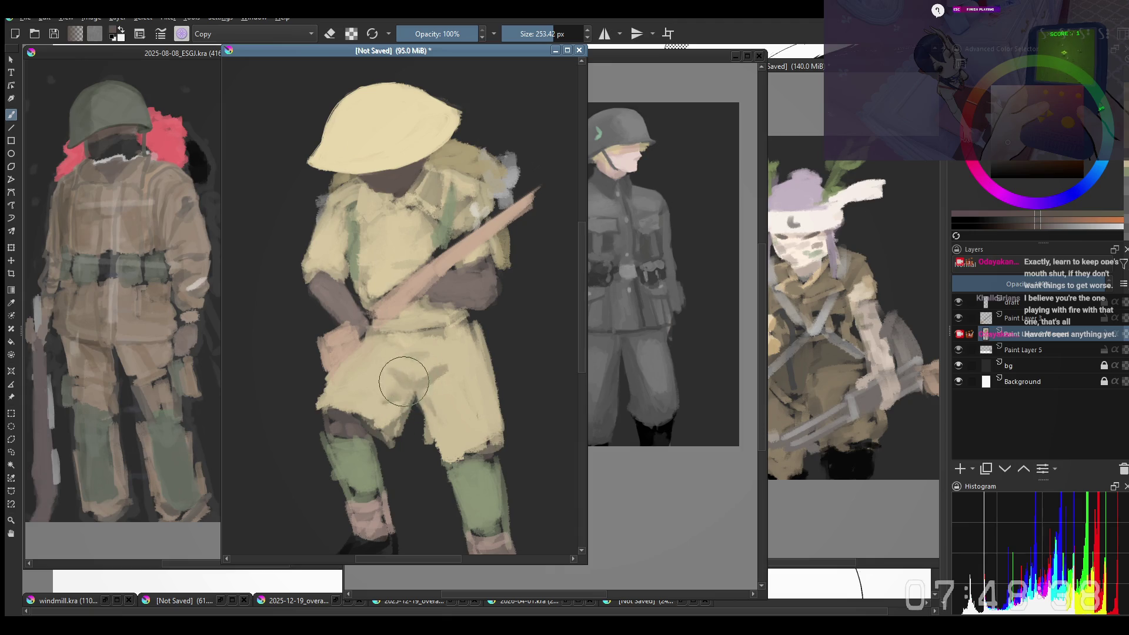
pyautogui.moveTo(385, 367); pyautogui.dragTo(408, 383)
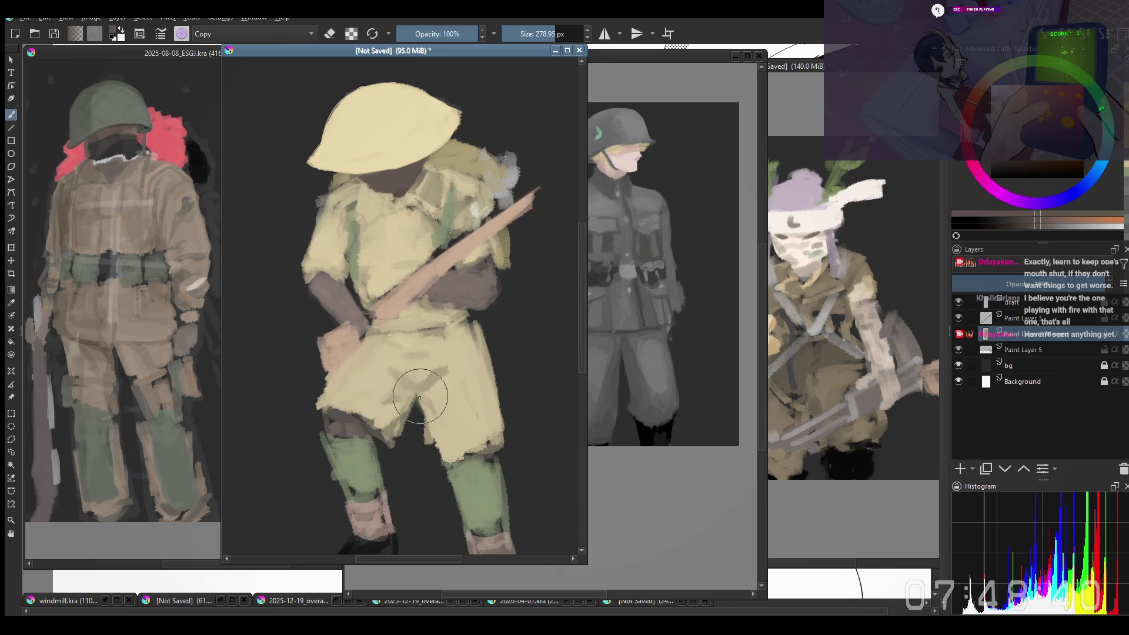
pyautogui.rightClick(418, 370)
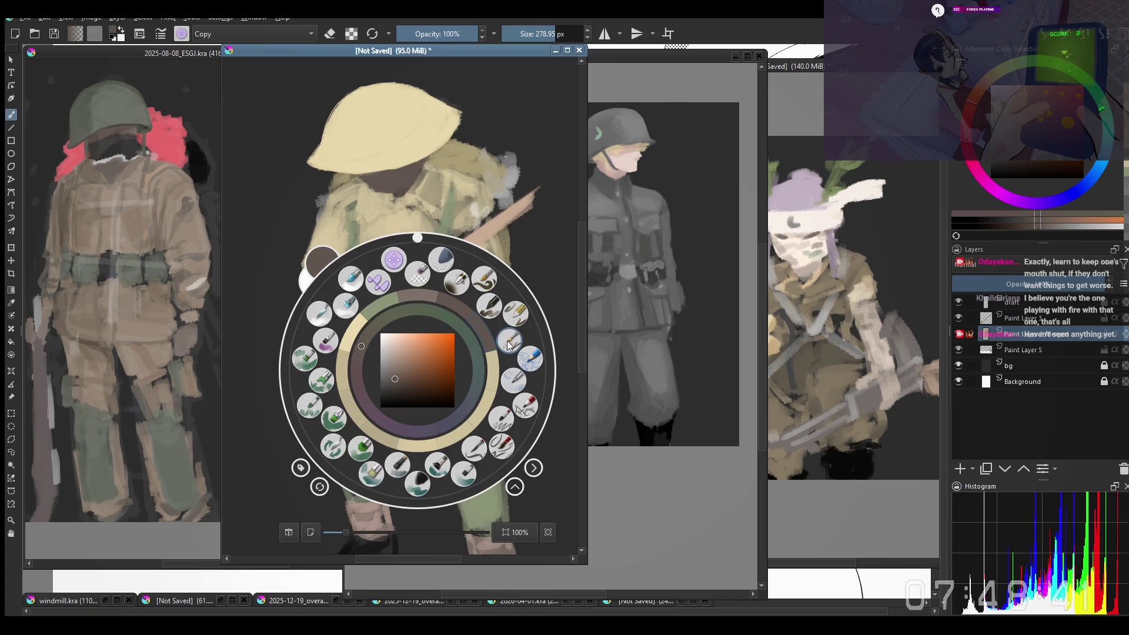
# Step: With a Normal-mode preset at about 162 px, lay a faint pale yellow stroke on the shorts
pyautogui.click(501, 421)
pyautogui.keyDown('ctrl'); pyautogui.click(397, 366); pyautogui.keyUp('ctrl')
pyautogui.moveTo(383, 417); pyautogui.dragTo(403, 407)
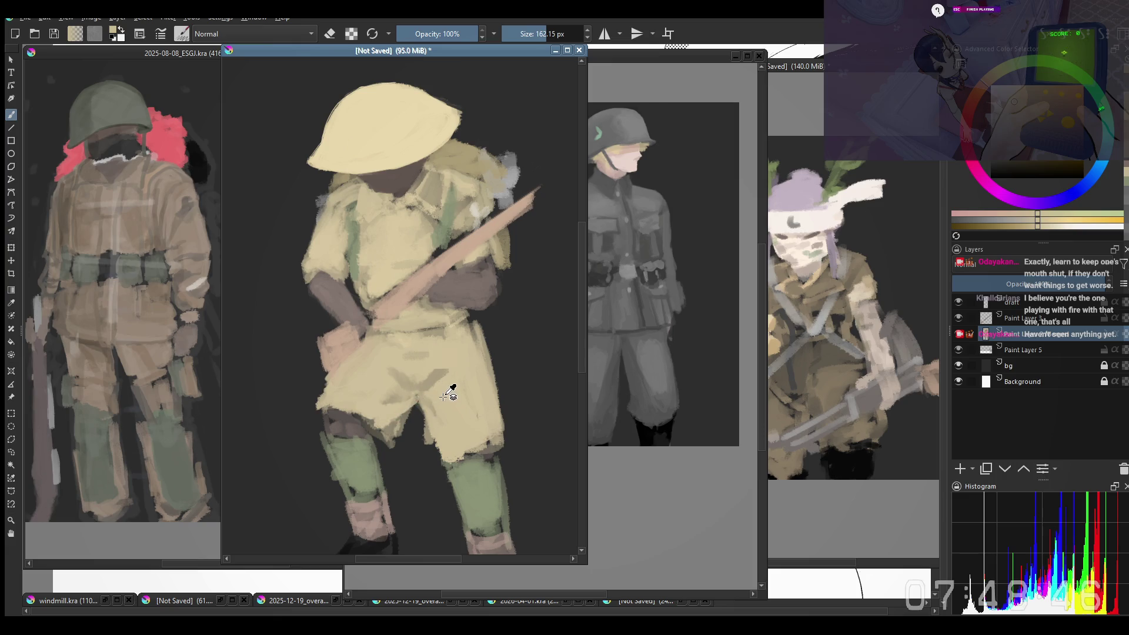
pyautogui.moveTo(403, 373); pyautogui.dragTo(421, 383)
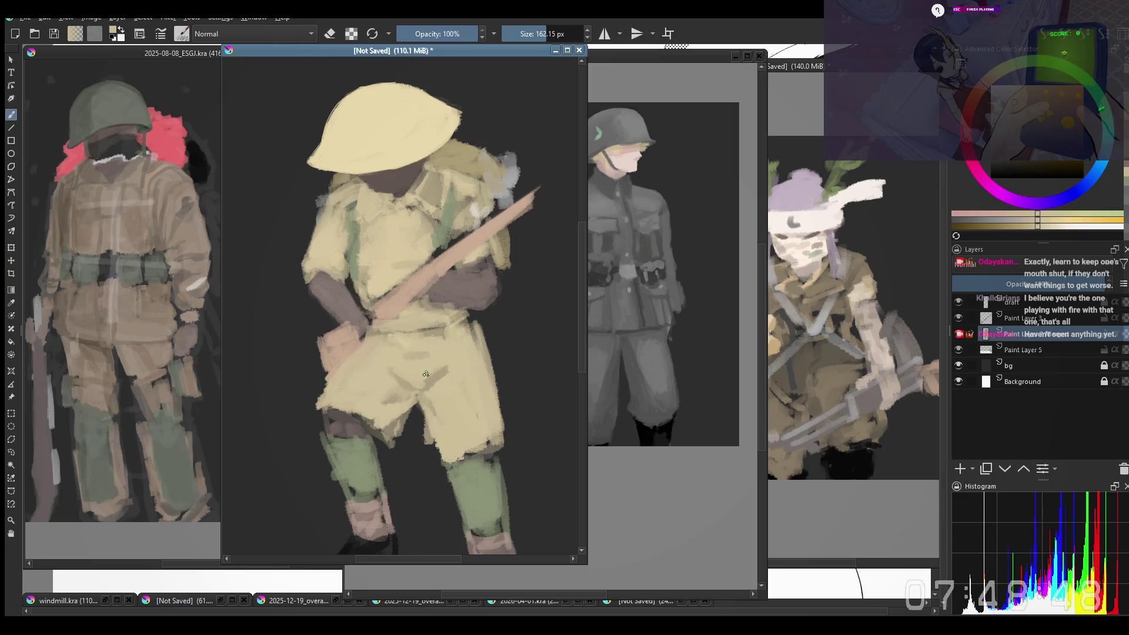
pyautogui.keyDown('ctrl'); pyautogui.click(444, 374); pyautogui.keyUp('ctrl')
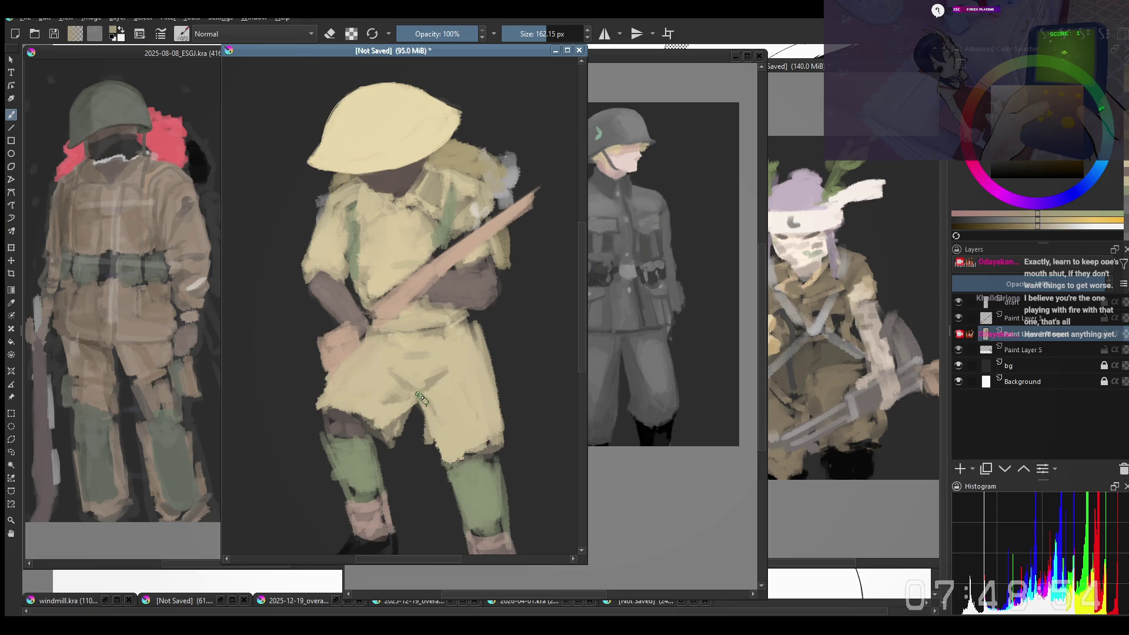
# Step: Sample a colour from the painting and draw a thin diagonal crease on the shorts
pyautogui.rightClick(434, 385)
pyautogui.rightClick(430, 388)
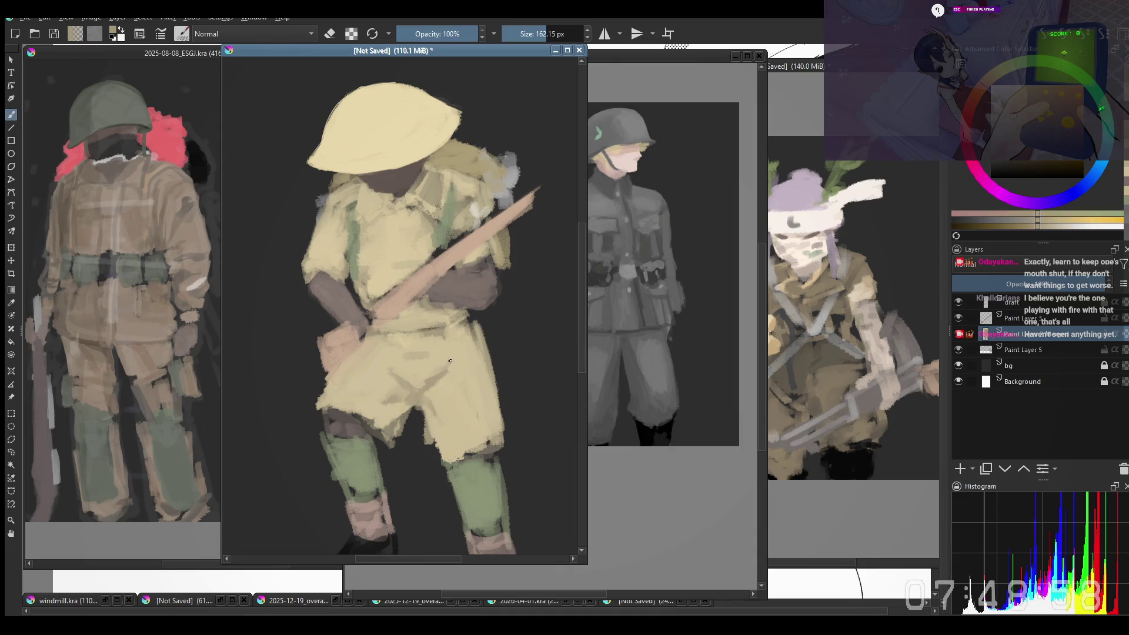
pyautogui.keyDown('ctrl'); pyautogui.click(396, 337); pyautogui.keyUp('ctrl')
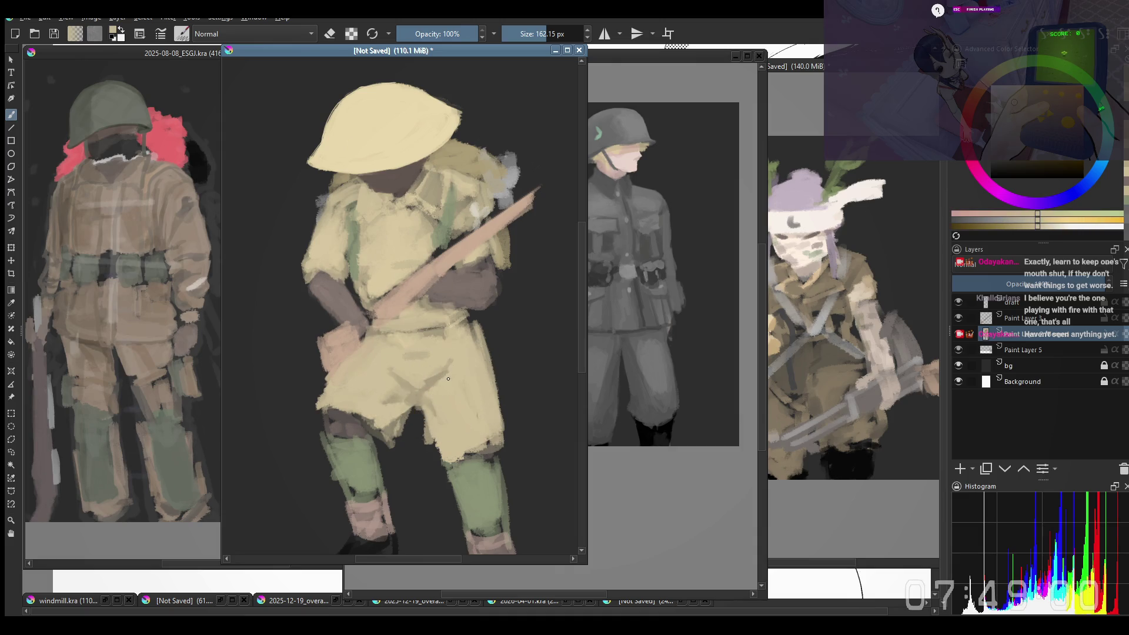
pyautogui.moveTo(452, 341); pyautogui.dragTo(420, 383)
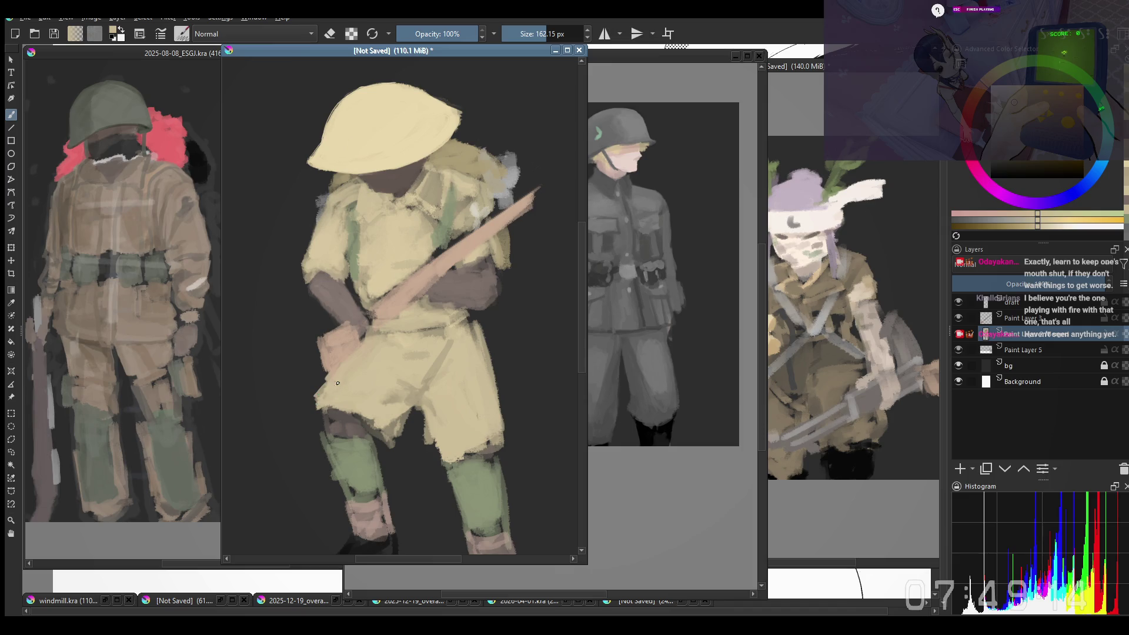
# Step: Pan the view and try a light line along the shorts' hem, then undo it
pyautogui.press('e')
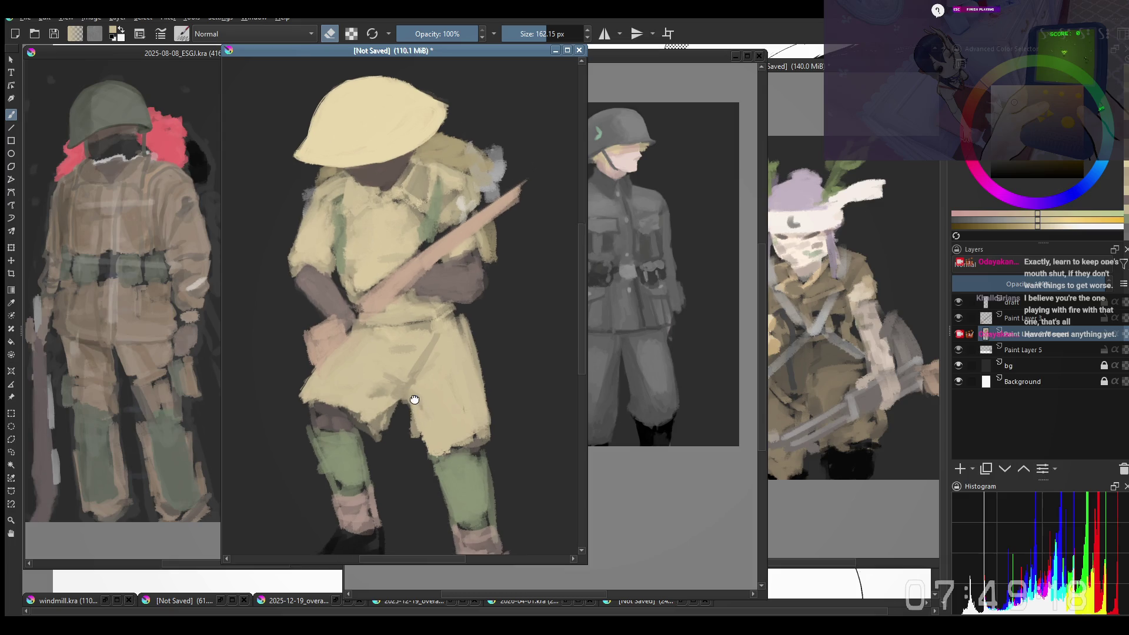
pyautogui.moveTo(366, 274); pyautogui.dragTo(316, 247)
pyautogui.press('e')
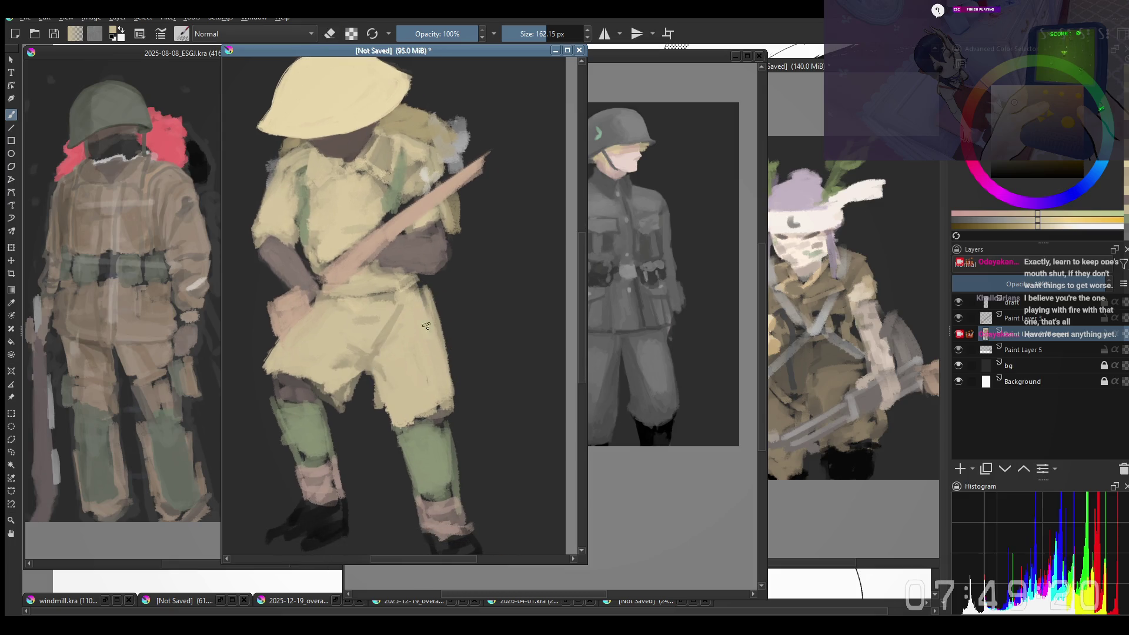
pyautogui.moveTo(433, 351)
pyautogui.mouseDown()
pyautogui.moveTo(462, 329)
pyautogui.moveTo(454, 343)
pyautogui.mouseUp()
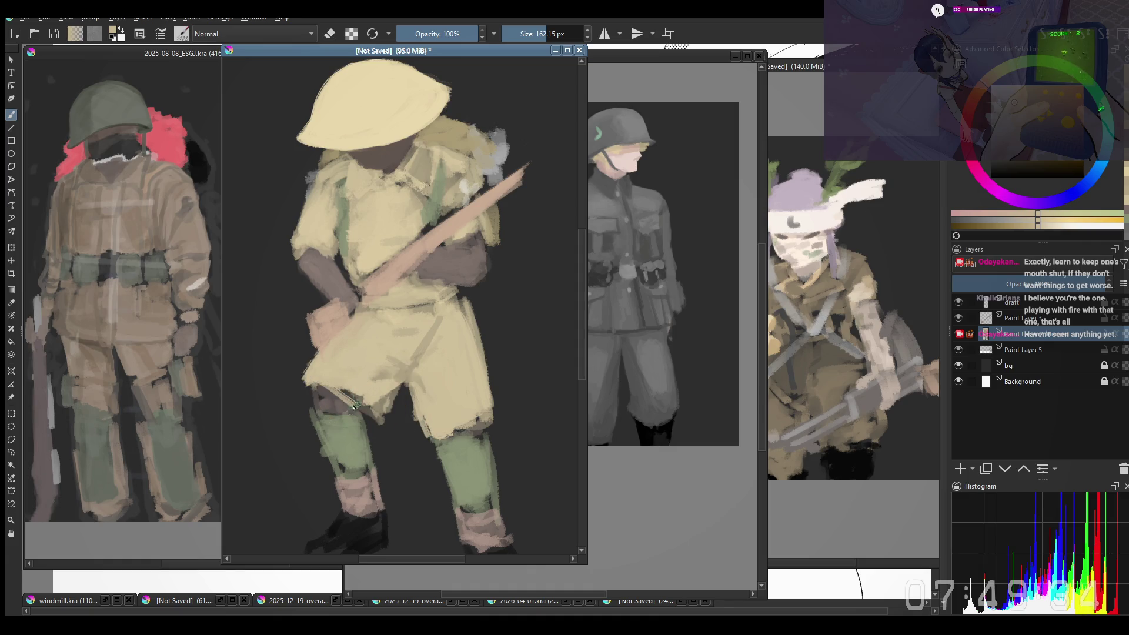
pyautogui.moveTo(323, 387); pyautogui.dragTo(379, 422)
pyautogui.hotkey('ctrl', 'z')
# Step: Erase along the right edge of the green lower leg
pyautogui.moveTo(398, 333); pyautogui.dragTo(425, 316)
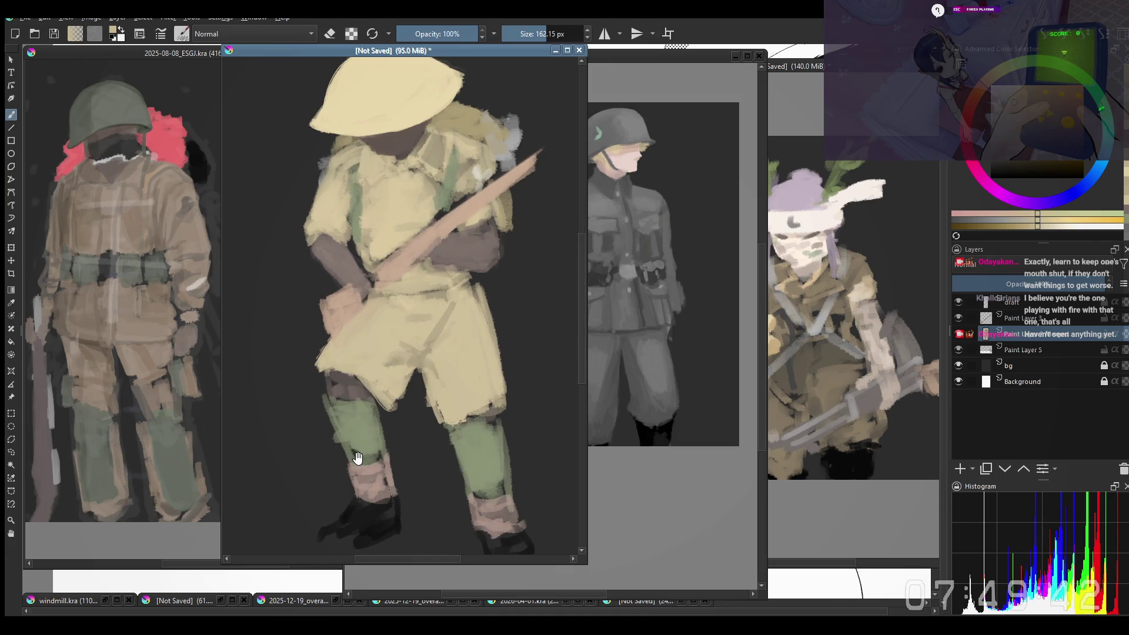
pyautogui.moveTo(468, 479); pyautogui.dragTo(461, 464)
pyautogui.press('e')
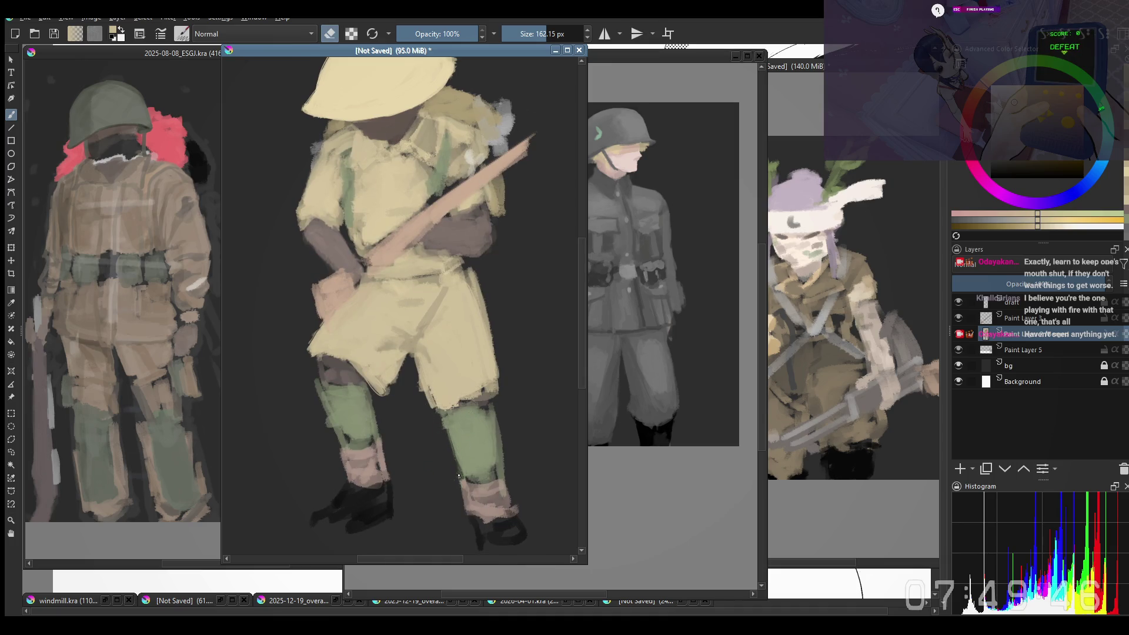
pyautogui.moveTo(497, 416); pyautogui.dragTo(492, 464)
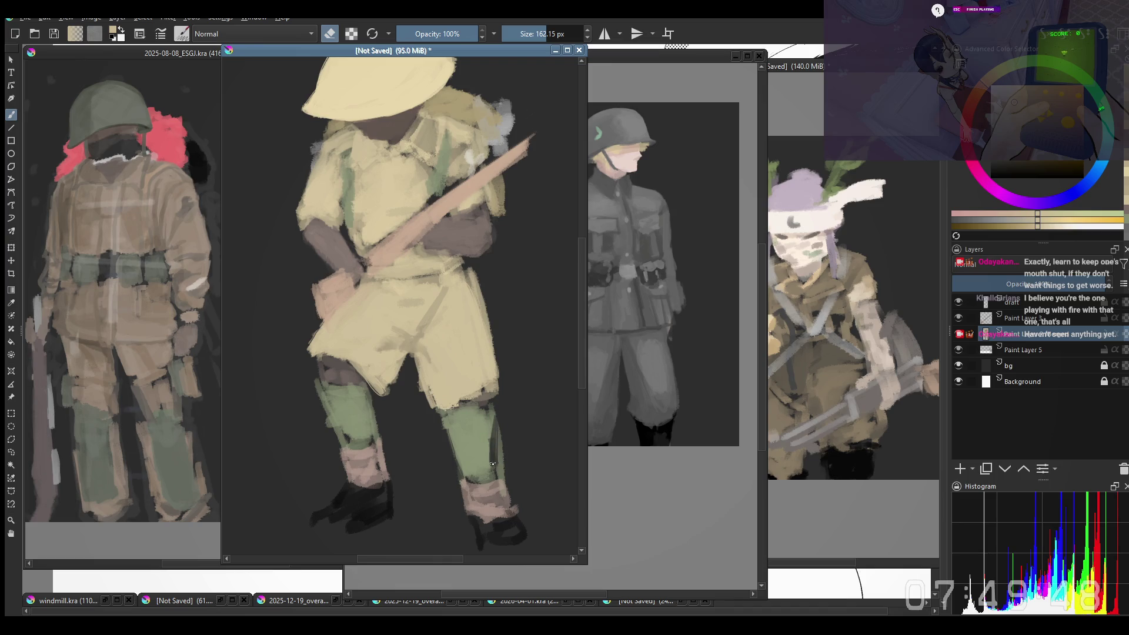
pyautogui.moveTo(498, 423); pyautogui.dragTo(501, 458)
# Step: Sample the sock's pink and paint it over the right sock
pyautogui.keyDown('ctrl'); pyautogui.click(497, 446); pyautogui.keyUp('ctrl')
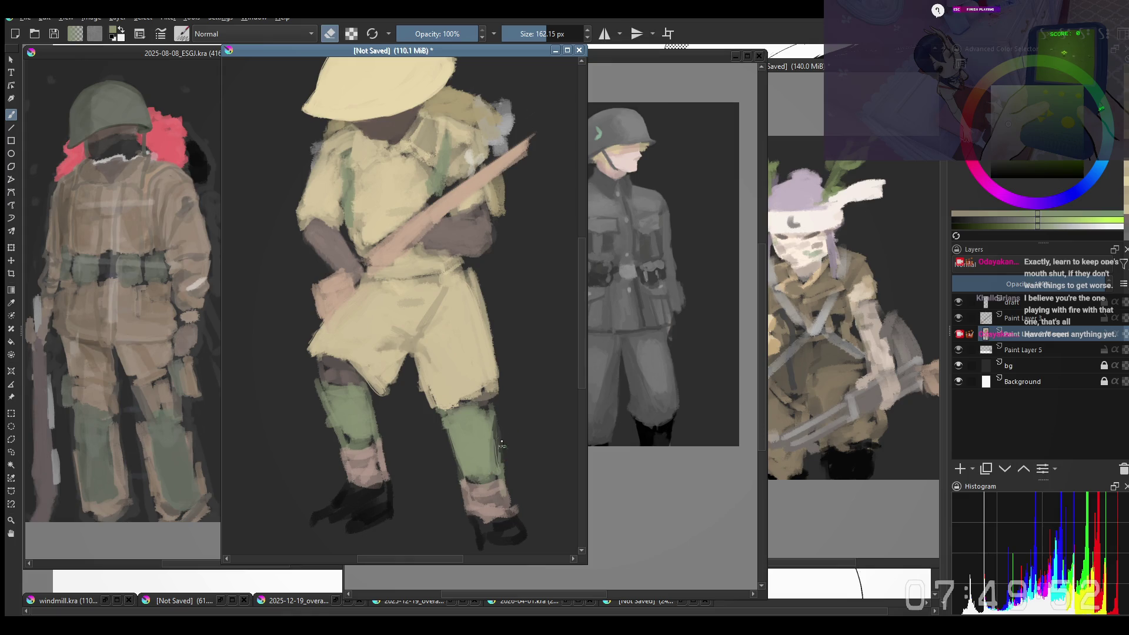
pyautogui.press('e')
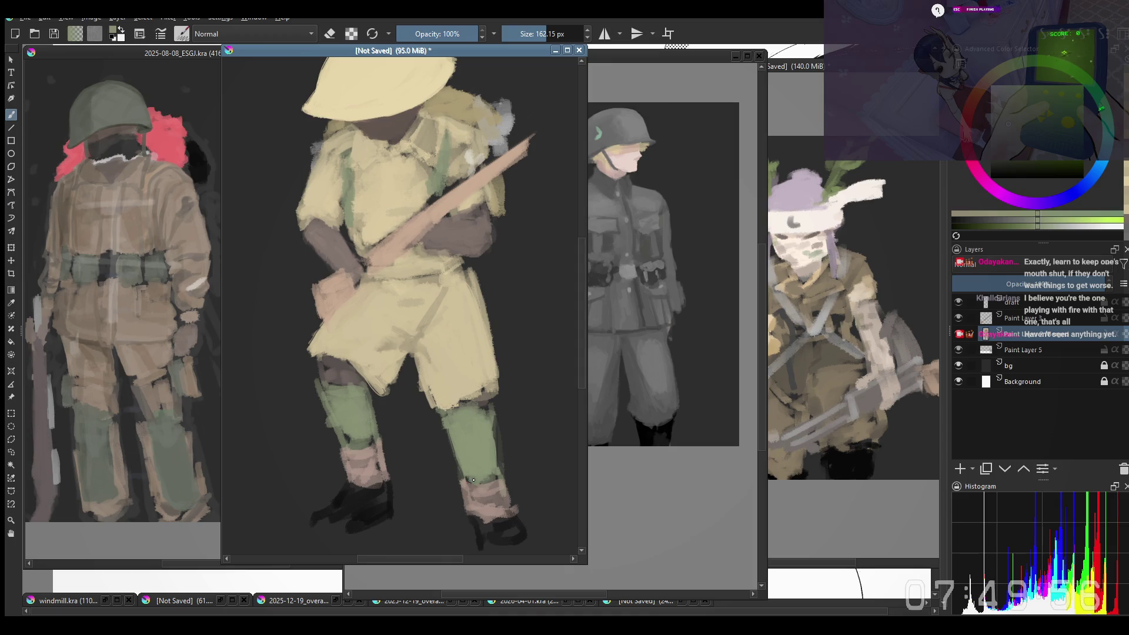
pyautogui.keyDown('ctrl'); pyautogui.click(485, 505); pyautogui.keyUp('ctrl')
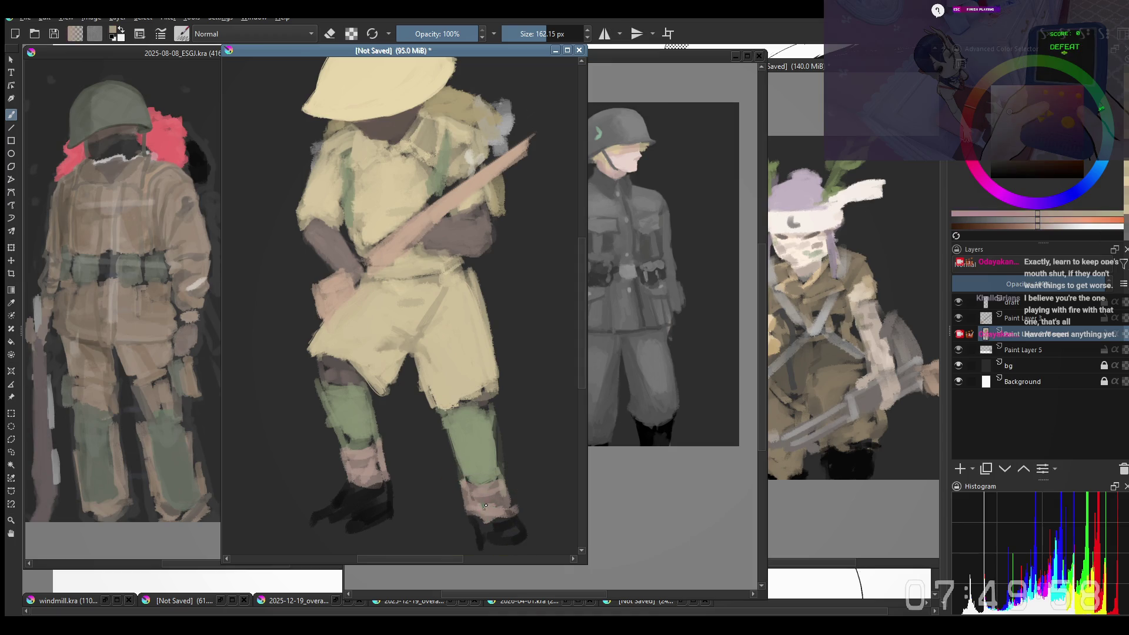
pyautogui.moveTo(486, 506); pyautogui.dragTo(478, 492)
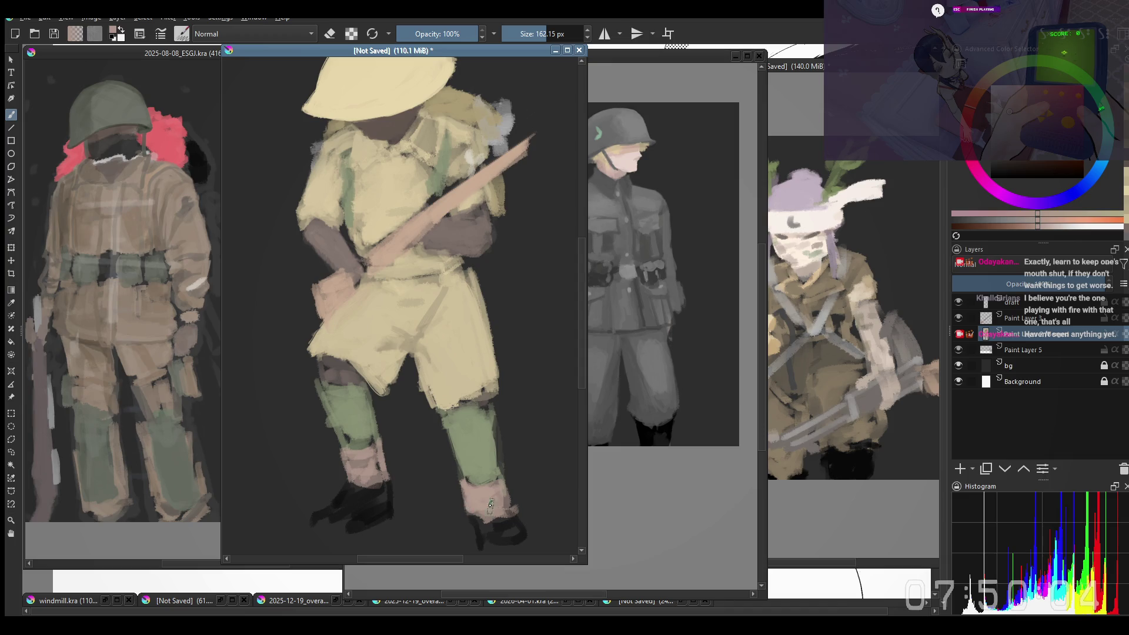
# Step: Sample the boot's near-black and extend the right boot downward
pyautogui.press('e')
pyautogui.moveTo(458, 500); pyautogui.dragTo(454, 485)
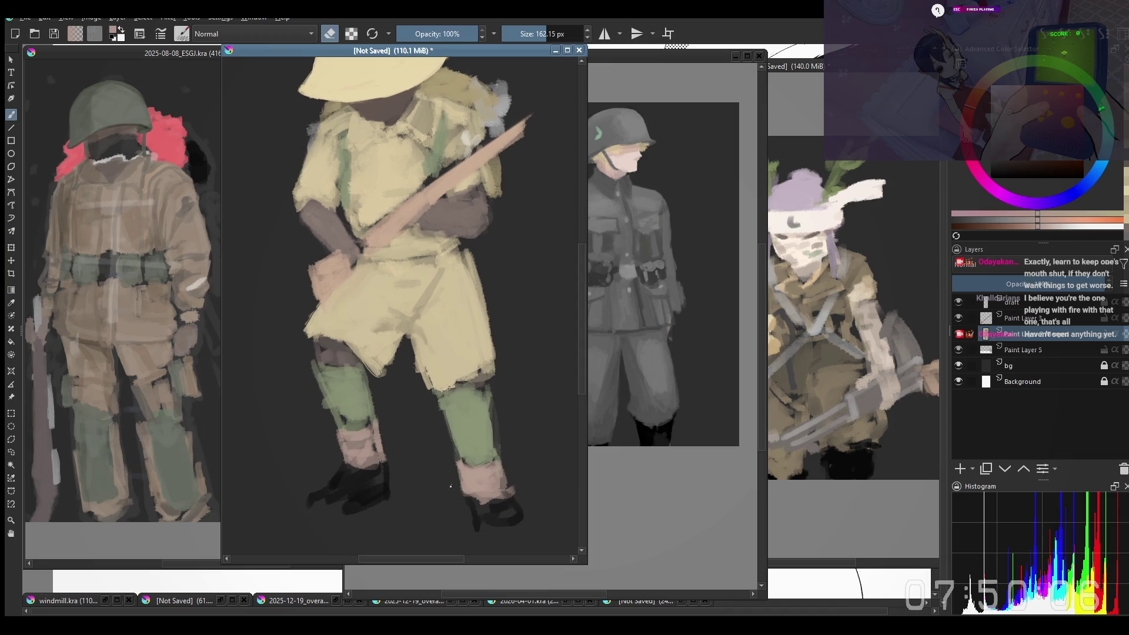
pyautogui.press('e')
pyautogui.keyDown('ctrl'); pyautogui.click(480, 514); pyautogui.keyUp('ctrl')
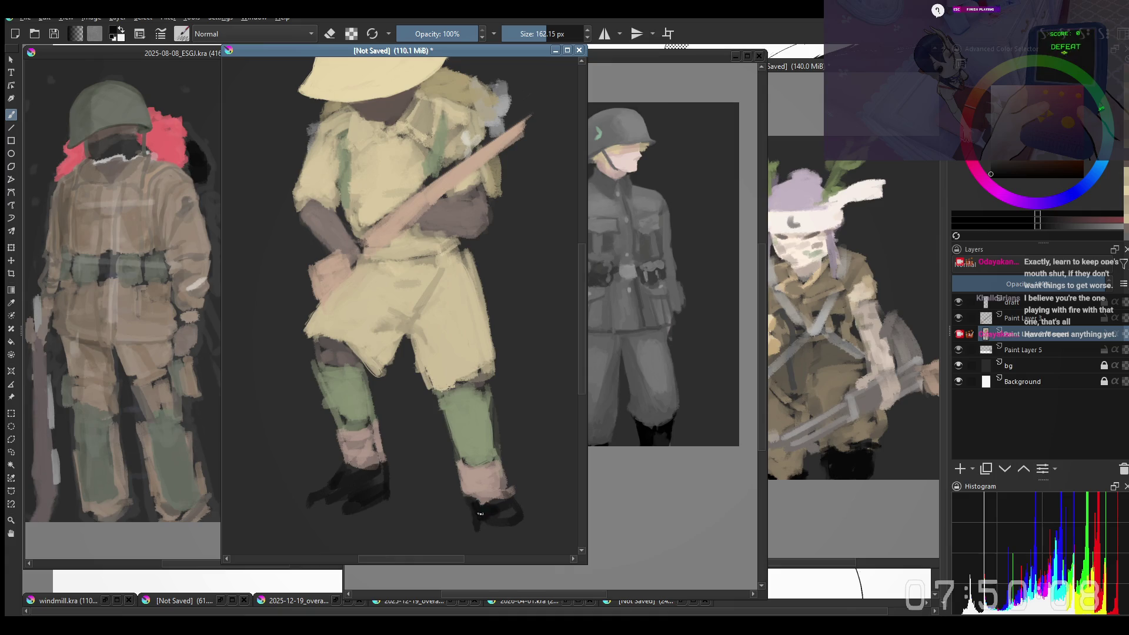
pyautogui.moveTo(477, 519); pyautogui.dragTo(504, 503)
pyautogui.press('e')
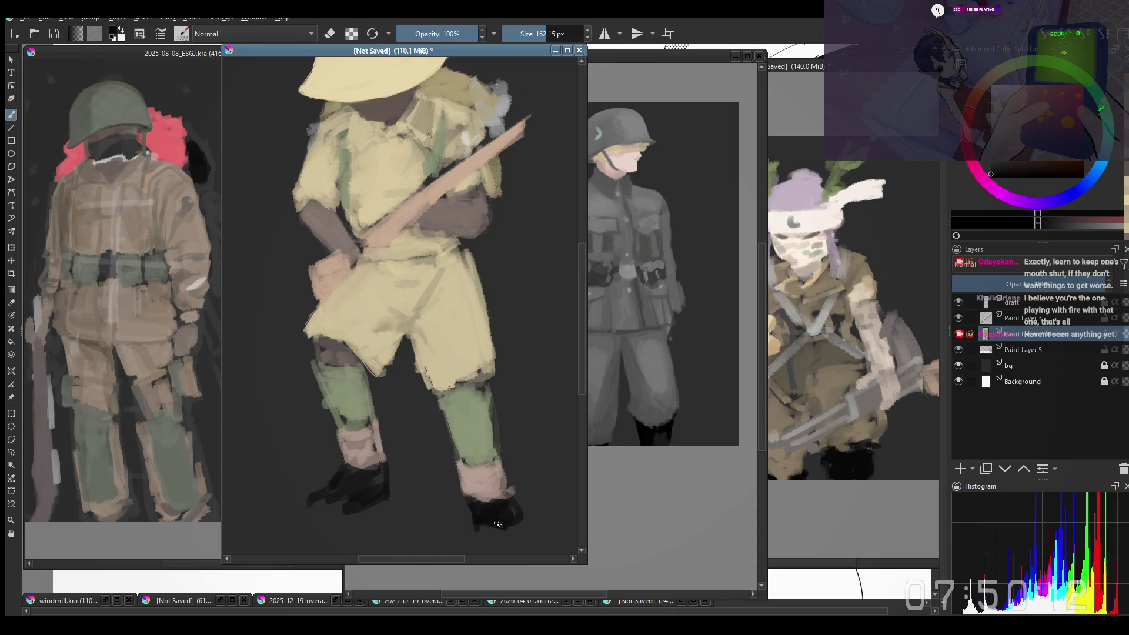
pyautogui.scroll(-1, 517, 448)
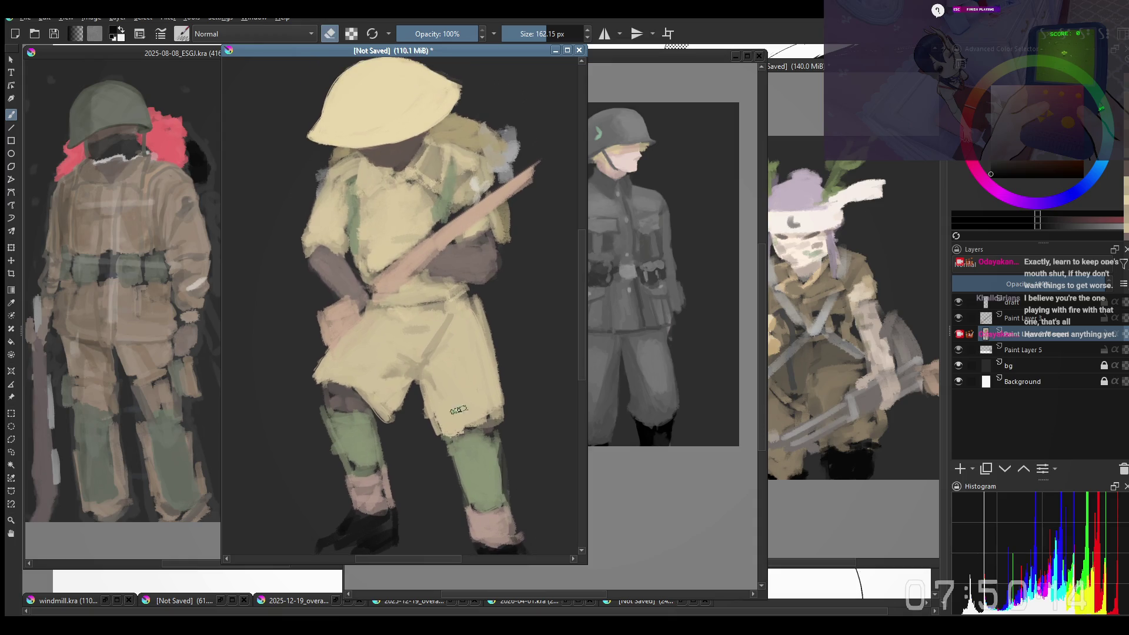
# Step: Pick a large Copy-mode brush preset from the pop-up palette and resize it to about 559 px
pyautogui.scroll(1, 452, 372)
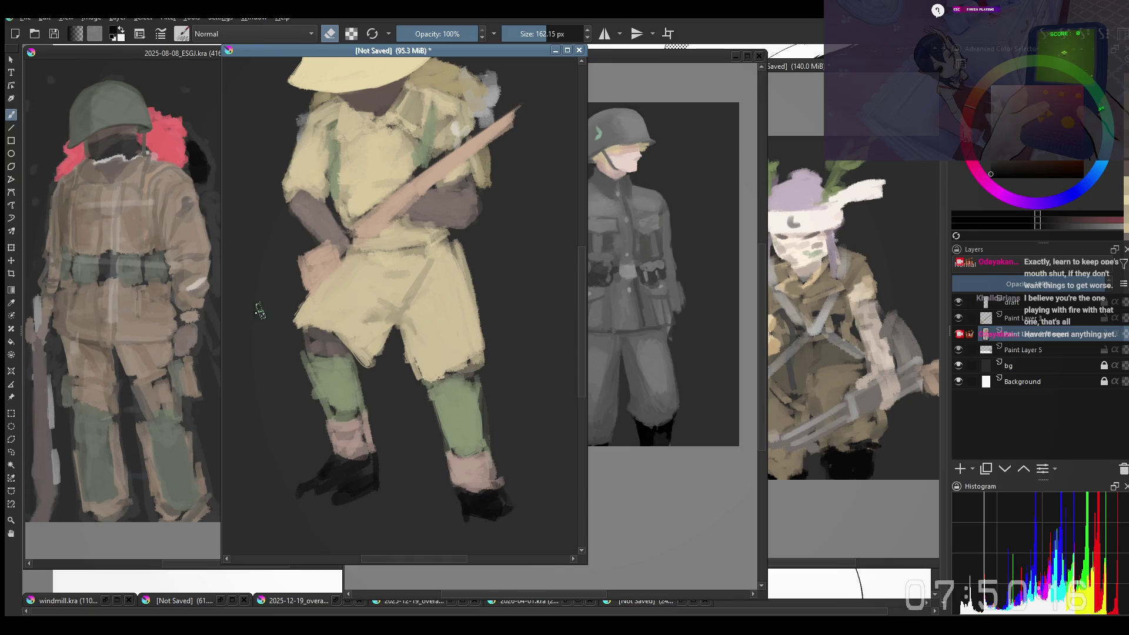
pyautogui.moveTo(444, 340)
pyautogui.mouseDown()
pyautogui.moveTo(464, 411)
pyautogui.moveTo(448, 357)
pyautogui.mouseUp()
pyautogui.scroll(-1, 464, 412)
pyautogui.scroll(1, 466, 410)
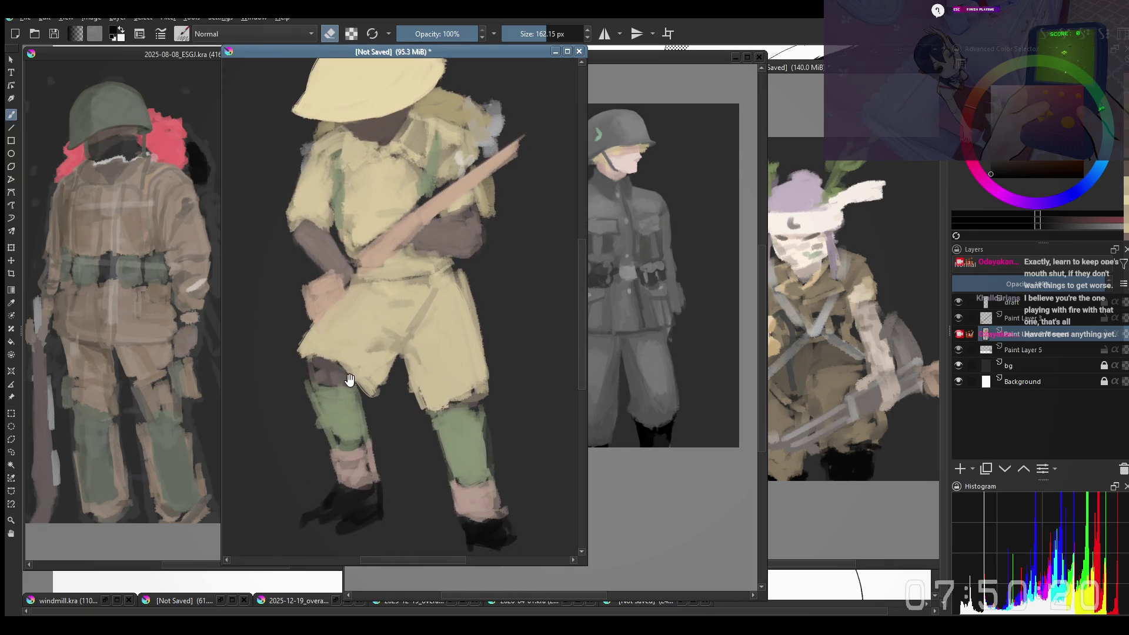
pyautogui.rightClick(373, 398)
pyautogui.click(286, 497)
pyautogui.moveTo(341, 471)
pyautogui.mouseDown()
pyautogui.moveTo(361, 439)
pyautogui.moveTo(373, 504)
pyautogui.moveTo(373, 471)
pyautogui.mouseUp()
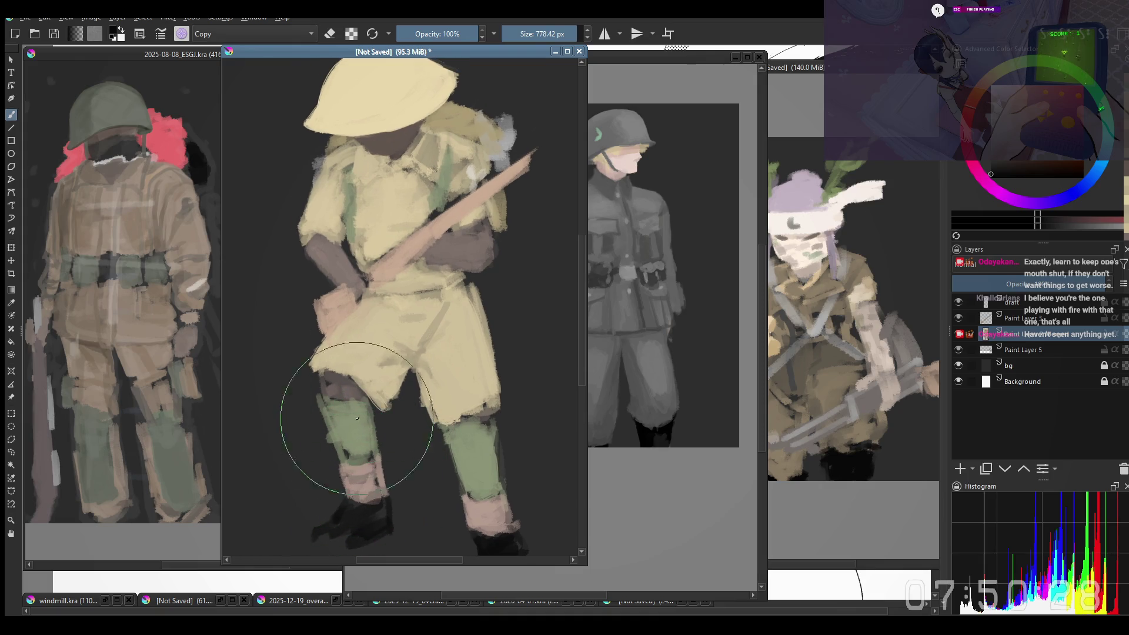
pyautogui.moveTo(350, 388)
pyautogui.mouseDown()
pyautogui.moveTo(323, 360)
pyautogui.moveTo(283, 401)
pyautogui.moveTo(330, 353)
pyautogui.moveTo(322, 367)
pyautogui.mouseUp()
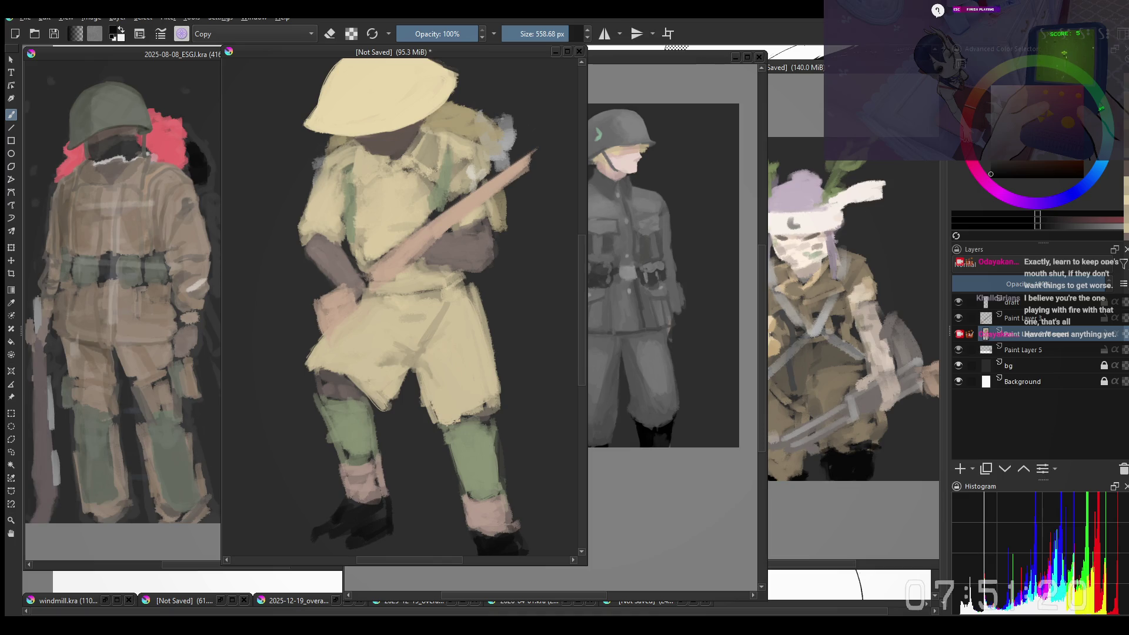
pyautogui.scroll(-2, 542, 310)
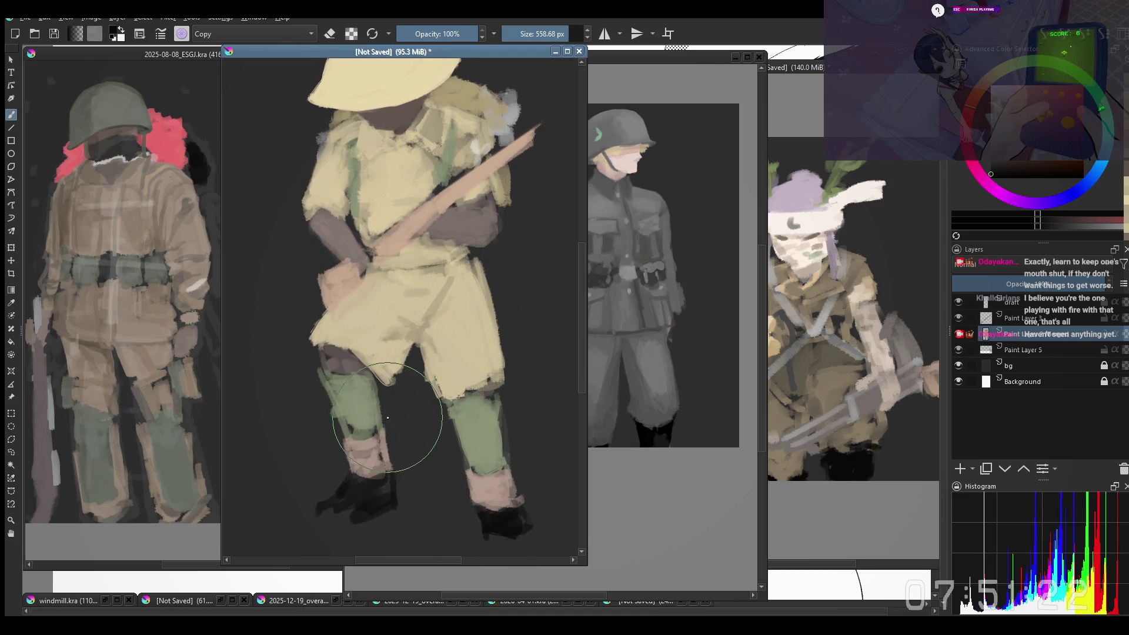
pyautogui.scroll(2, 388, 417)
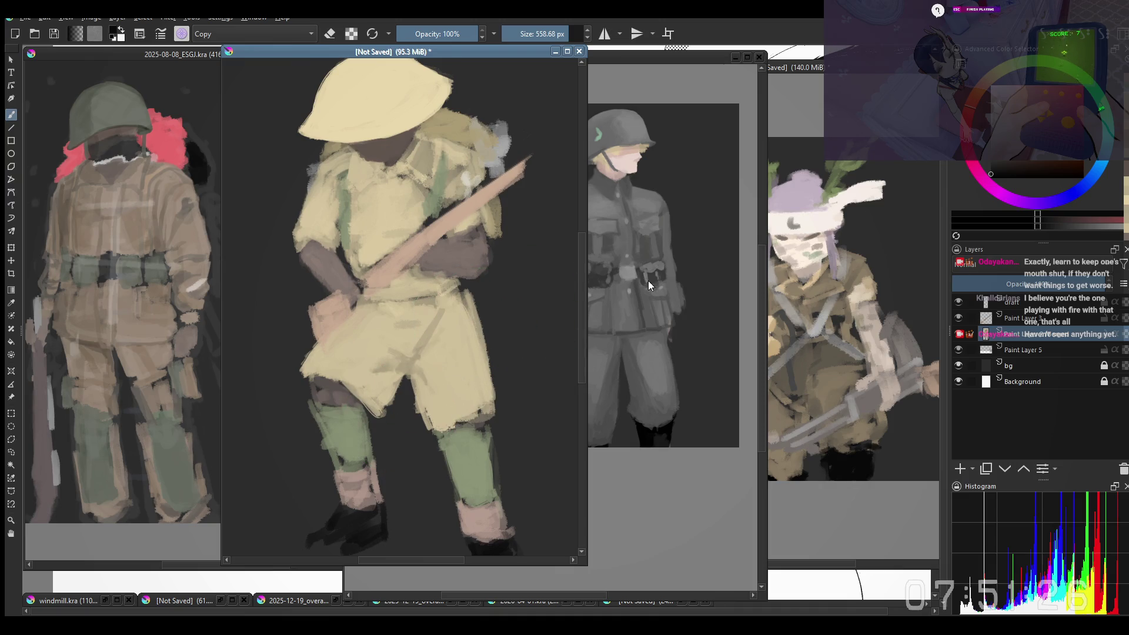
pyautogui.scroll(1, 494, 279)
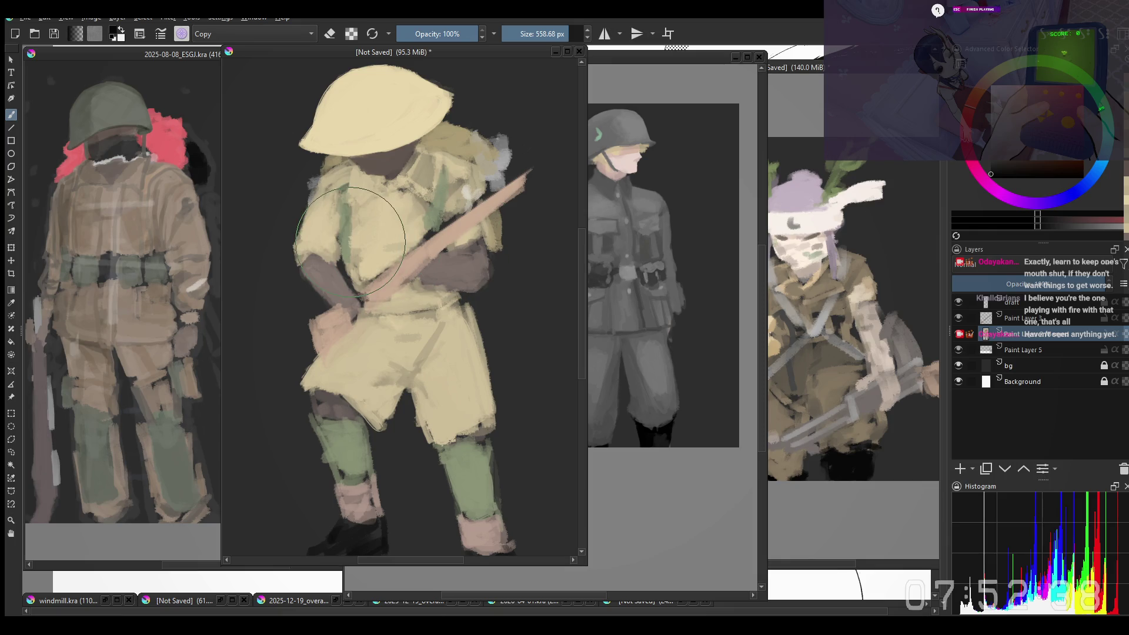
# Step: At about 383 px, repaint the left puttee's left edge and brush dark brown over the upper left thigh
pyautogui.moveTo(315, 252); pyautogui.dragTo(327, 240)
pyautogui.moveTo(303, 280); pyautogui.dragTo(311, 267)
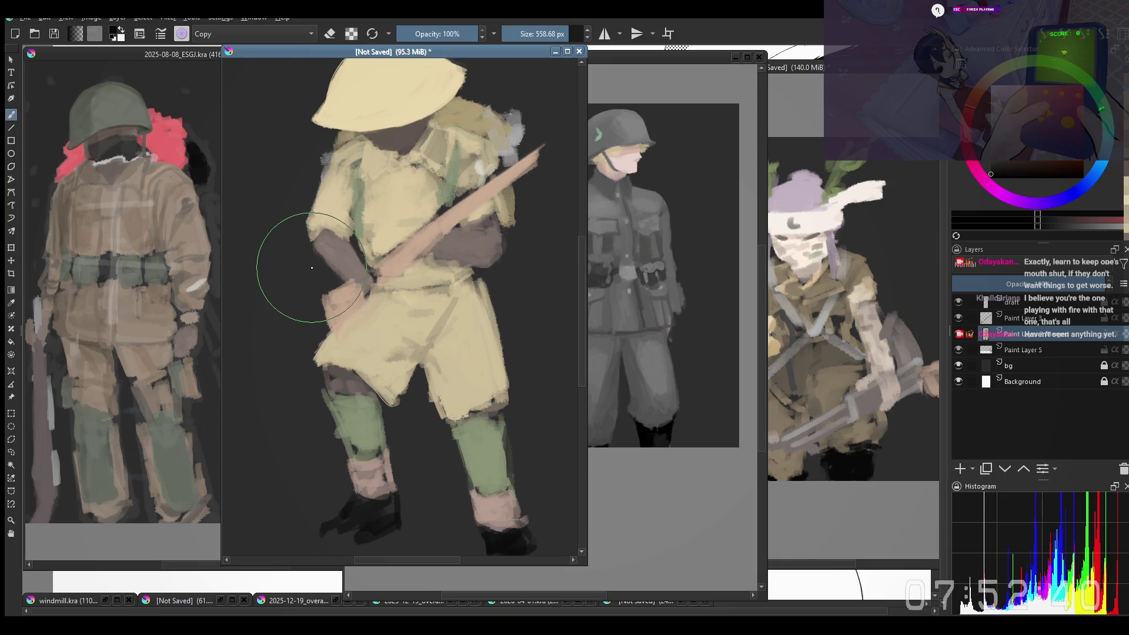
pyautogui.press('[')
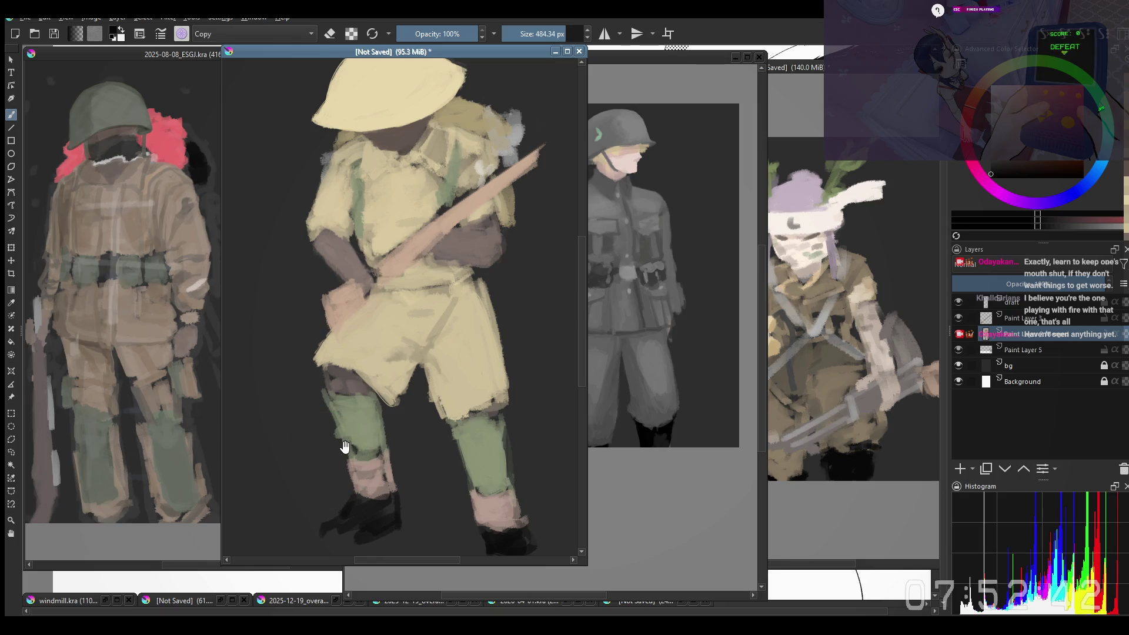
pyautogui.moveTo(345, 447); pyautogui.dragTo(322, 460)
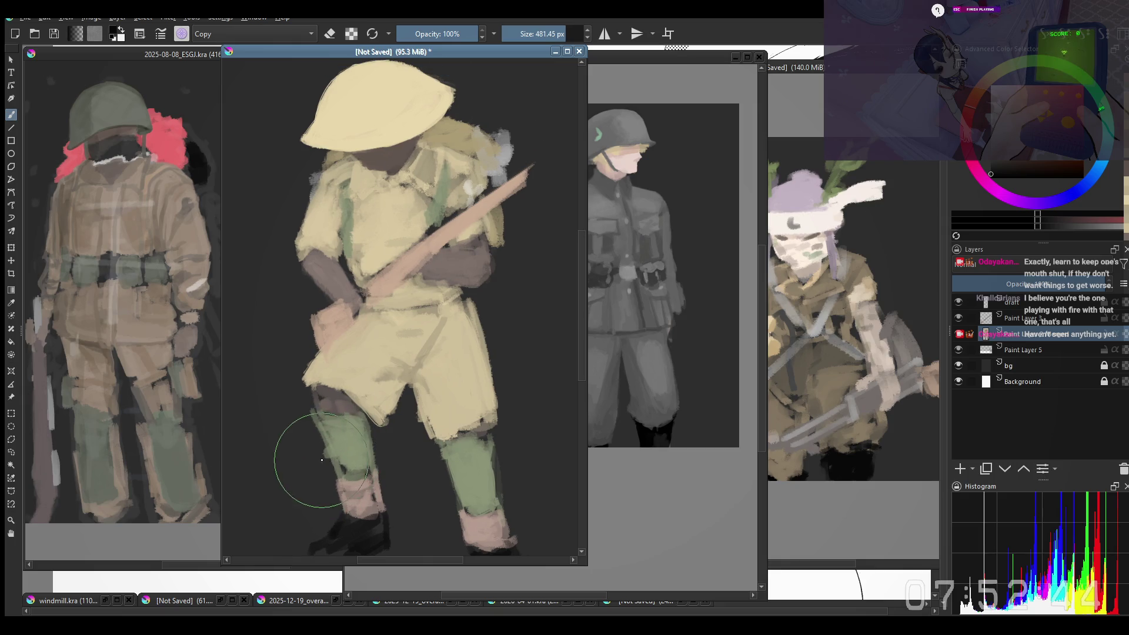
pyautogui.press('[')
pyautogui.press('[')
pyautogui.moveTo(339, 440); pyautogui.dragTo(317, 461)
pyautogui.press('[')
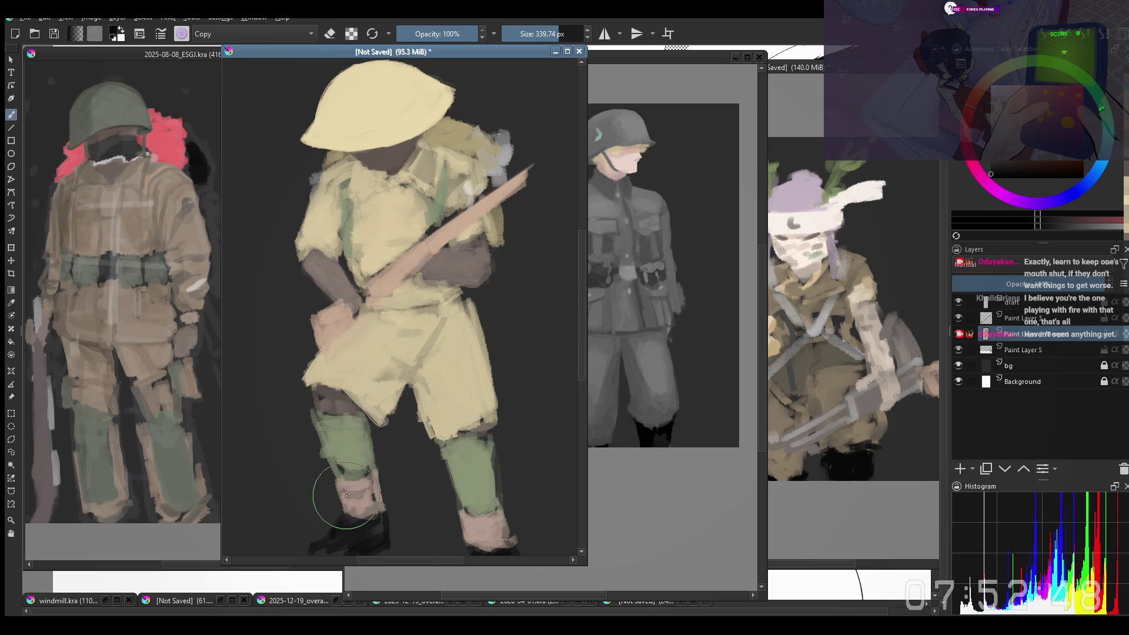
pyautogui.moveTo(327, 403)
pyautogui.mouseDown()
pyautogui.moveTo(340, 396)
pyautogui.moveTo(327, 398)
pyautogui.moveTo(328, 378)
pyautogui.moveTo(352, 378)
pyautogui.moveTo(360, 347)
pyautogui.moveTo(348, 376)
pyautogui.moveTo(345, 295)
pyautogui.mouseUp()
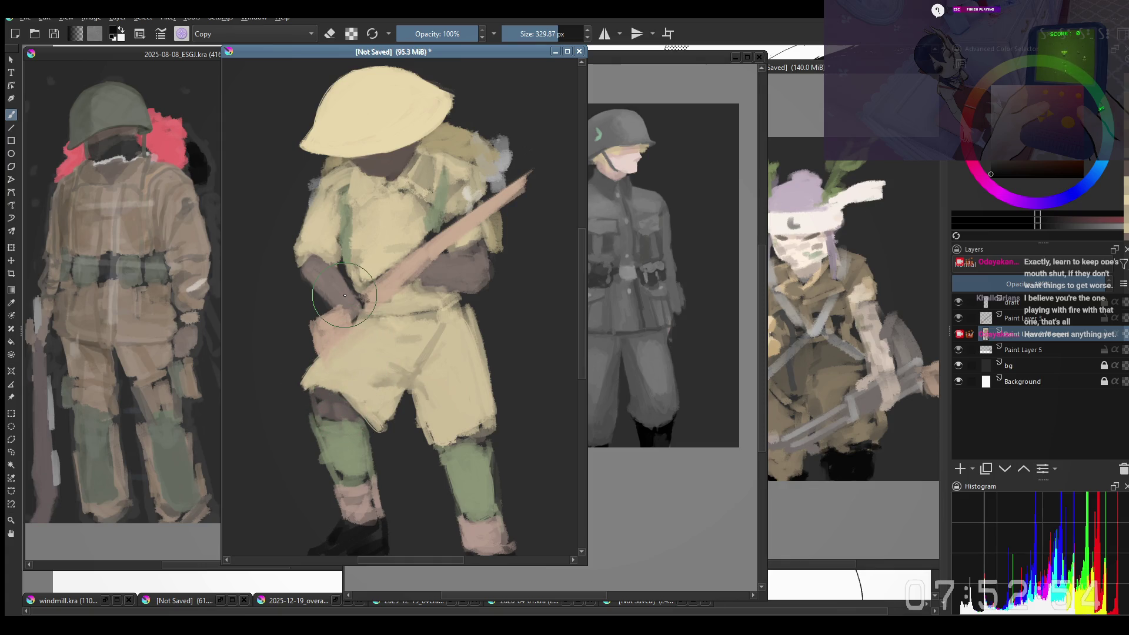
# Step: In the mirrored view, with a brush of about 266 px, paint yellow over the right knee
pyautogui.press('m')
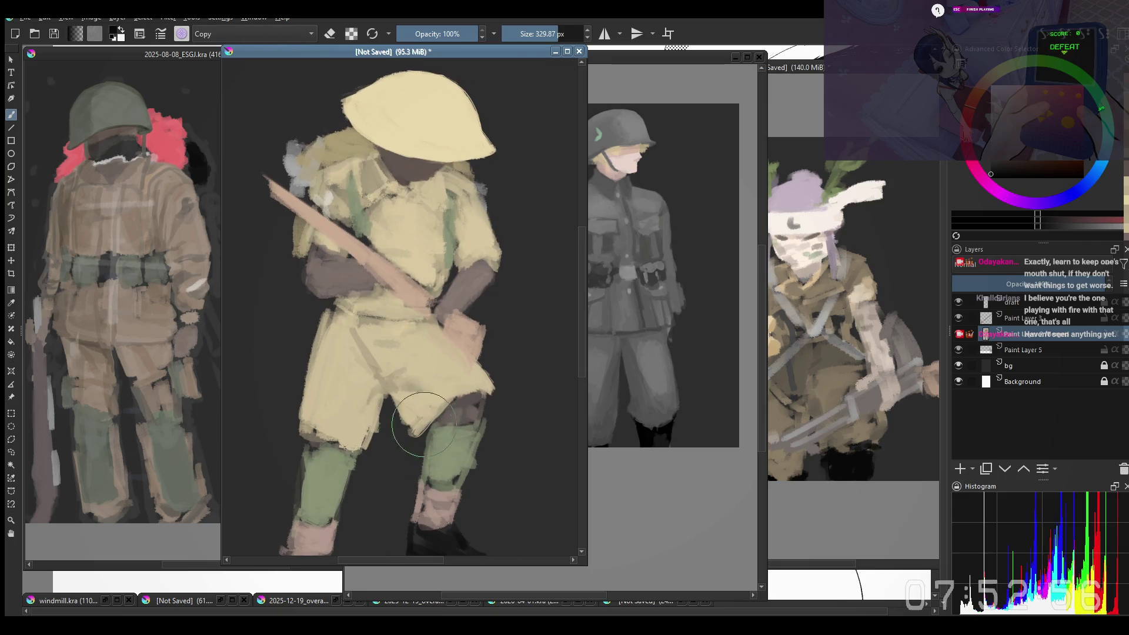
pyautogui.keyDown('shift'); pyautogui.moveTo(423, 425); pyautogui.dragTo(407, 416); pyautogui.keyUp('shift')
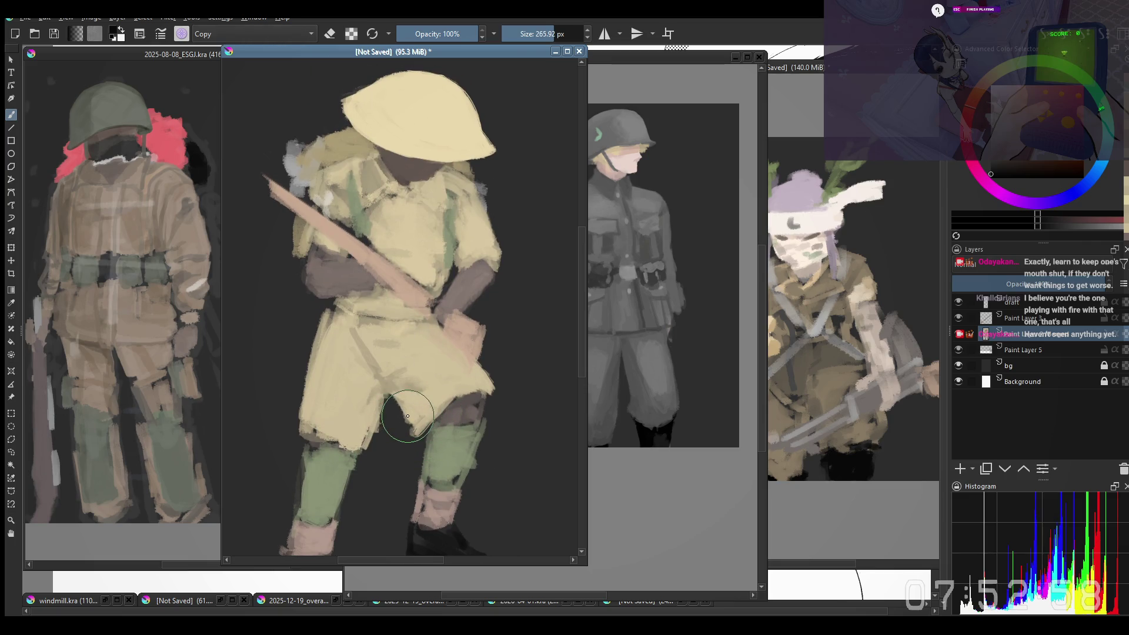
pyautogui.moveTo(378, 439)
pyautogui.mouseDown()
pyautogui.moveTo(382, 458)
pyautogui.moveTo(347, 429)
pyautogui.moveTo(317, 439)
pyautogui.moveTo(325, 417)
pyautogui.mouseUp()
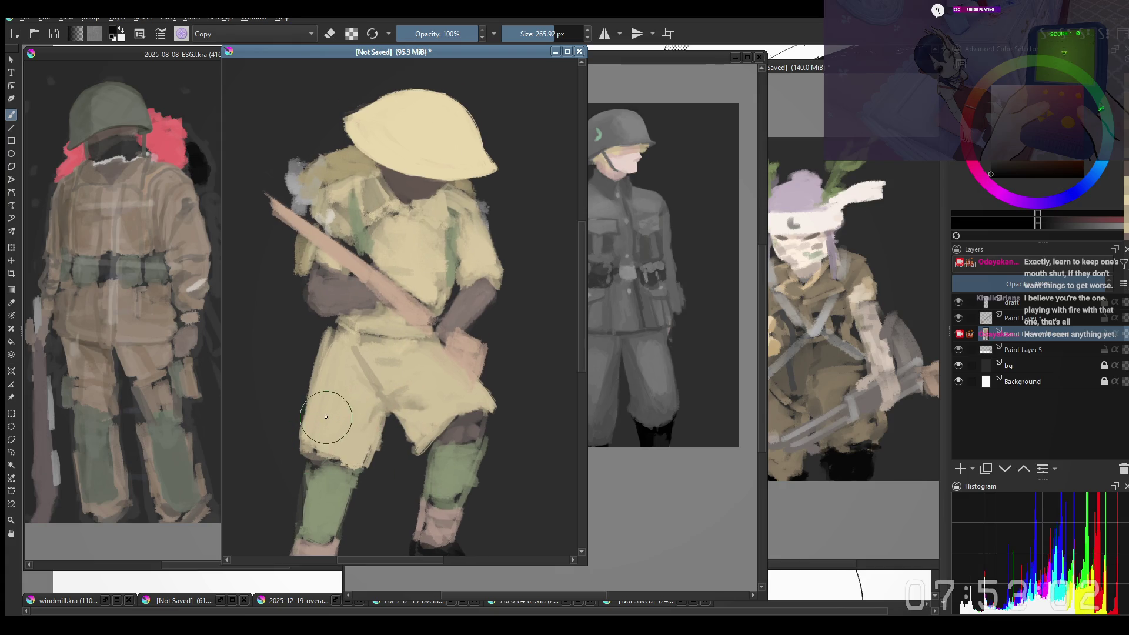
pyautogui.press('m')
pyautogui.moveTo(454, 423)
pyautogui.mouseDown()
pyautogui.moveTo(491, 433)
pyautogui.moveTo(453, 411)
pyautogui.moveTo(454, 423)
pyautogui.moveTo(456, 385)
pyautogui.moveTo(464, 400)
pyautogui.mouseUp()
# Step: Sample the shirt's tan and paint thin fold lines down the shirt, undoing the last one
pyautogui.moveTo(356, 303)
pyautogui.mouseDown()
pyautogui.moveTo(363, 350)
pyautogui.moveTo(353, 364)
pyautogui.mouseUp()
pyautogui.press('m')
pyautogui.press('m')
pyautogui.moveTo(235, 516)
pyautogui.mouseDown()
pyautogui.moveTo(291, 360)
pyautogui.moveTo(275, 440)
pyautogui.mouseUp()
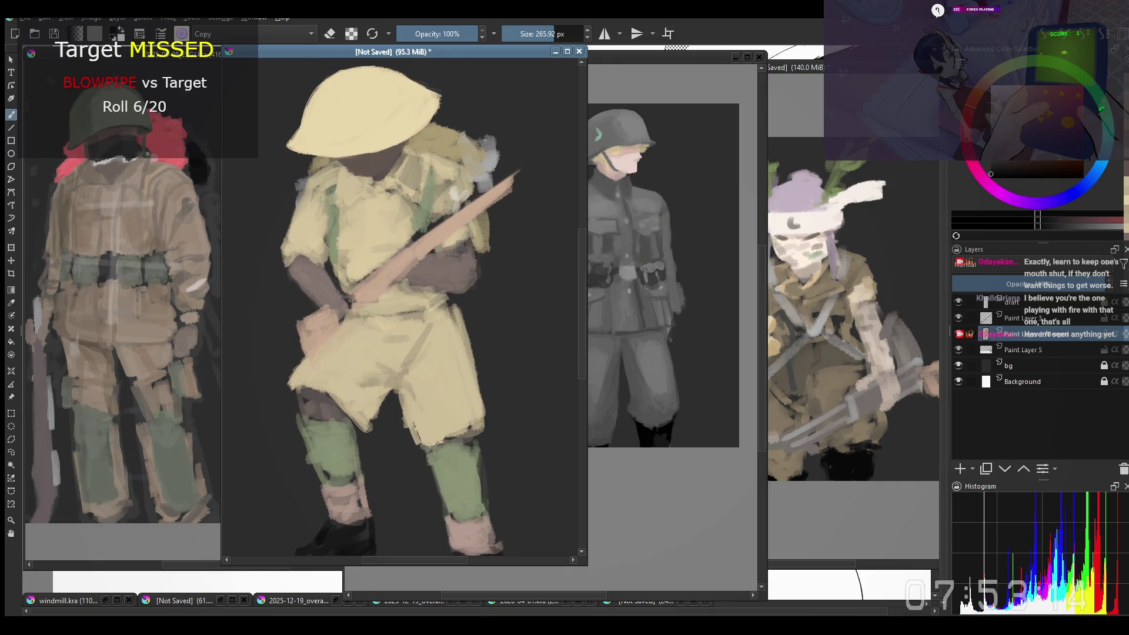
pyautogui.moveTo(408, 232); pyautogui.dragTo(428, 275)
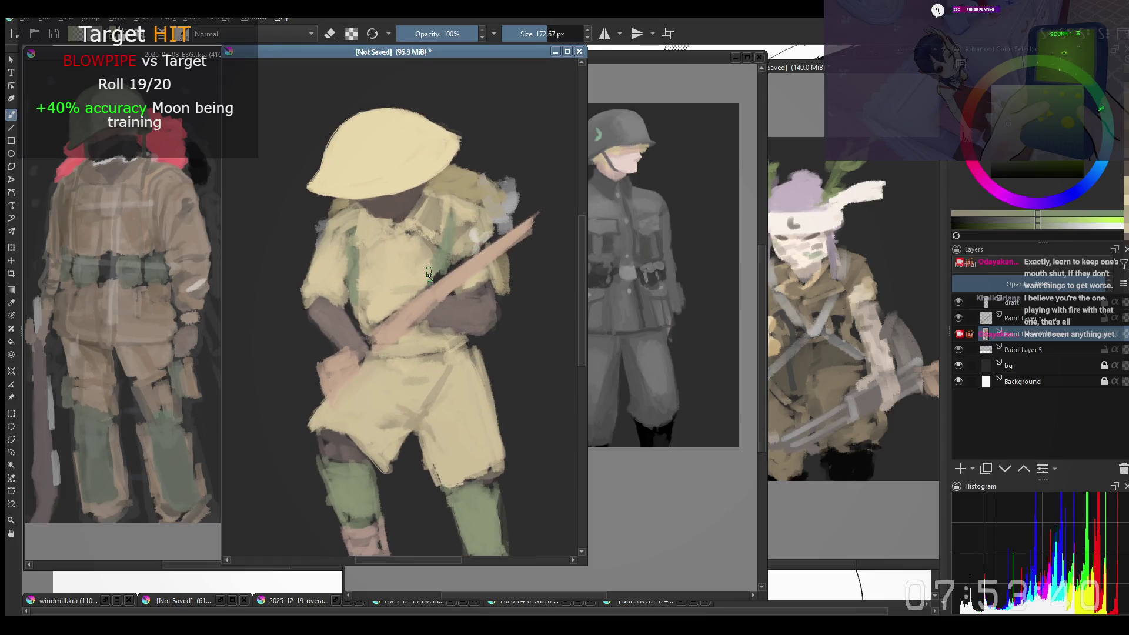
pyautogui.keyDown('ctrl'); pyautogui.click(369, 237); pyautogui.keyUp('ctrl')
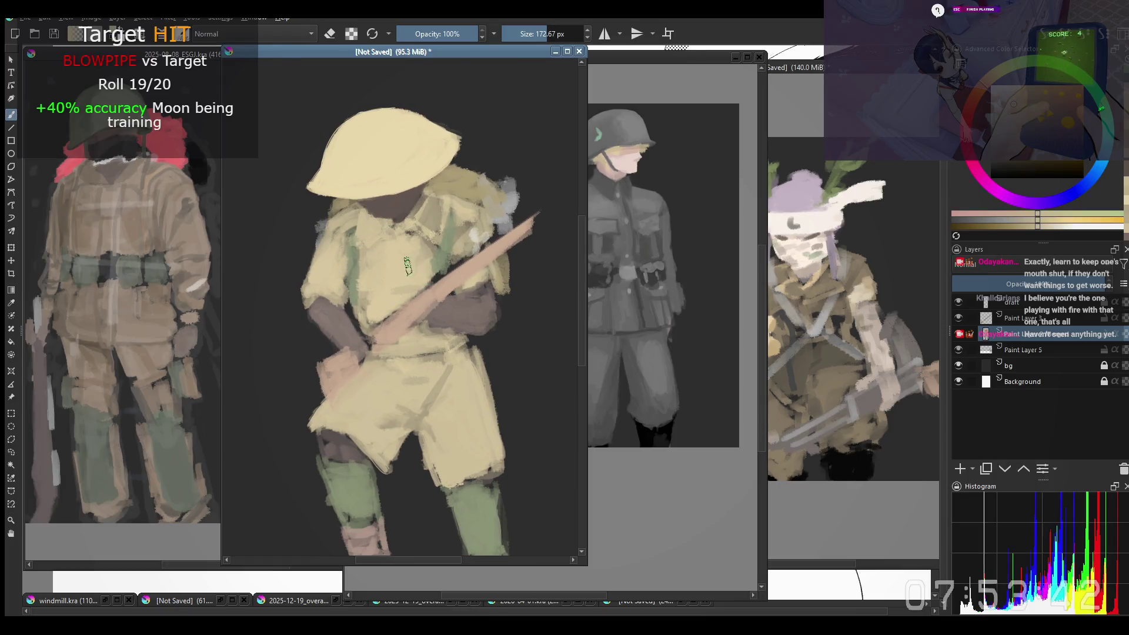
pyautogui.press('[')
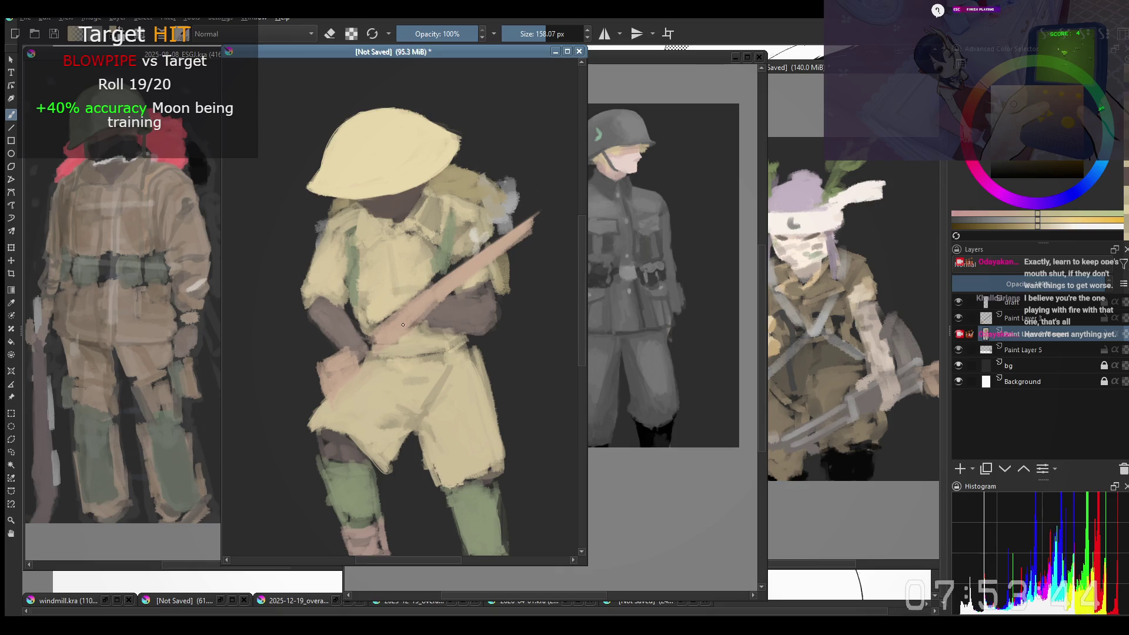
pyautogui.rightClick(436, 395)
pyautogui.moveTo(380, 236); pyautogui.dragTo(401, 318)
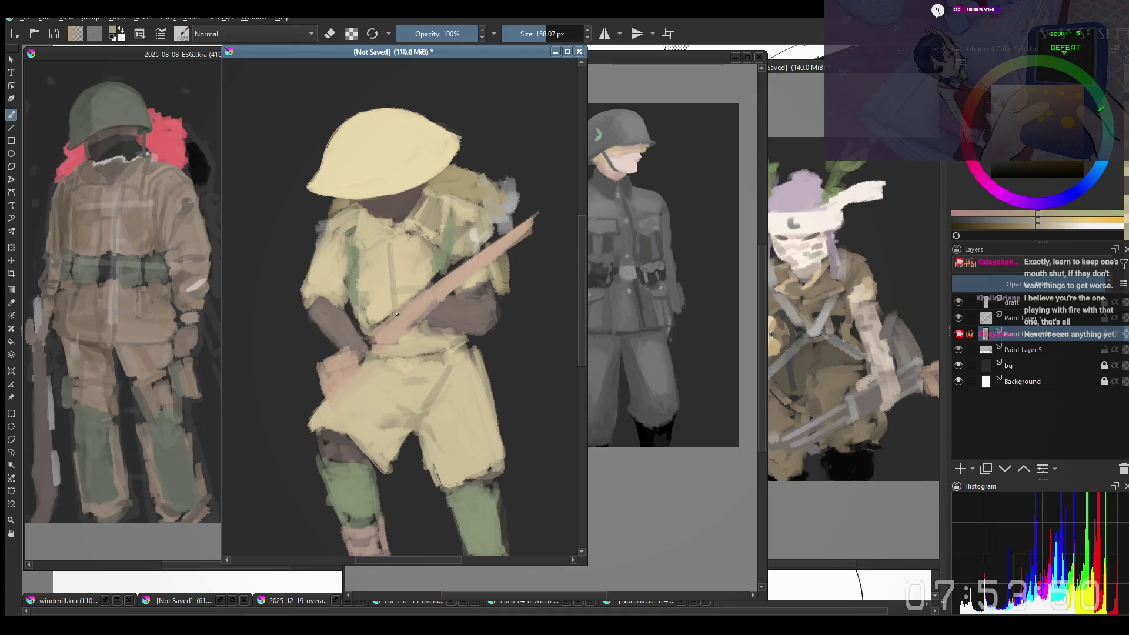
pyautogui.moveTo(381, 236); pyautogui.dragTo(396, 310)
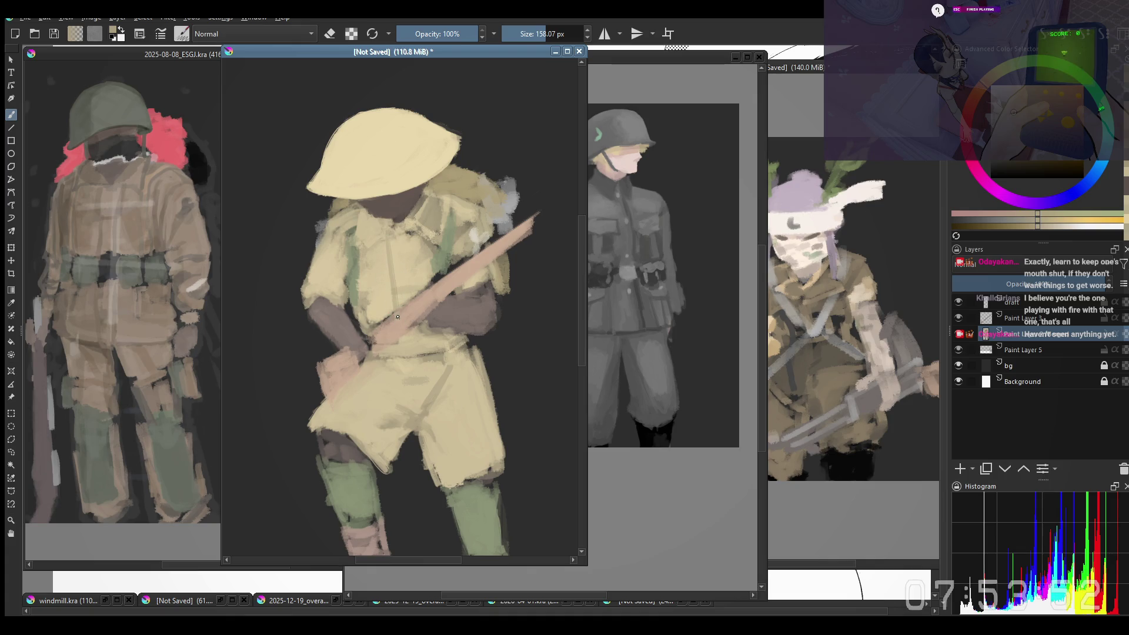
pyautogui.hotkey('ctrl', 'z')
pyautogui.hotkey('ctrl', 'z')
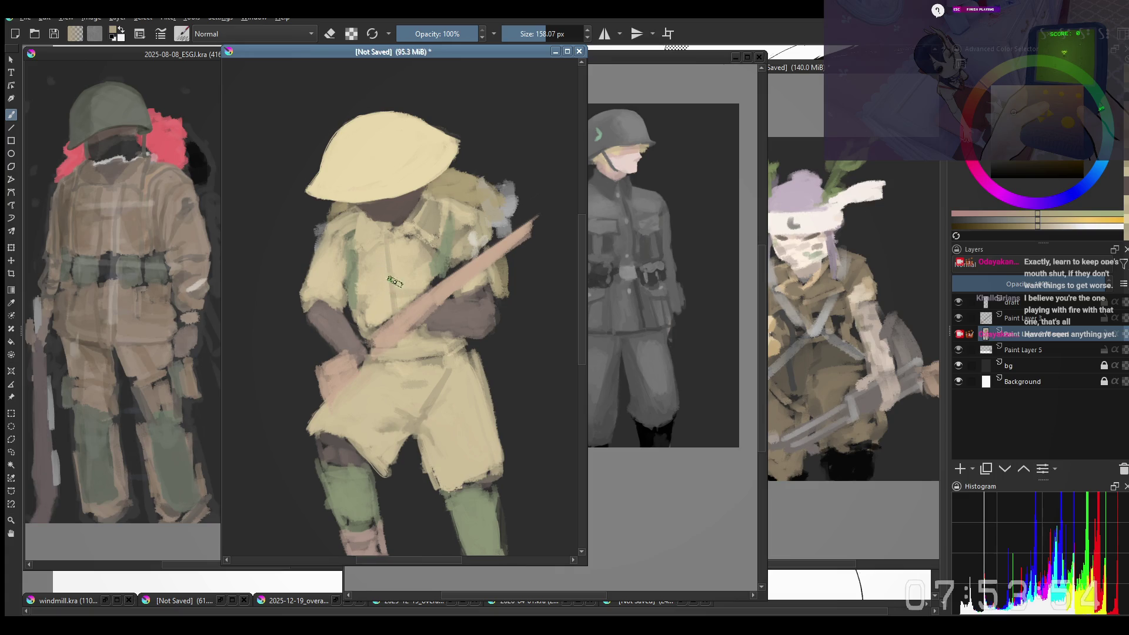
# Step: Sample the khaki, lighten it to cream, and paint a highlight on the left sleeve cuff
pyautogui.keyDown('ctrl'); pyautogui.click(451, 325); pyautogui.keyUp('ctrl')
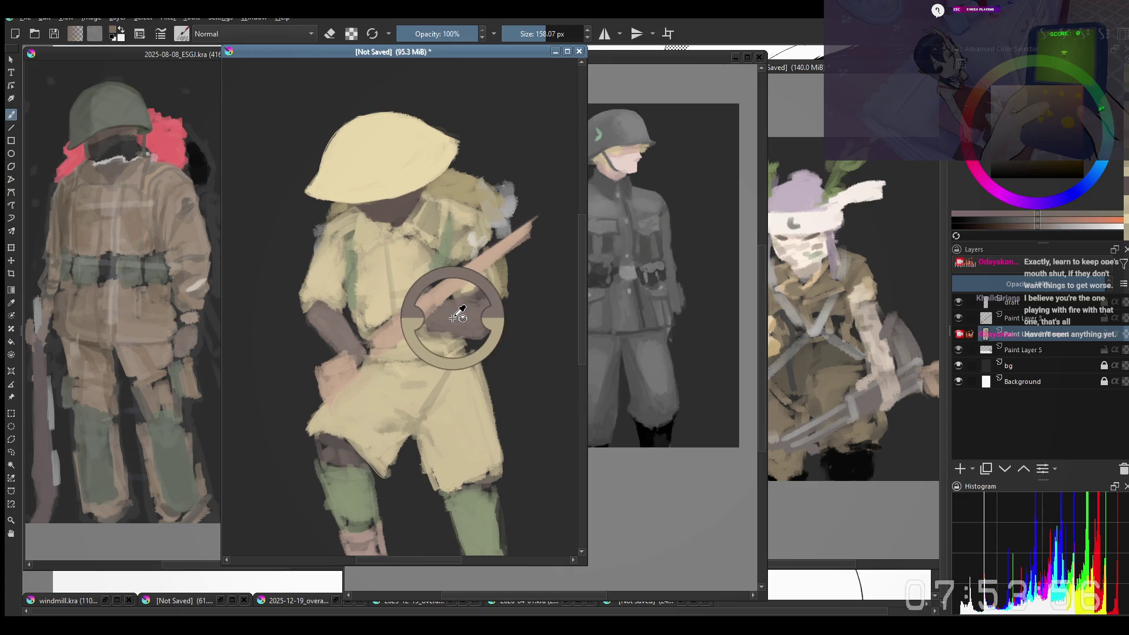
pyautogui.press('e')
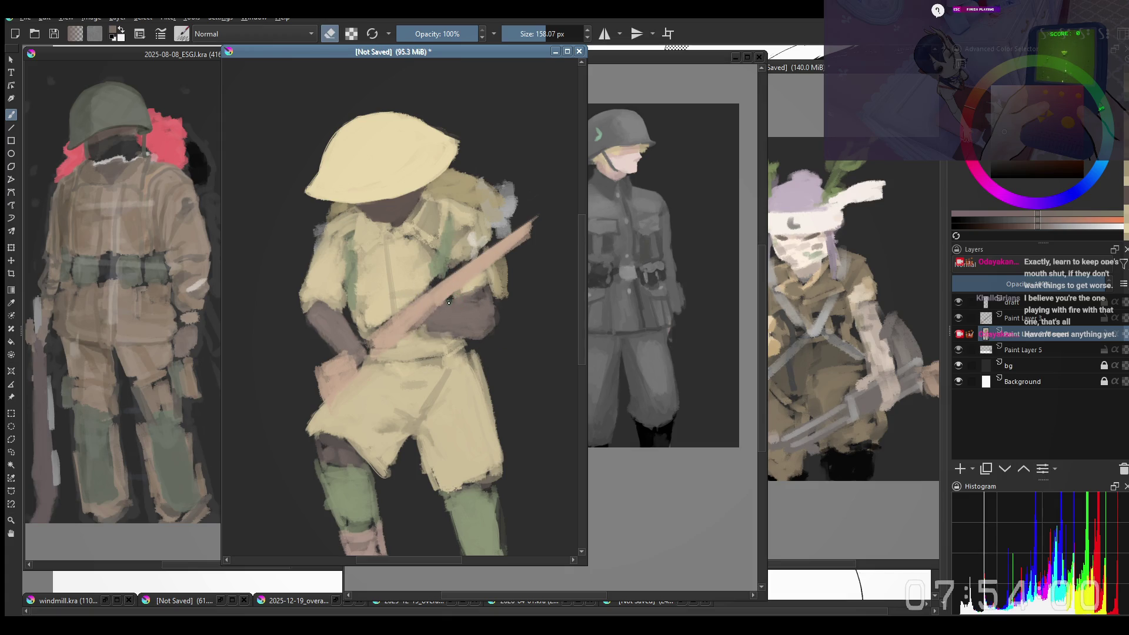
pyautogui.keyDown('ctrl'); pyautogui.click(329, 342); pyautogui.keyUp('ctrl')
pyautogui.press('e')
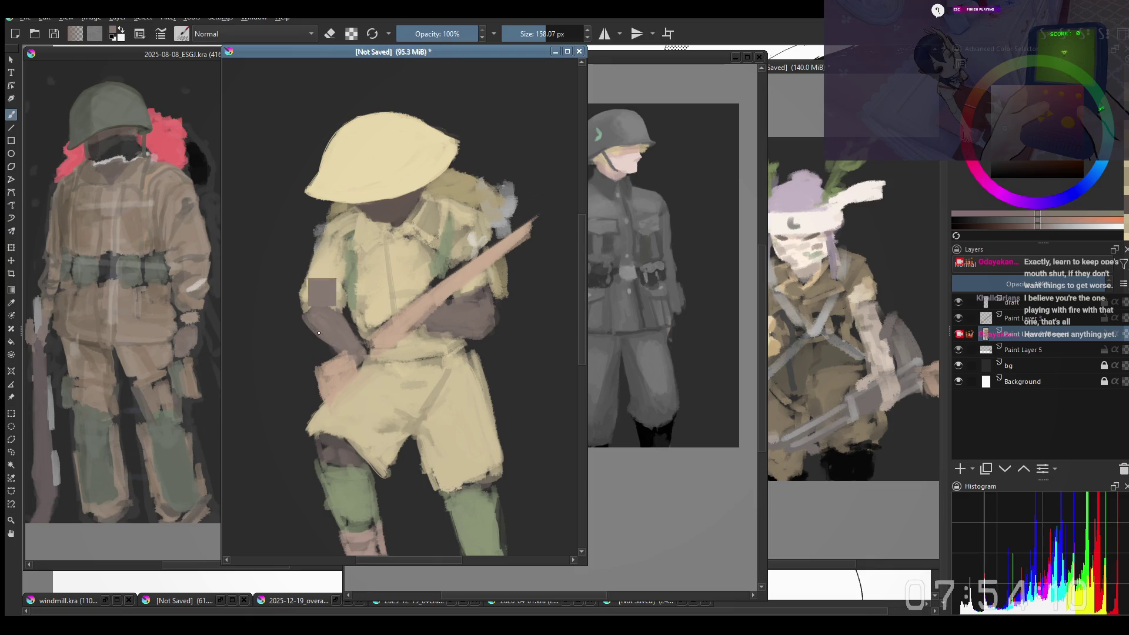
pyautogui.keyDown('ctrl'); pyautogui.click(312, 299); pyautogui.keyUp('ctrl')
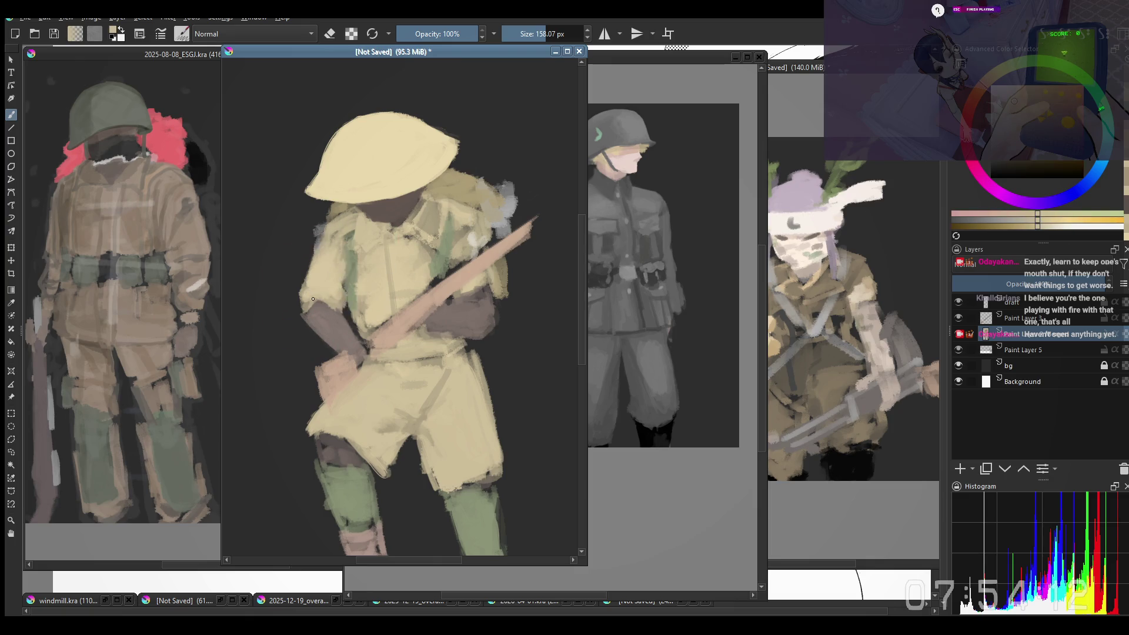
pyautogui.click(1001, 103)
pyautogui.moveTo(308, 294); pyautogui.dragTo(312, 297)
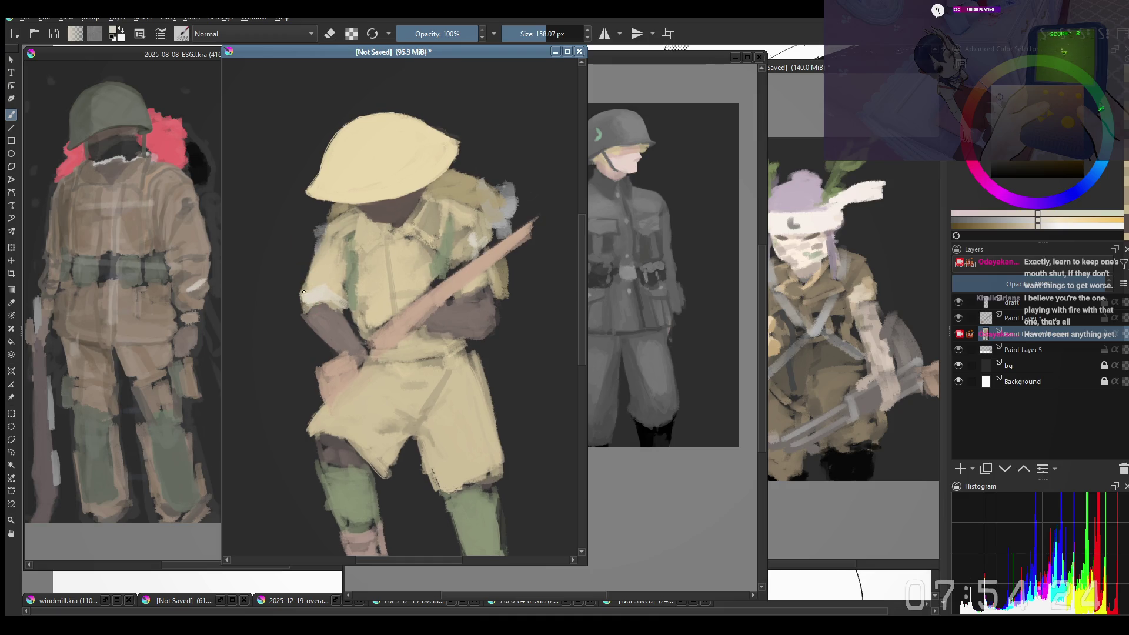
pyautogui.moveTo(304, 292); pyautogui.dragTo(301, 307)
pyautogui.hotkey('ctrl', 'z')
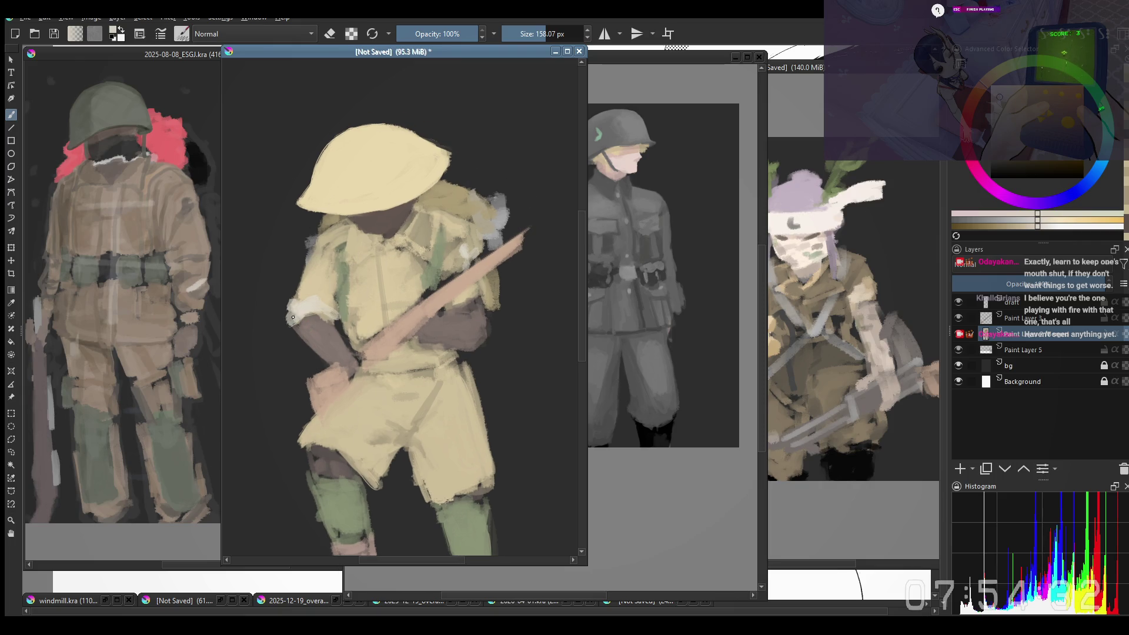
# Step: Undo recent strokes, then dab a pale cream band onto the sleeve cuff with a smaller brush
pyautogui.hotkey('ctrl', 'shift', 'z')
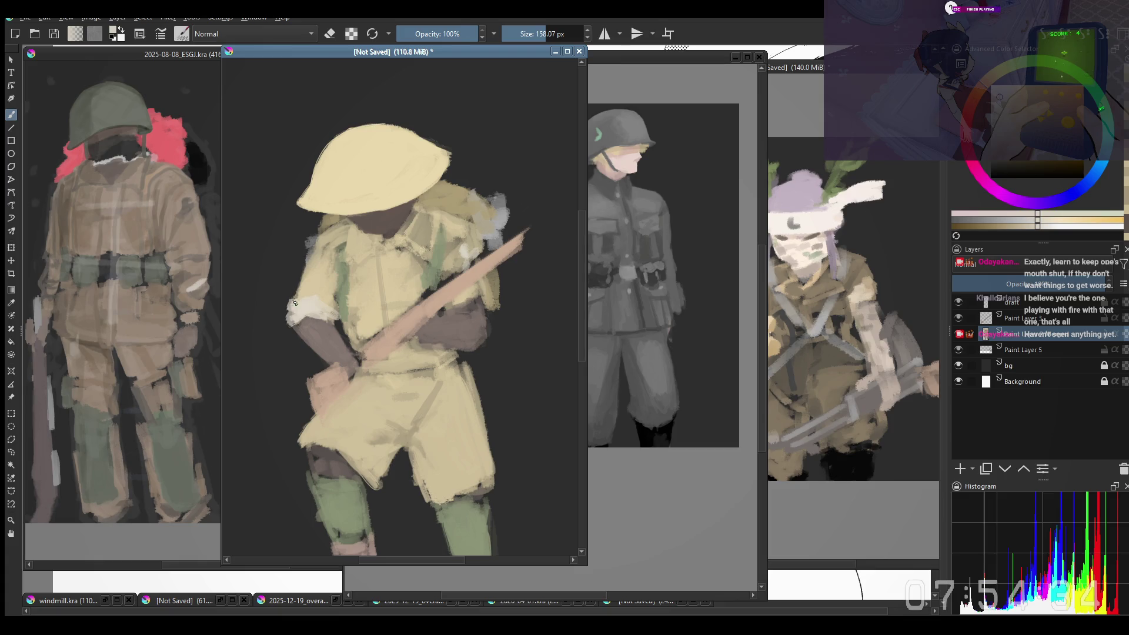
pyautogui.hotkey('ctrl', 'z')
pyautogui.press('[')
pyautogui.keyDown('ctrl'); pyautogui.click(310, 288); pyautogui.keyUp('ctrl')
pyautogui.press('[')
pyautogui.keyDown('ctrl'); pyautogui.click(301, 297); pyautogui.keyUp('ctrl')
pyautogui.moveTo(300, 303); pyautogui.dragTo(327, 320)
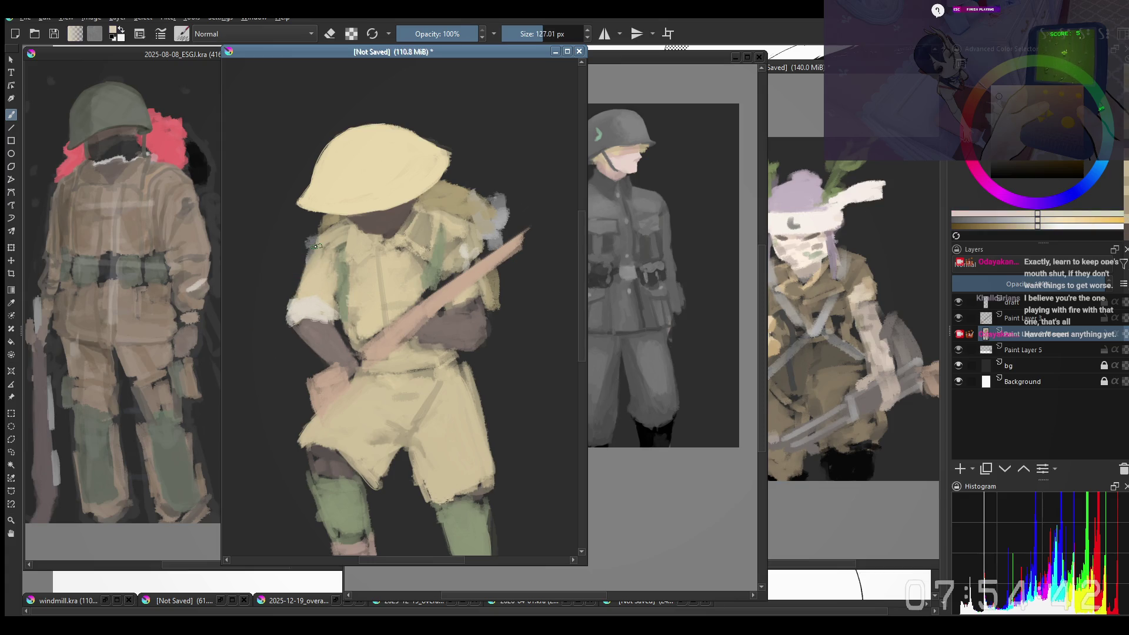
# Step: Sample light tones in the mirrored view and add a light touch-up stroke along the rifle
pyautogui.press('m')
pyautogui.keyDown('ctrl'); pyautogui.click(487, 294); pyautogui.keyUp('ctrl')
pyautogui.keyDown('ctrl'); pyautogui.click(484, 292); pyautogui.keyUp('ctrl')
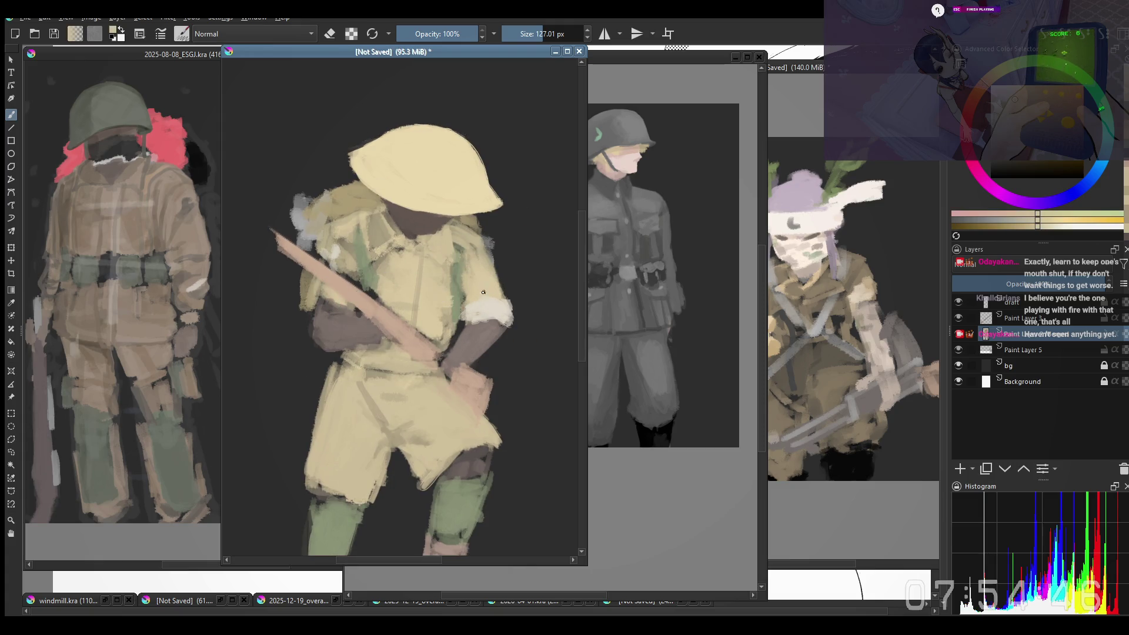
pyautogui.keyDown('ctrl'); pyautogui.click(497, 303); pyautogui.keyUp('ctrl')
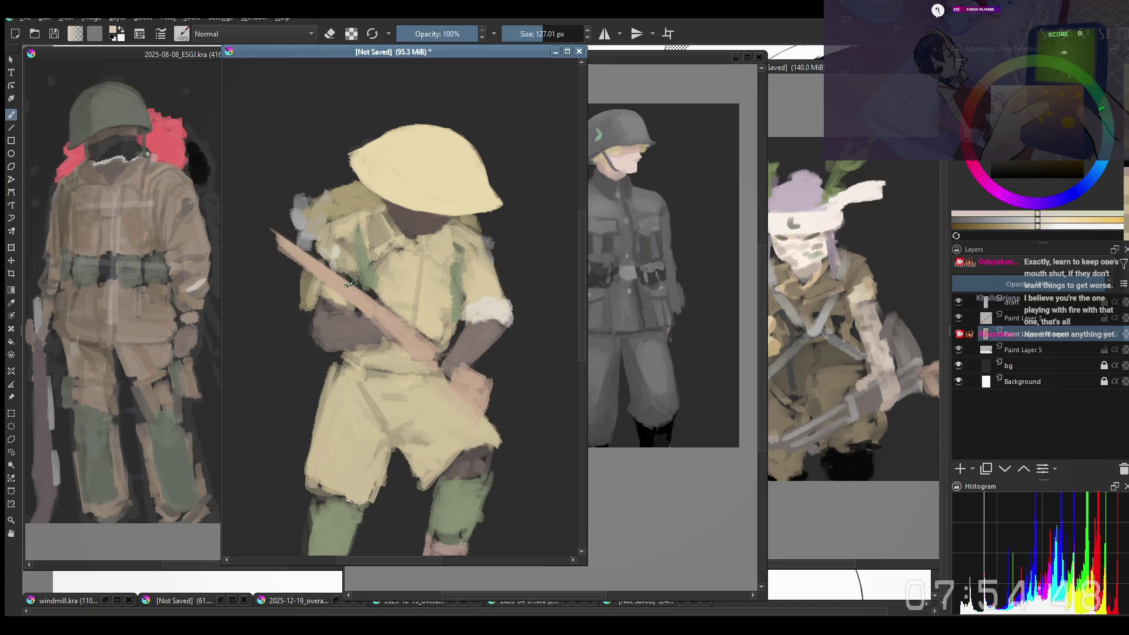
pyautogui.press('m')
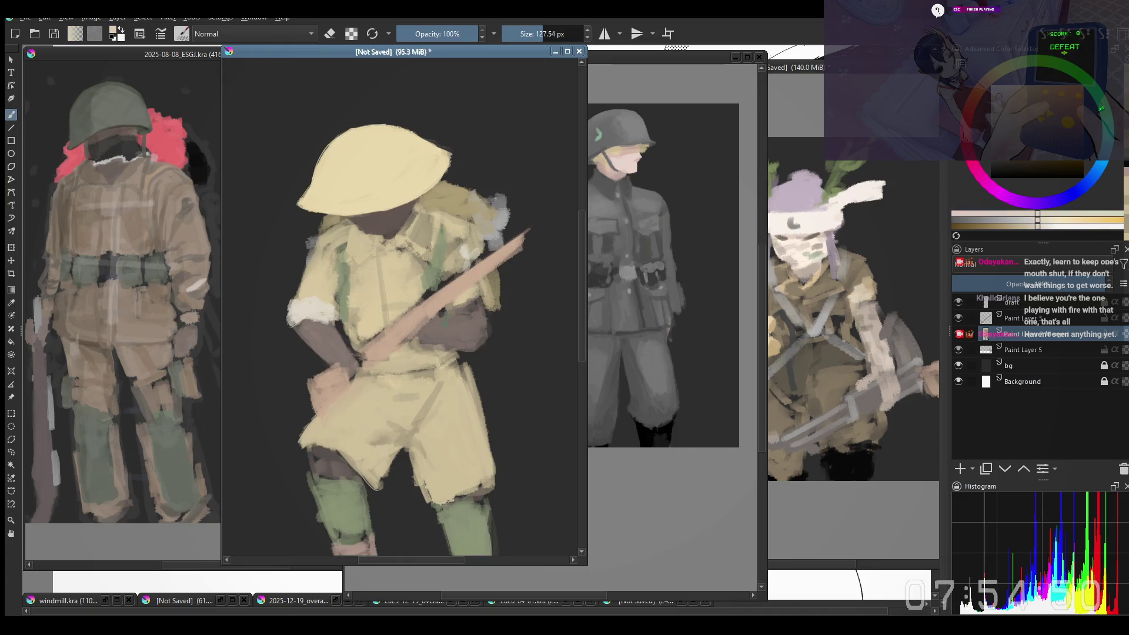
pyautogui.moveTo(465, 308); pyautogui.dragTo(491, 315)
pyautogui.keyDown('ctrl'); pyautogui.click(459, 215); pyautogui.keyUp('ctrl')
pyautogui.press(']')
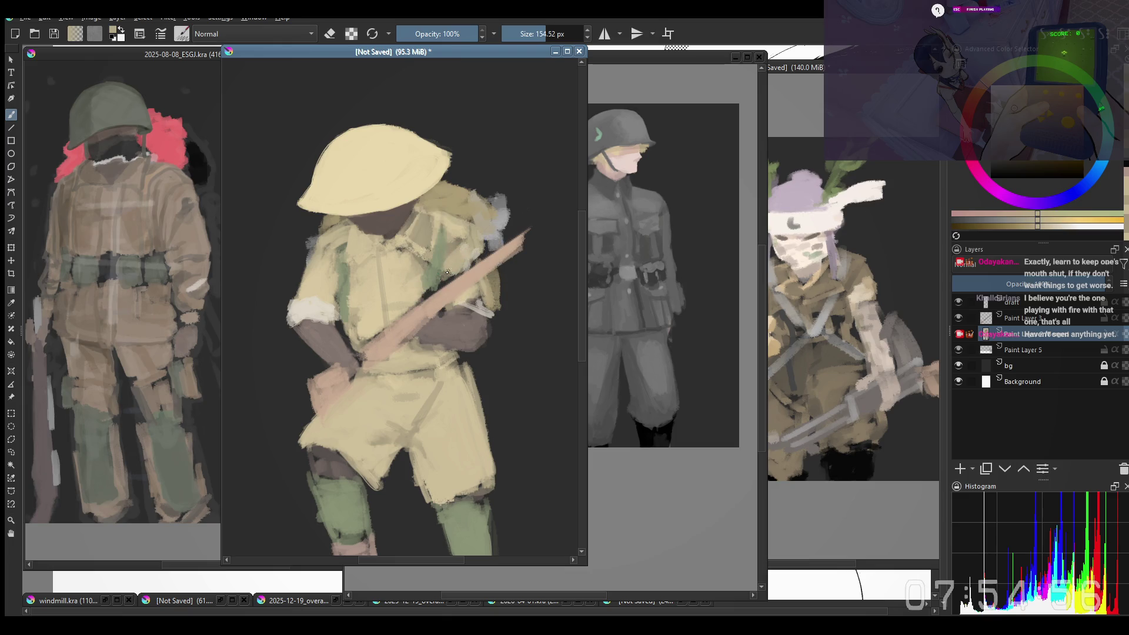
pyautogui.press(']')
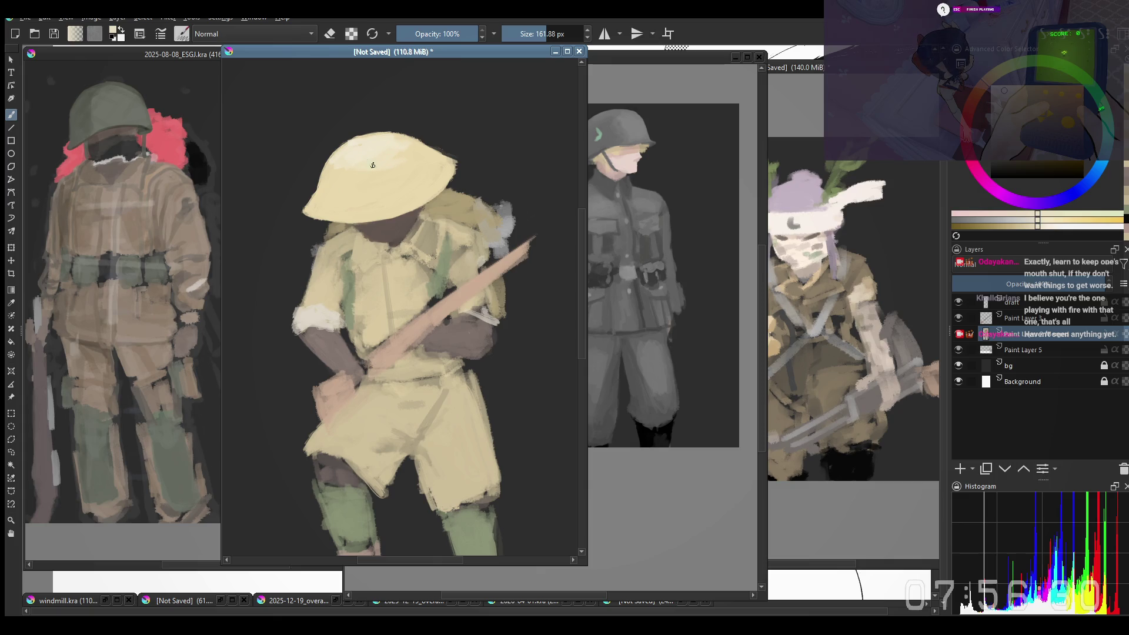
# Step: Shrink the brush and dab small lighter cream highlights on the helmet crown
pyautogui.press('[')
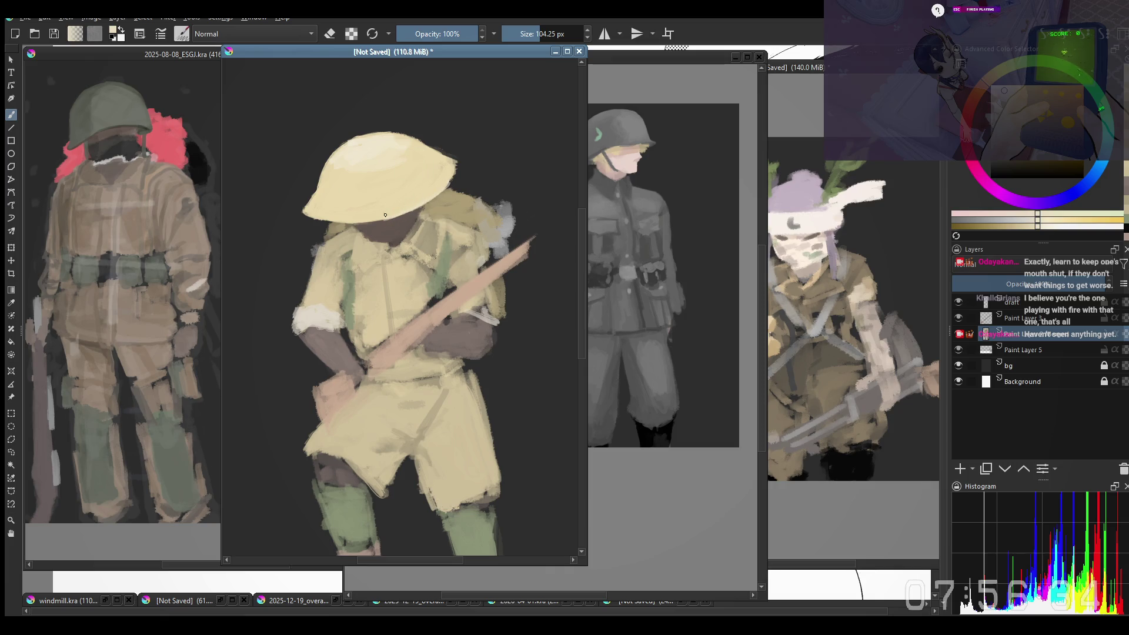
pyautogui.press(']')
pyautogui.press(']')
pyautogui.press(']')
pyautogui.press(']')
pyautogui.press(']')
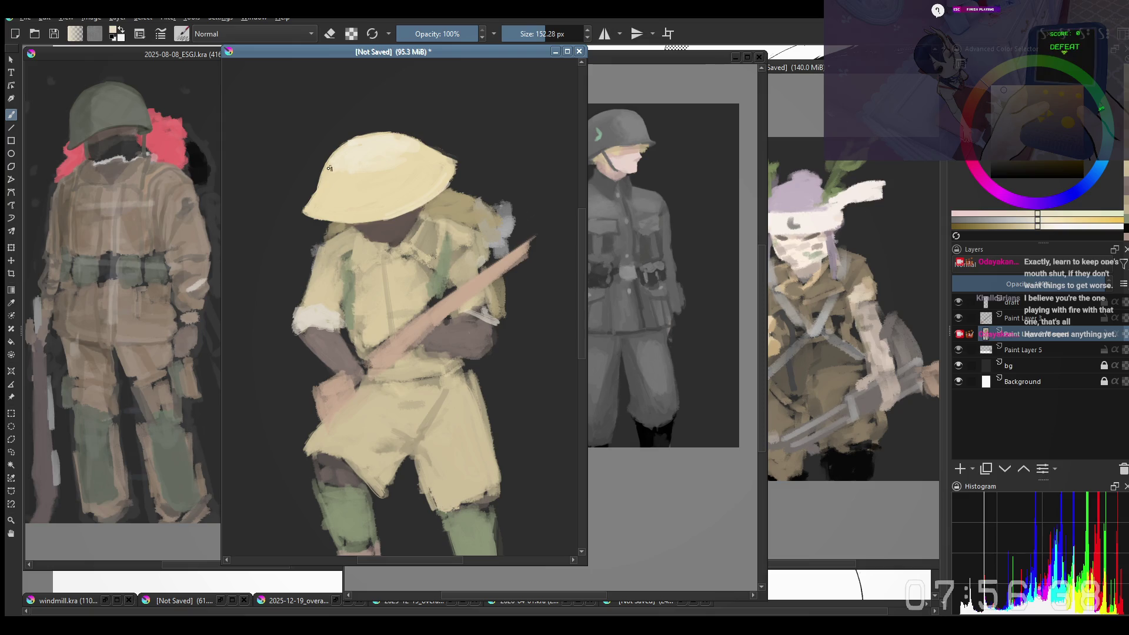
pyautogui.press('[')
pyautogui.press('[')
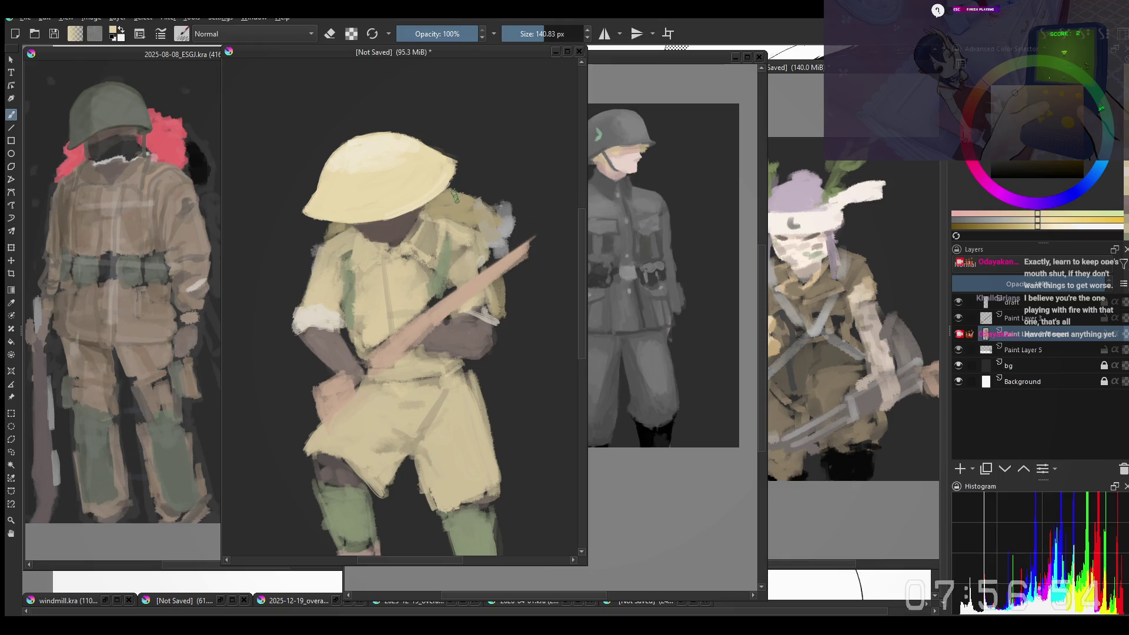
pyautogui.moveTo(455, 194); pyautogui.dragTo(459, 197)
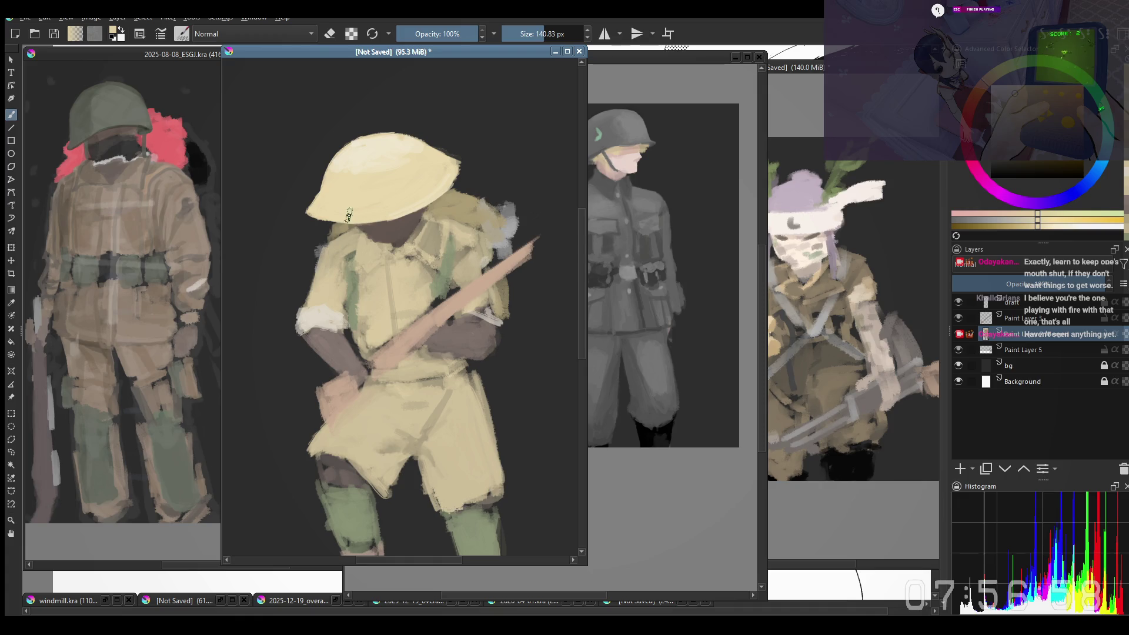
pyautogui.press('[')
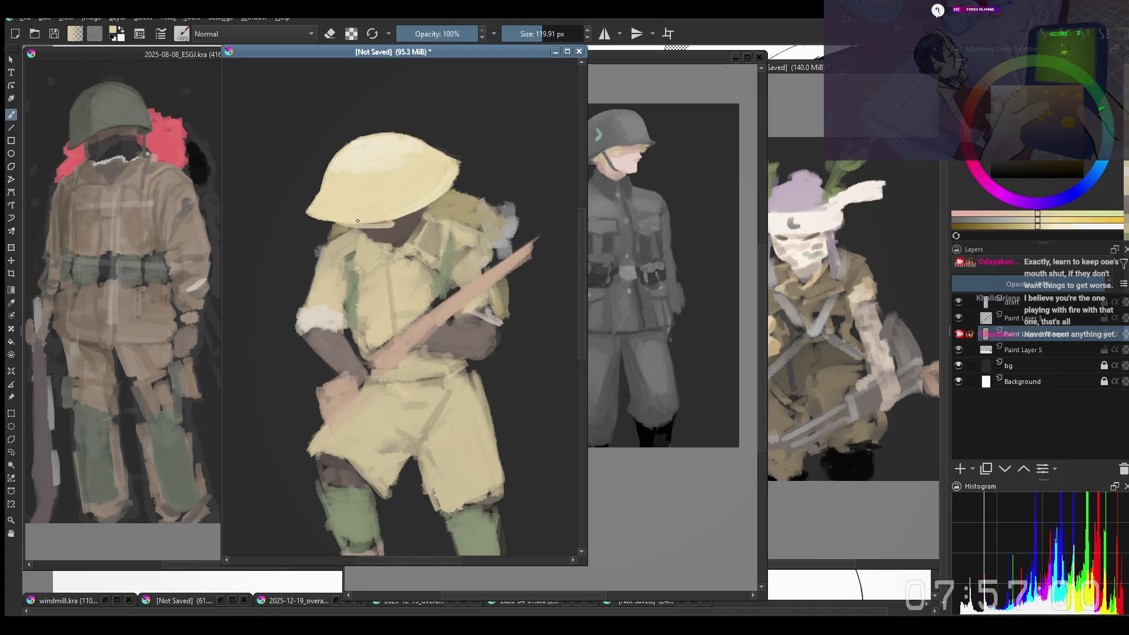
pyautogui.press('[')
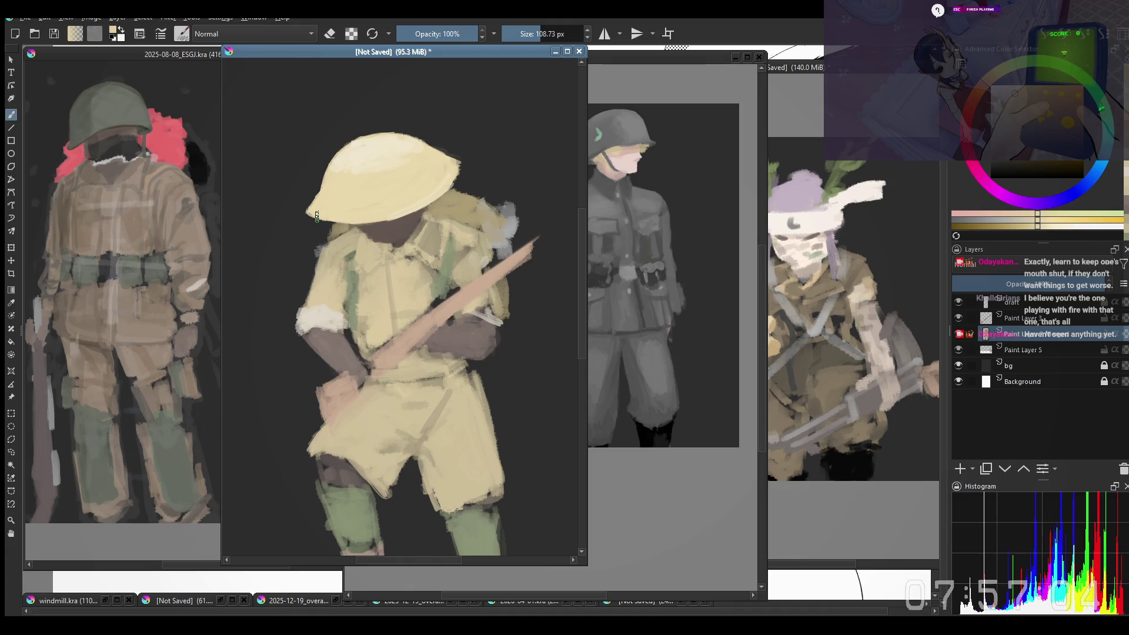
pyautogui.click(330, 218)
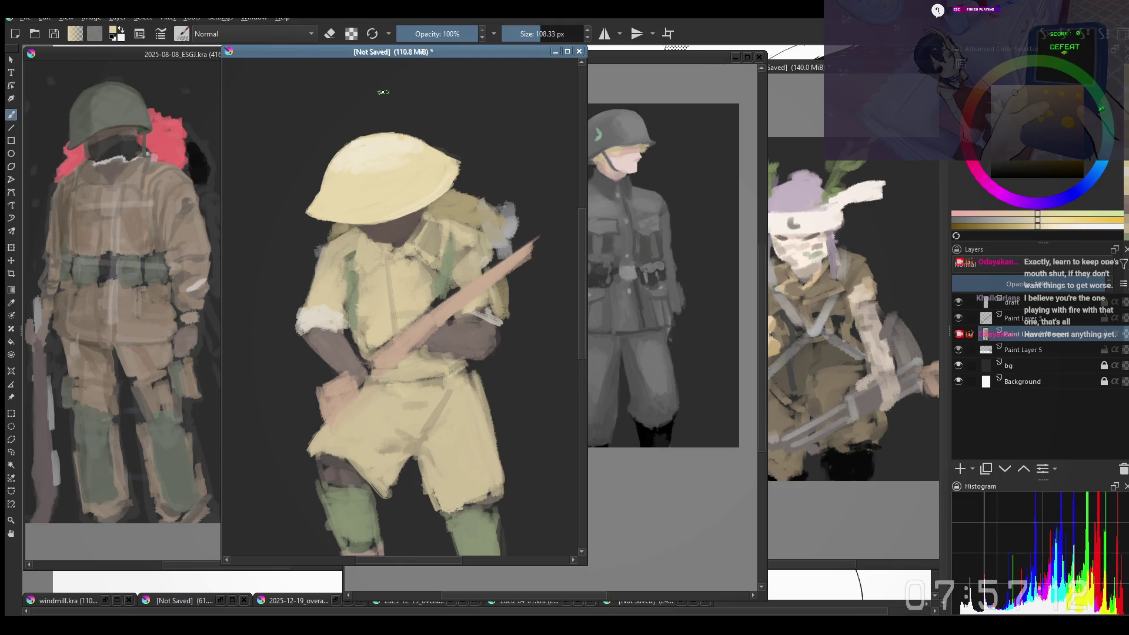
pyautogui.keyDown('ctrl'); pyautogui.click(388, 248); pyautogui.keyUp('ctrl')
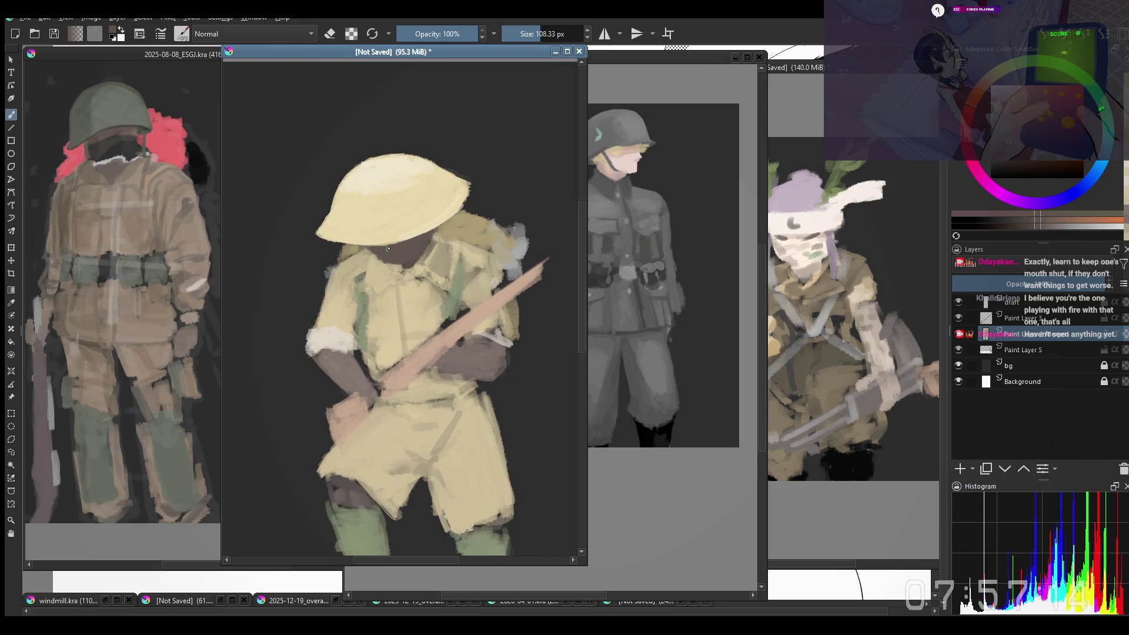
# Step: Sample the helmet's cream and tan tones while checking the helmet in mirrored view
pyautogui.press('[')
pyautogui.press('[')
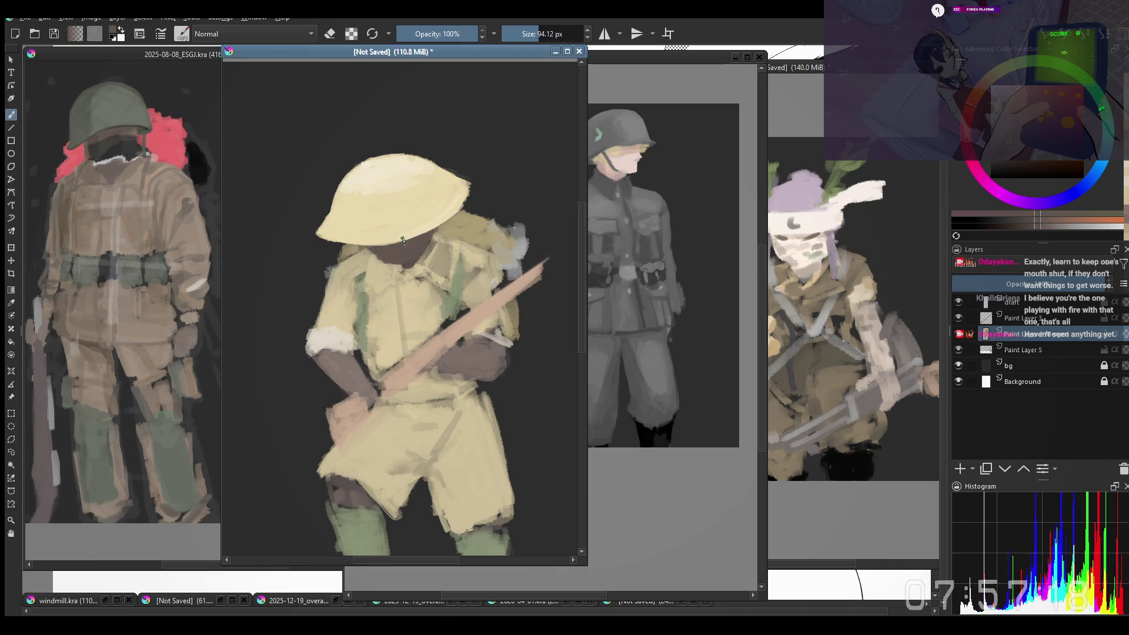
pyautogui.keyDown('ctrl'); pyautogui.click(462, 192); pyautogui.keyUp('ctrl')
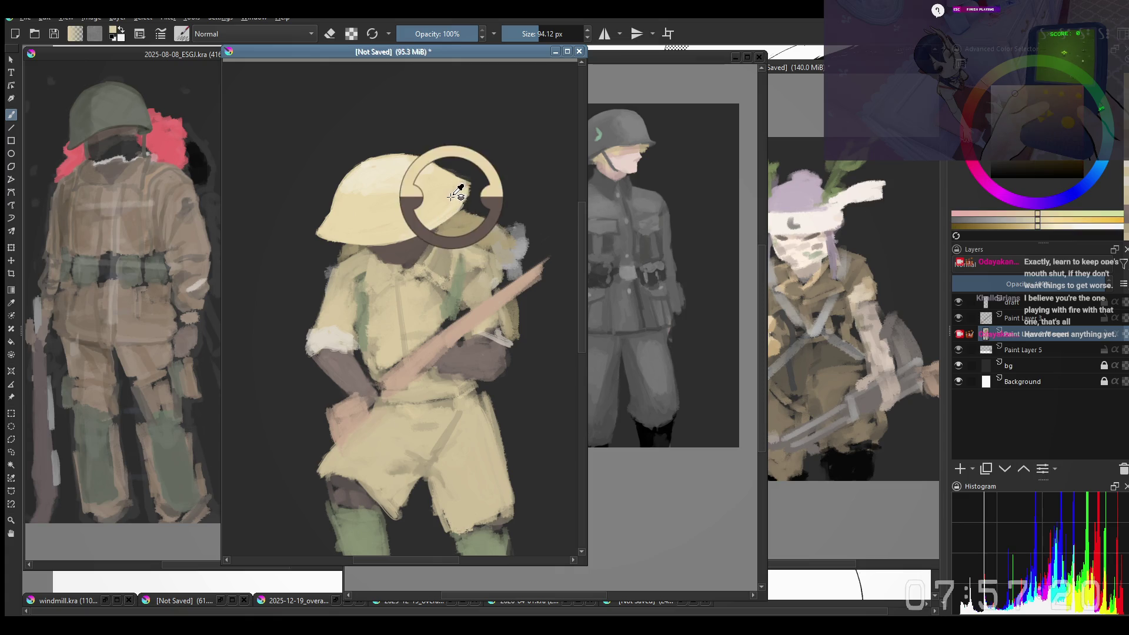
pyautogui.press('e')
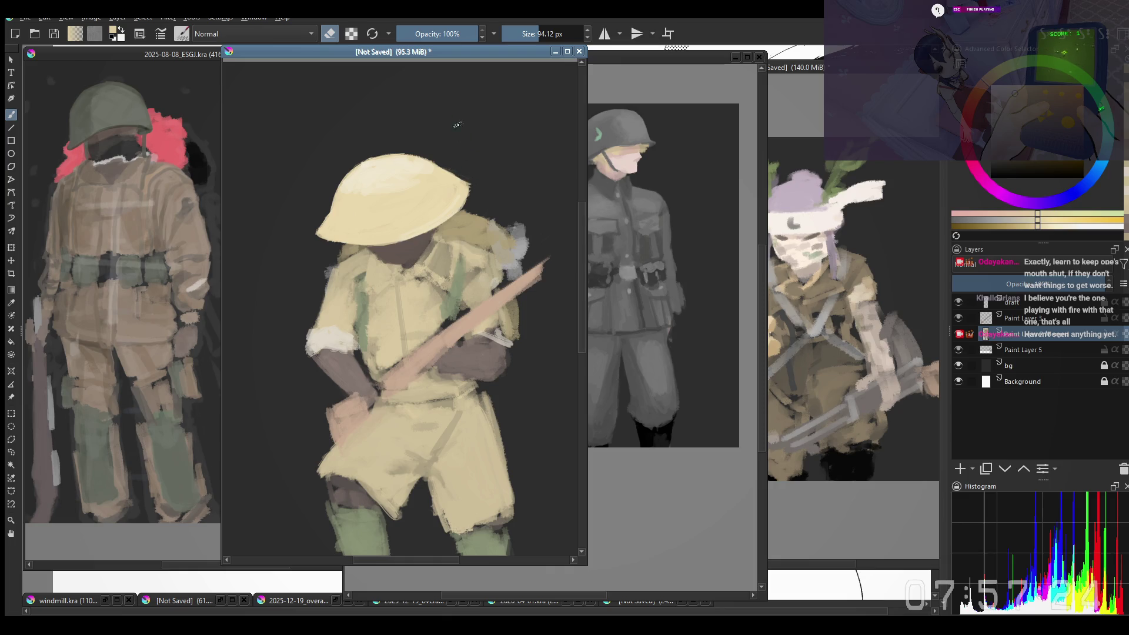
pyautogui.press('m')
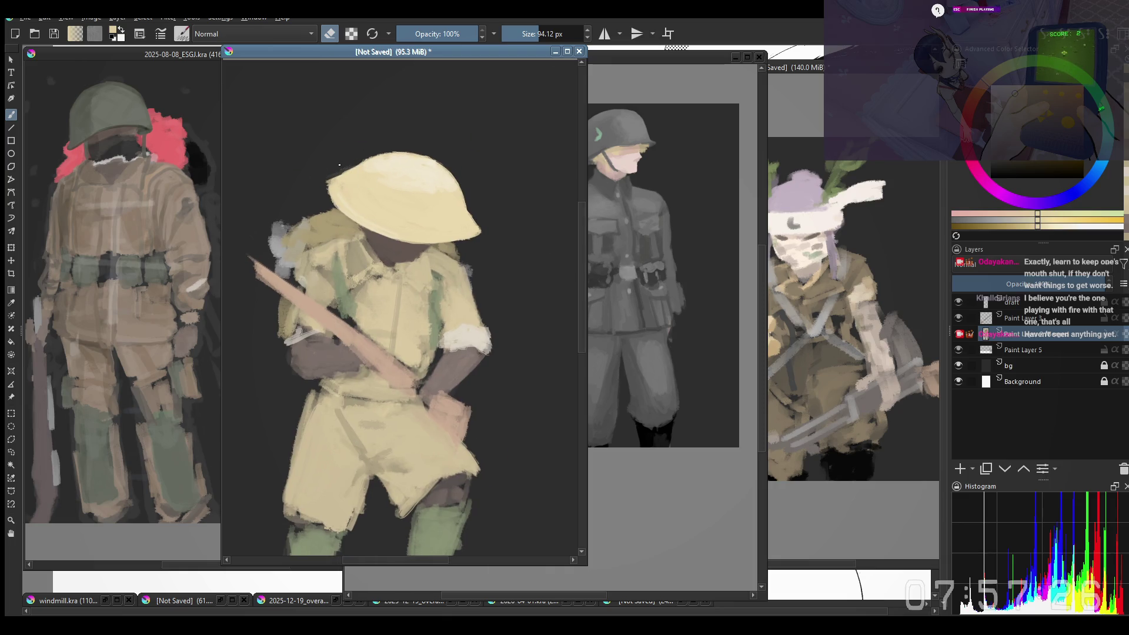
pyautogui.keyDown('ctrl'); pyautogui.click(357, 177); pyautogui.keyUp('ctrl')
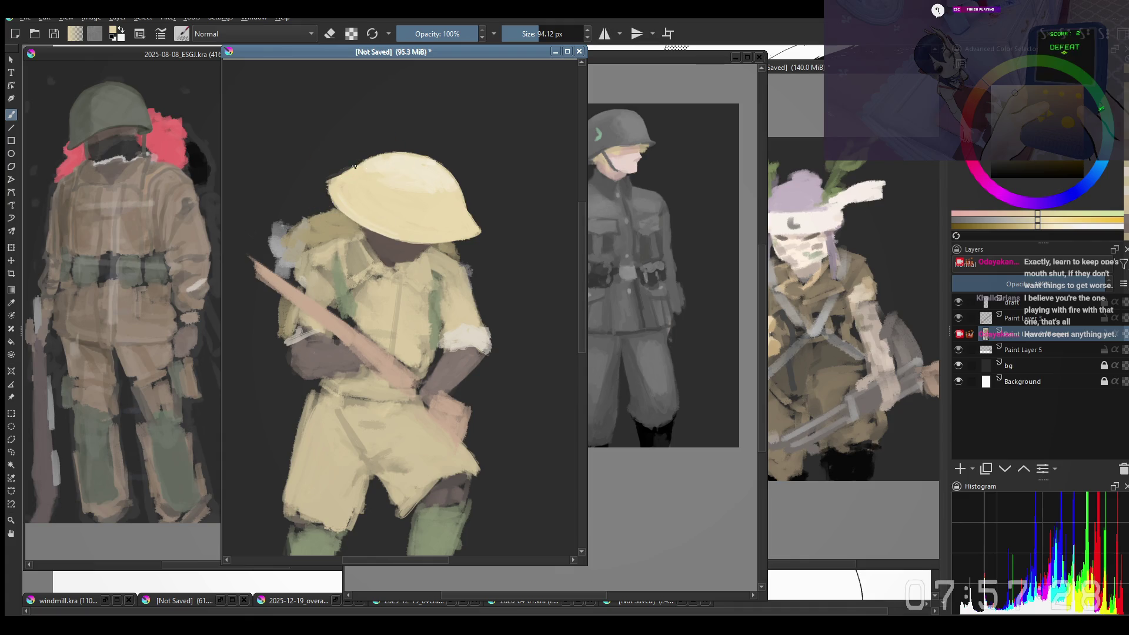
pyautogui.press('[')
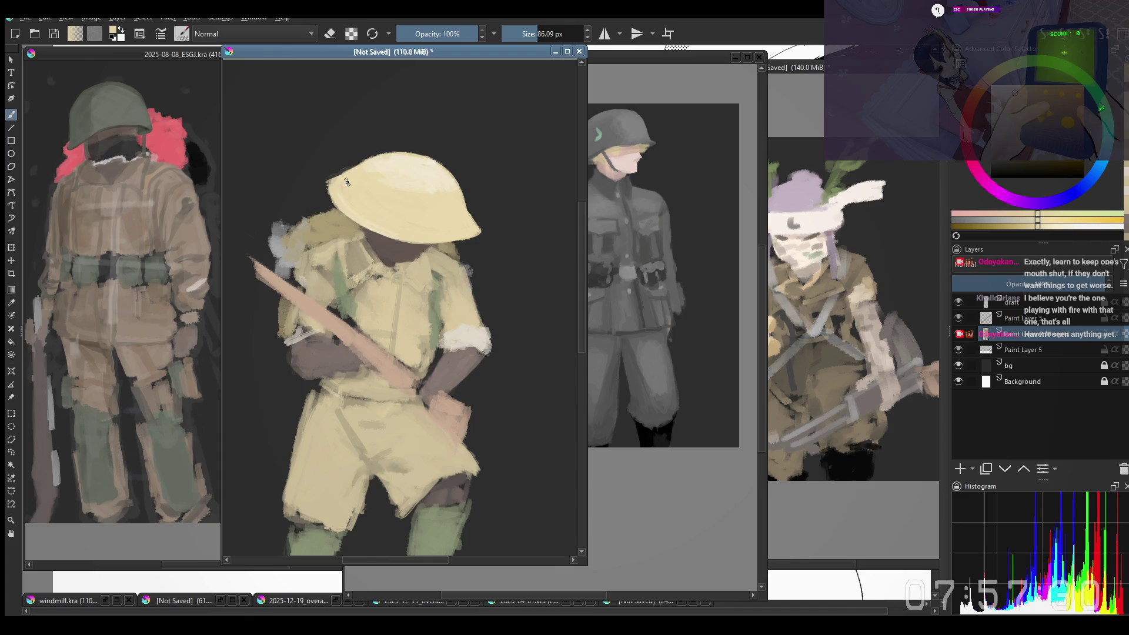
pyautogui.keyDown('ctrl'); pyautogui.click(335, 181); pyautogui.keyUp('ctrl')
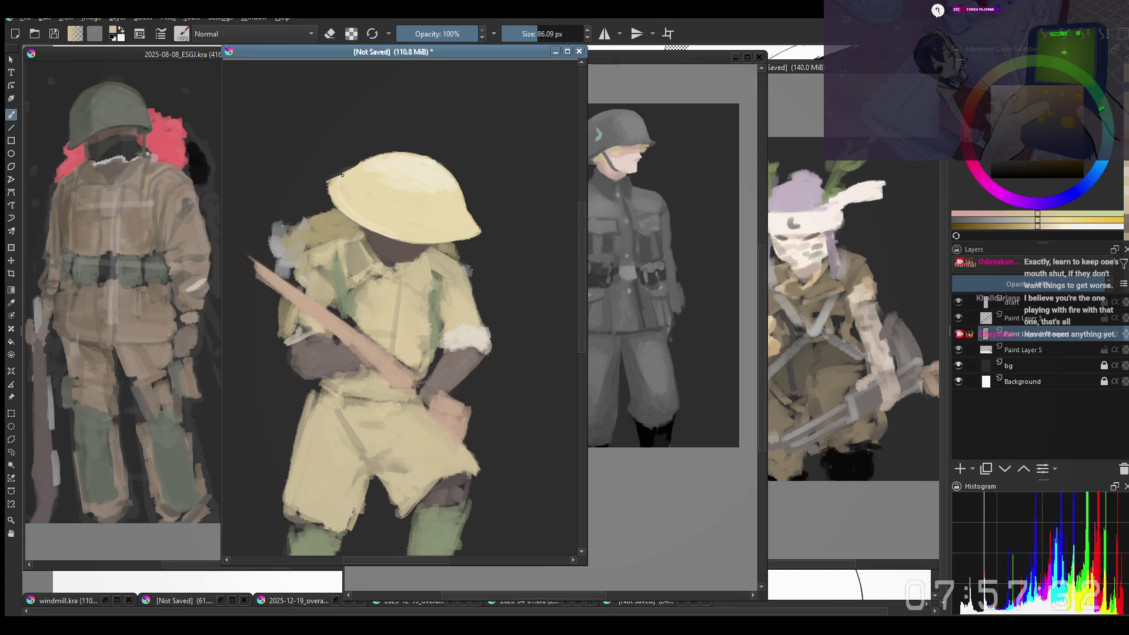
pyautogui.press('e')
pyautogui.press('m')
pyautogui.press('m')
pyautogui.press('m')
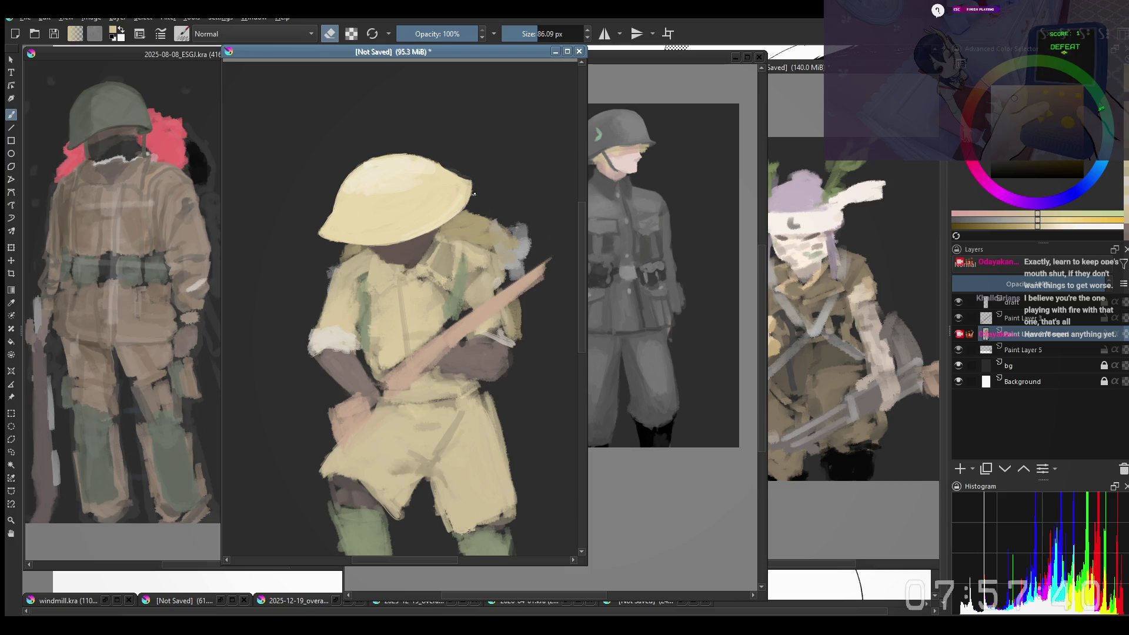
pyautogui.press('e')
pyautogui.keyDown('ctrl'); pyautogui.click(470, 183); pyautogui.keyUp('ctrl')
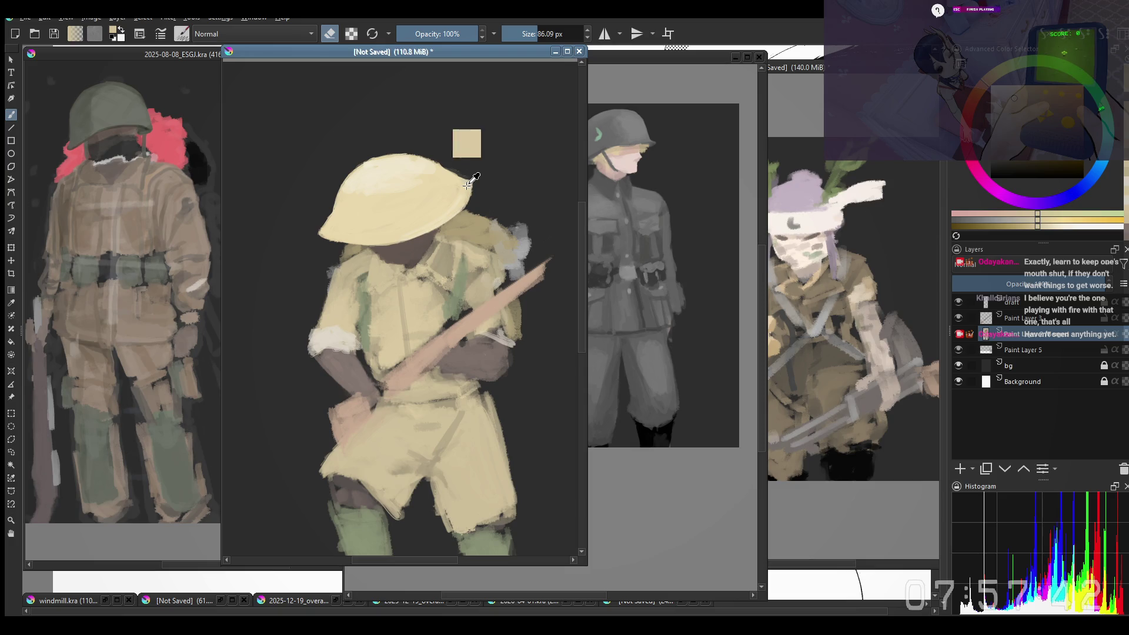
pyautogui.press('[')
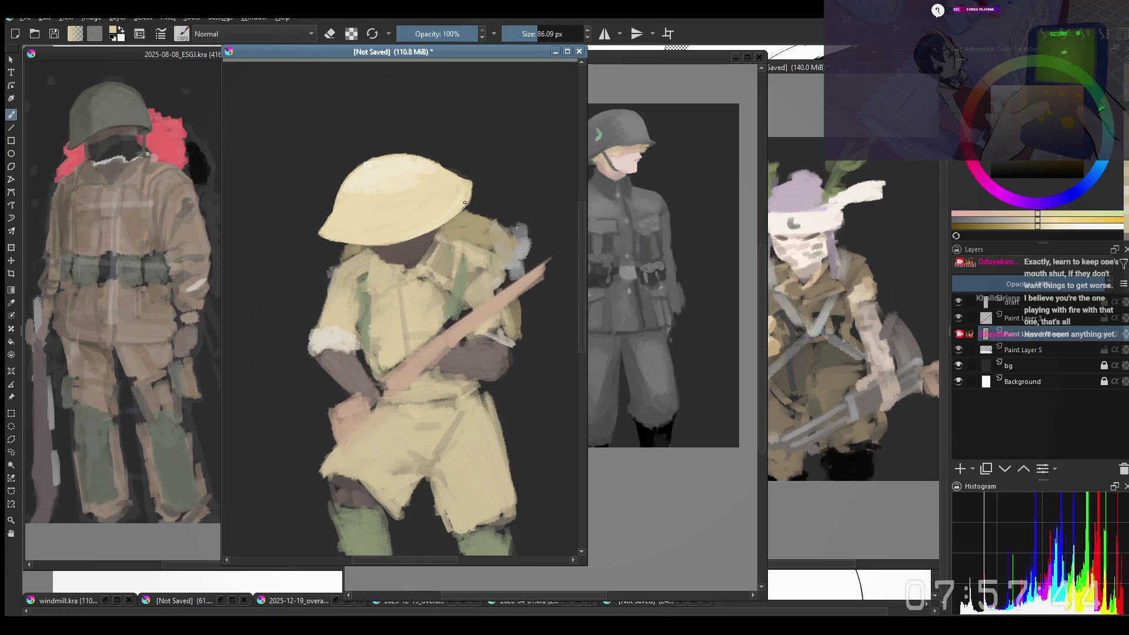
pyautogui.press('[')
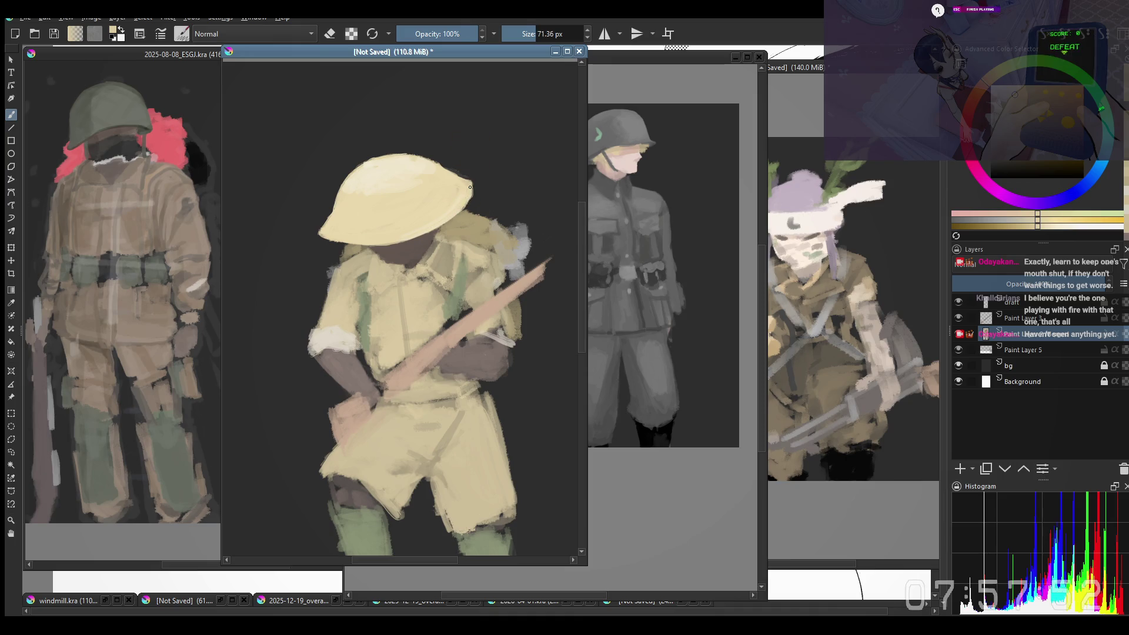
# Step: Undo the recent strokes and erase the helmet's lower-left edge into the dark background
pyautogui.hotkey('ctrl', 'z')
pyautogui.hotkey('ctrl', 'z')
pyautogui.hotkey('ctrl', 'z')
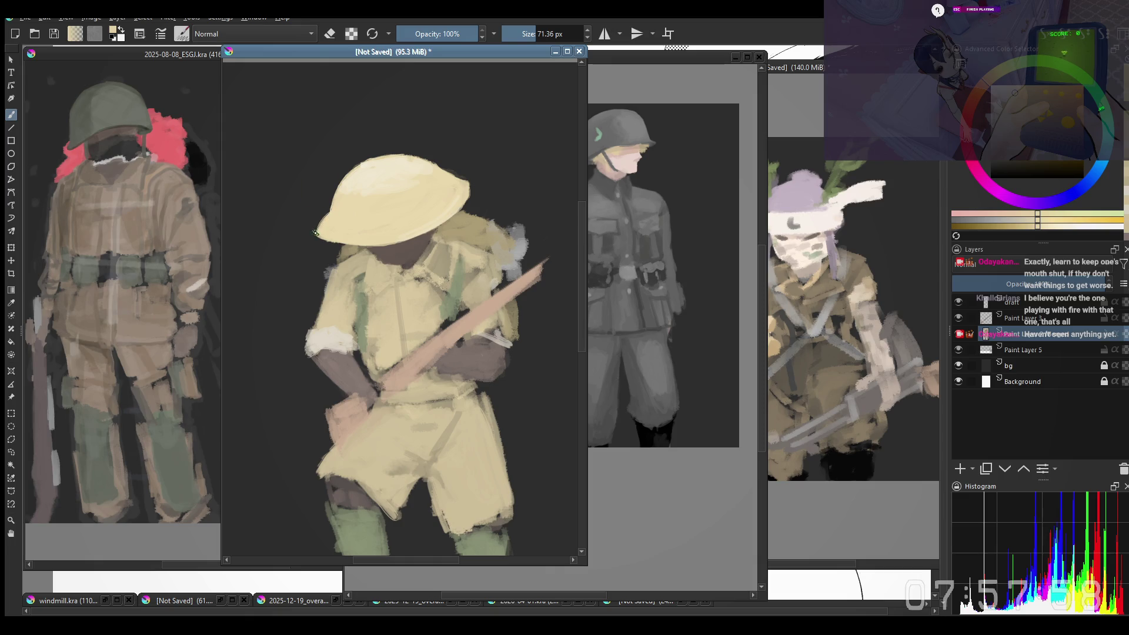
pyautogui.press('e')
pyautogui.moveTo(317, 224)
pyautogui.mouseDown()
pyautogui.moveTo(317, 242)
pyautogui.moveTo(345, 251)
pyautogui.mouseUp()
pyautogui.press('e')
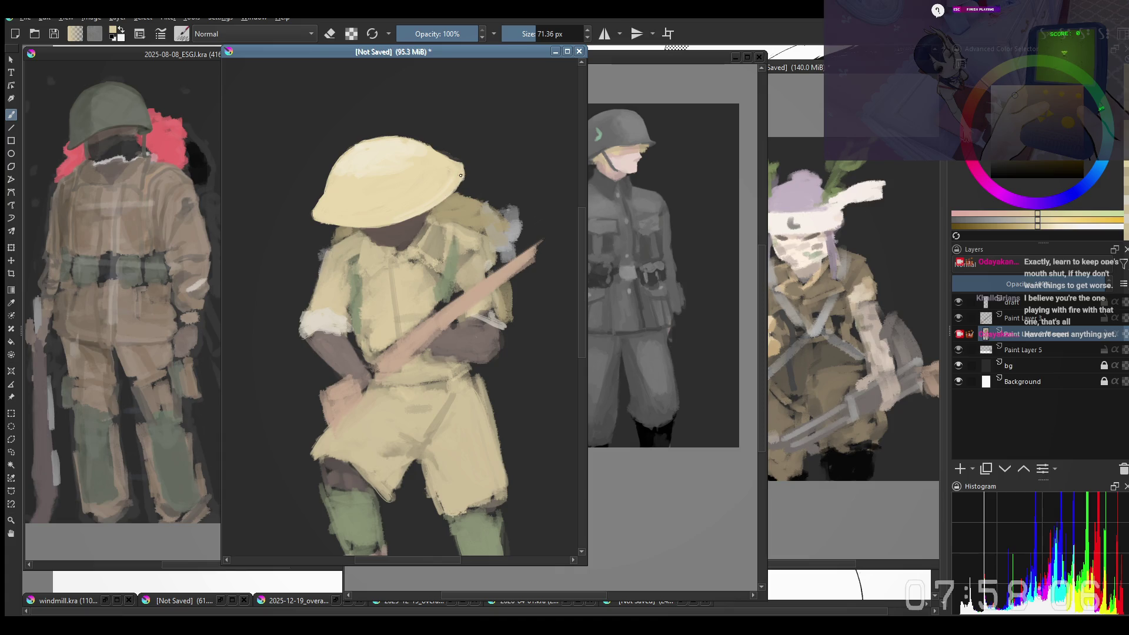
pyautogui.scroll(-2, 411, 376)
pyautogui.scroll(2, 412, 376)
# Step: Sample face, shirt and collar khaki tones and enlarge the brush to about 87 px
pyautogui.moveTo(366, 282); pyautogui.dragTo(365, 263)
pyautogui.keyDown('ctrl'); pyautogui.click(376, 245); pyautogui.keyUp('ctrl')
pyautogui.keyDown('ctrl'); pyautogui.click(356, 267); pyautogui.keyUp('ctrl')
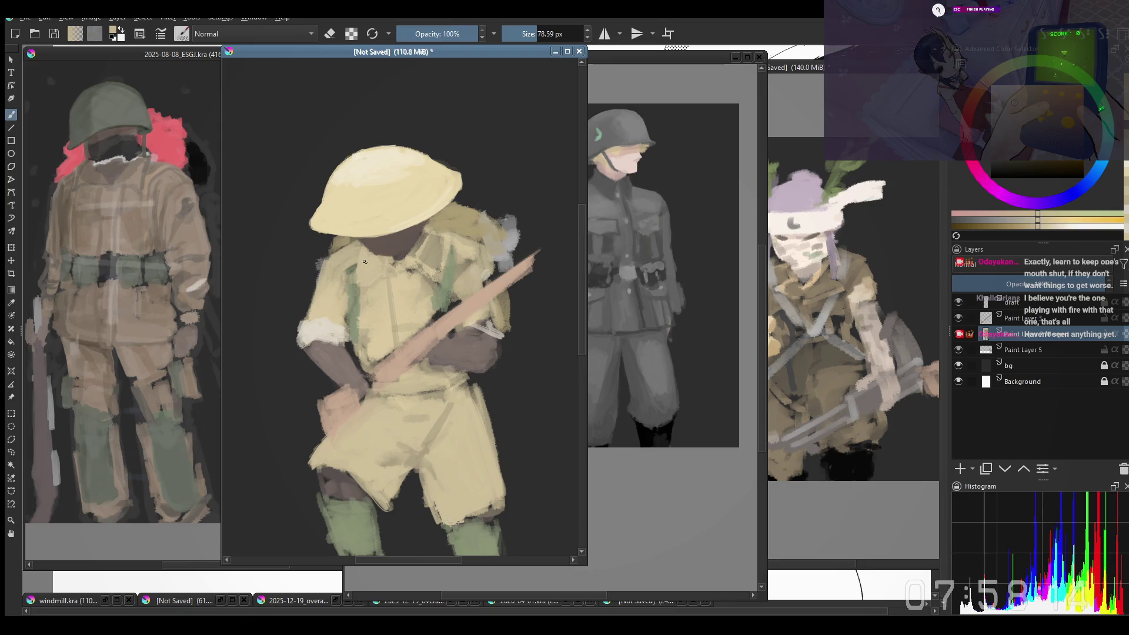
pyautogui.keyDown('ctrl'); pyautogui.click(424, 248); pyautogui.keyUp('ctrl')
pyautogui.keyDown('shift'); pyautogui.moveTo(418, 248); pyautogui.dragTo(424, 248); pyautogui.keyUp('shift')
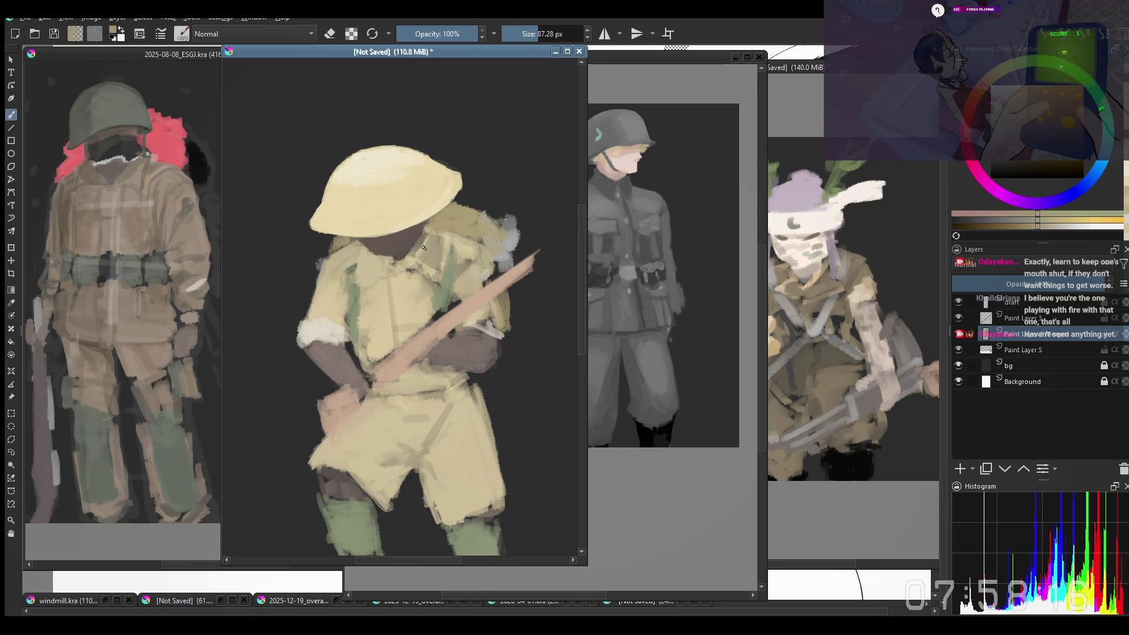
# Step: Sample khaki and beige tones from the shirt collar for touching up the collar and chest
pyautogui.keyDown('ctrl'); pyautogui.click(413, 259); pyautogui.keyUp('ctrl')
pyautogui.keyDown('ctrl'); pyautogui.click(423, 262); pyautogui.keyUp('ctrl')
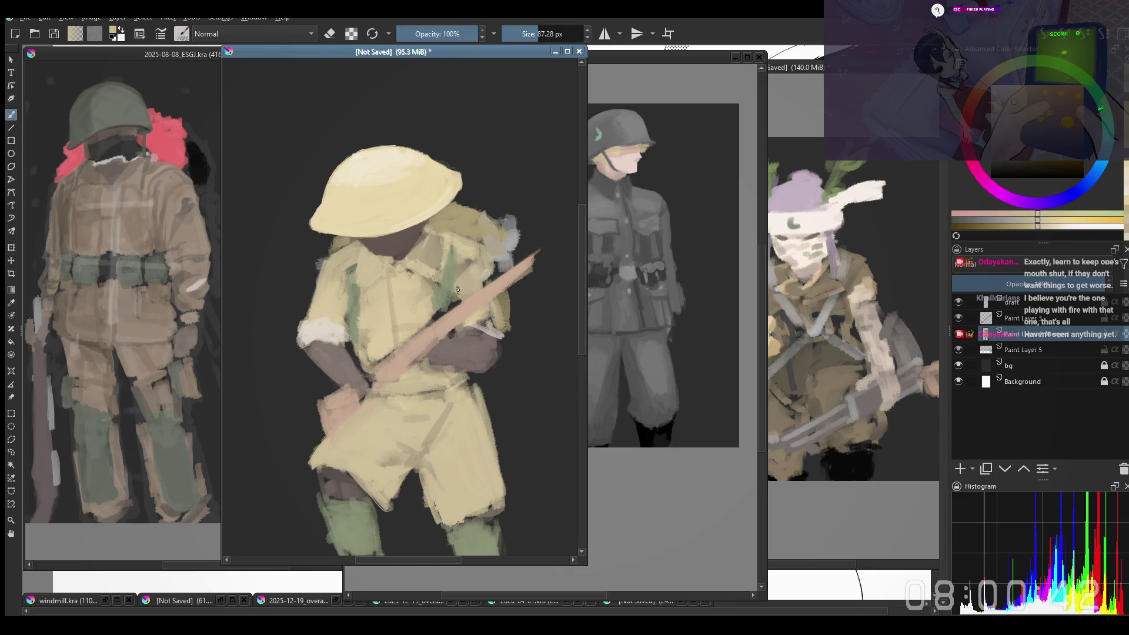
pyautogui.keyDown('ctrl'); pyautogui.click(421, 265); pyautogui.keyUp('ctrl')
# Step: Sample darker and lighter shirt tans and soften the pack edge, shrinking the brush to about 70 px
pyautogui.moveTo(411, 271); pyautogui.dragTo(438, 305)
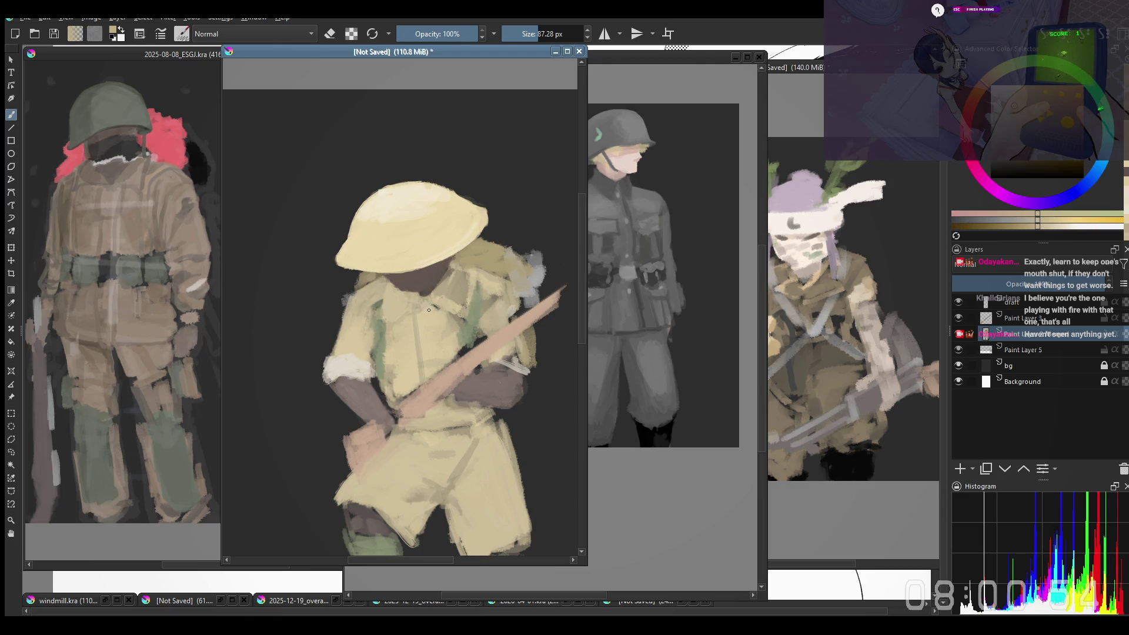
pyautogui.keyDown('ctrl'); pyautogui.click(439, 293); pyautogui.keyUp('ctrl')
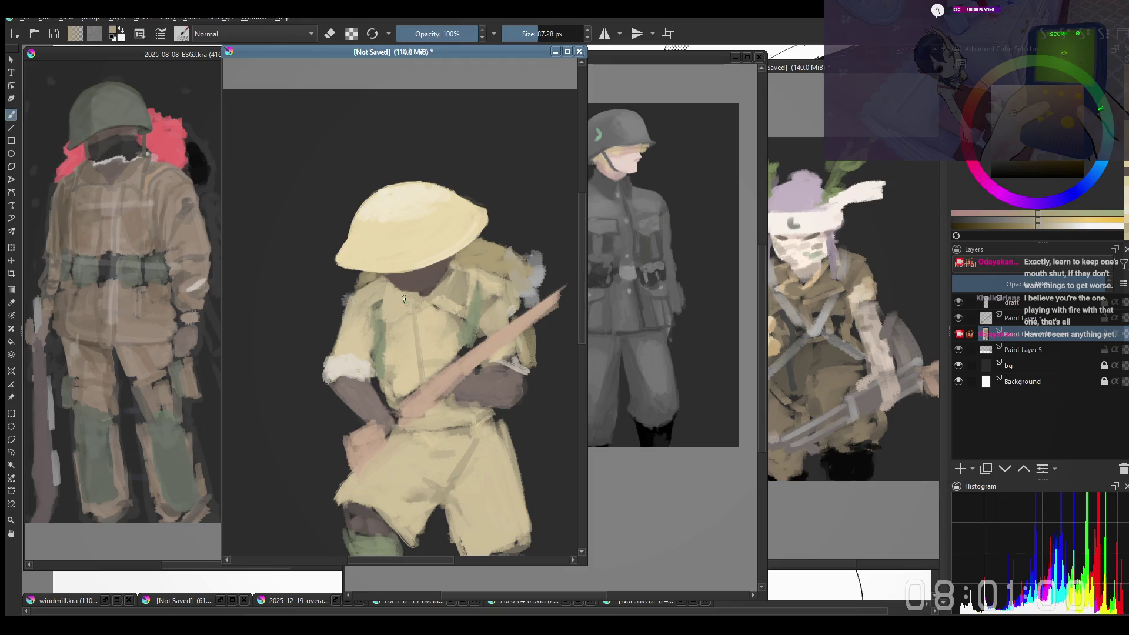
pyautogui.keyDown('ctrl'); pyautogui.click(404, 298); pyautogui.keyUp('ctrl')
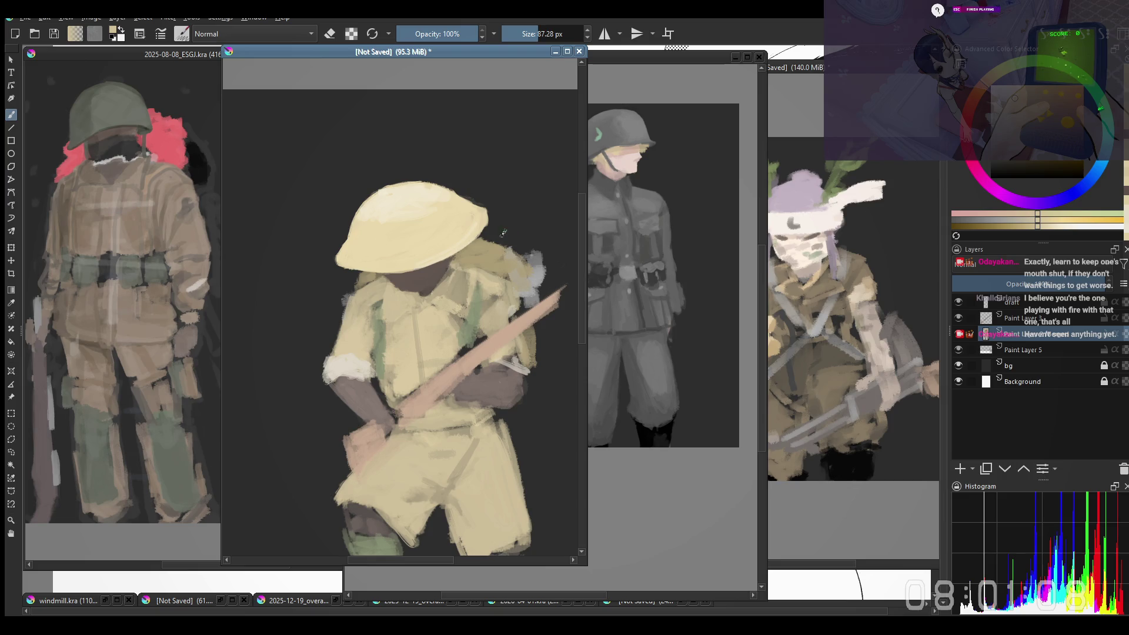
pyautogui.press('e')
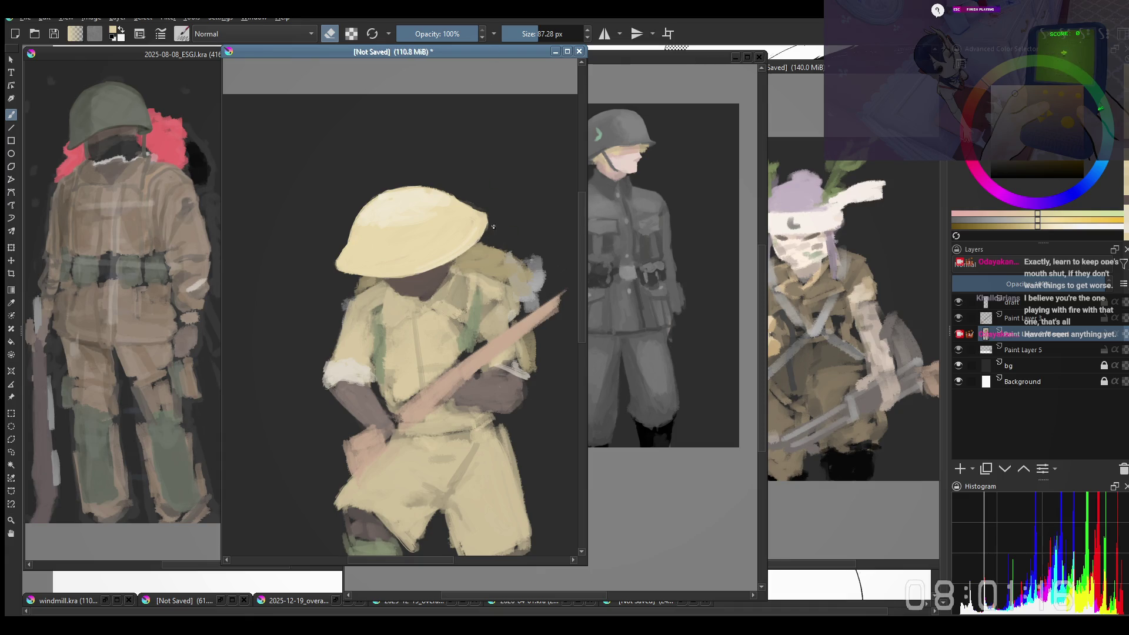
pyautogui.press('[')
pyautogui.press('e')
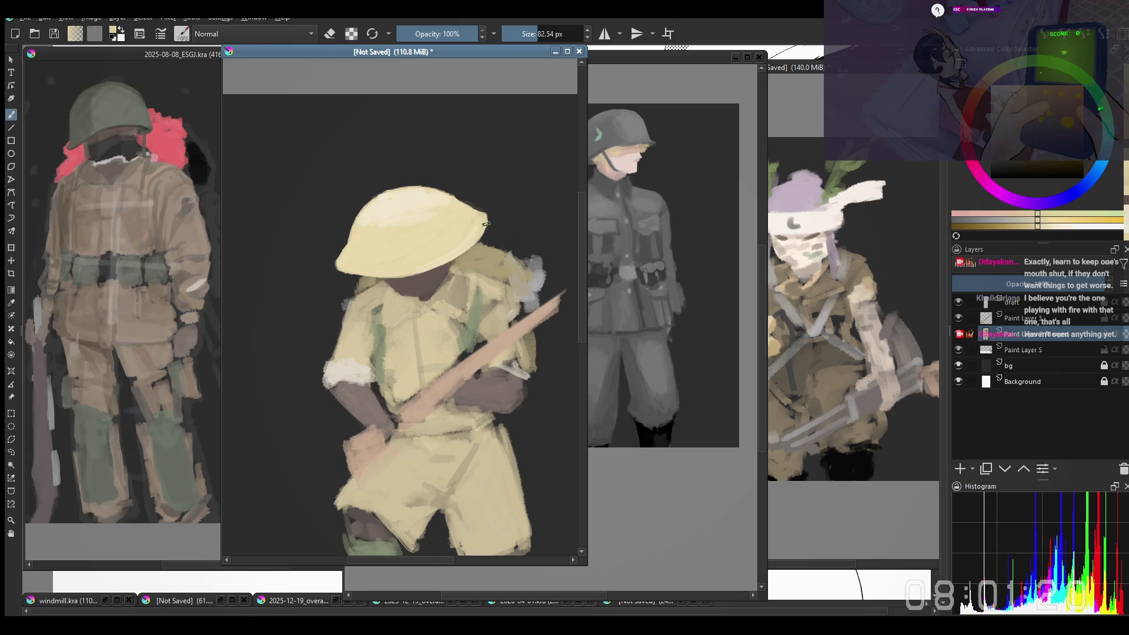
pyautogui.press('[')
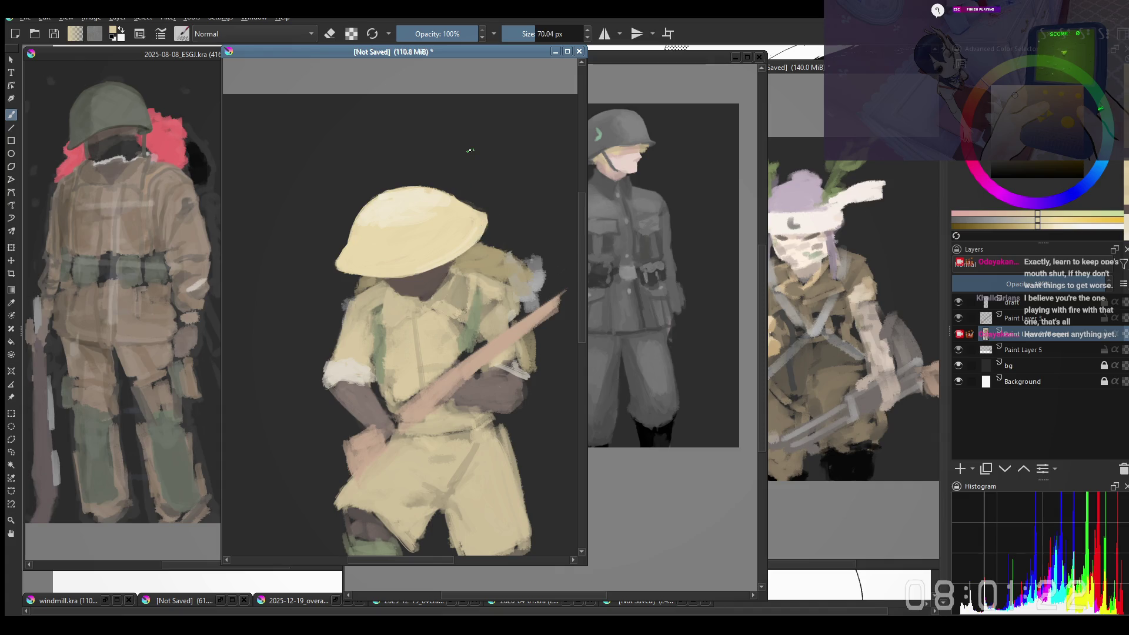
pyautogui.press('m')
pyautogui.press('[')
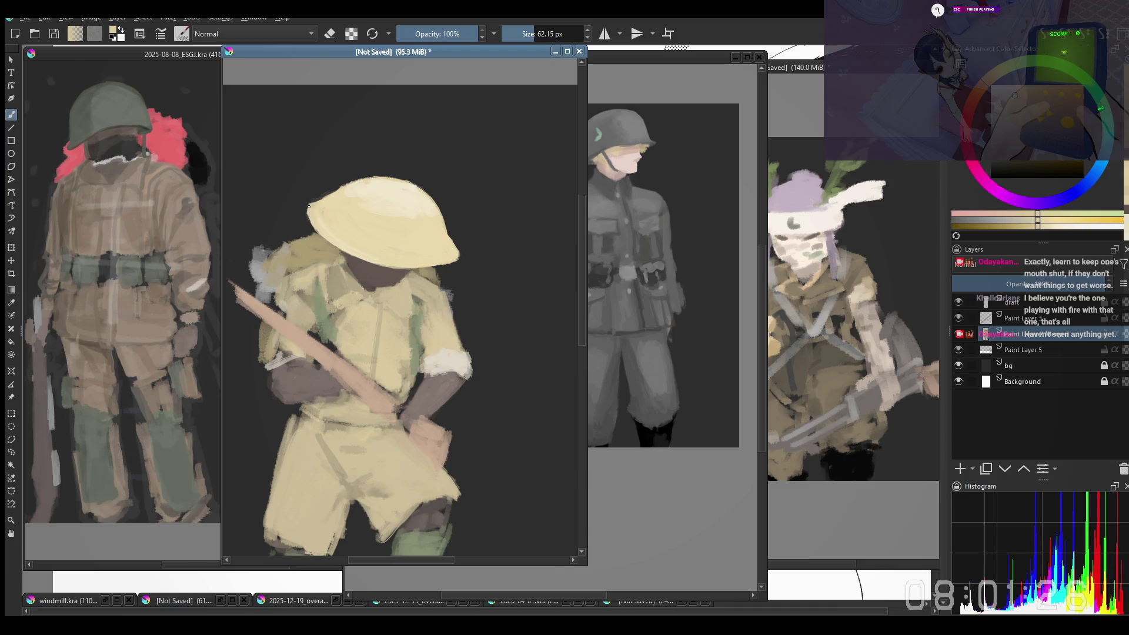
pyautogui.press('e')
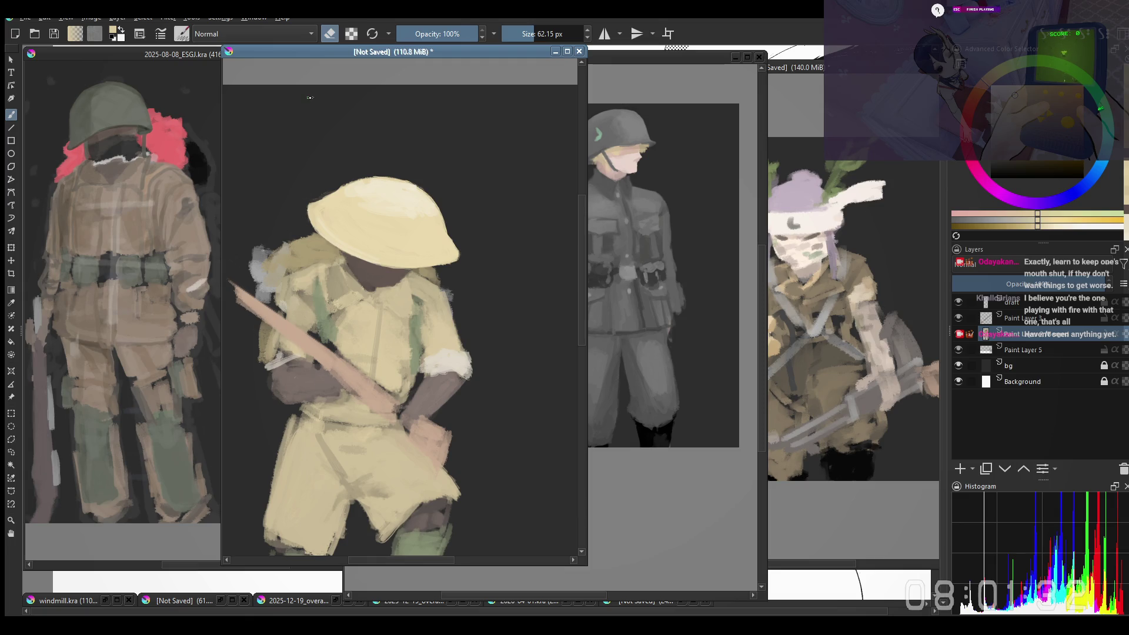
pyautogui.press('m')
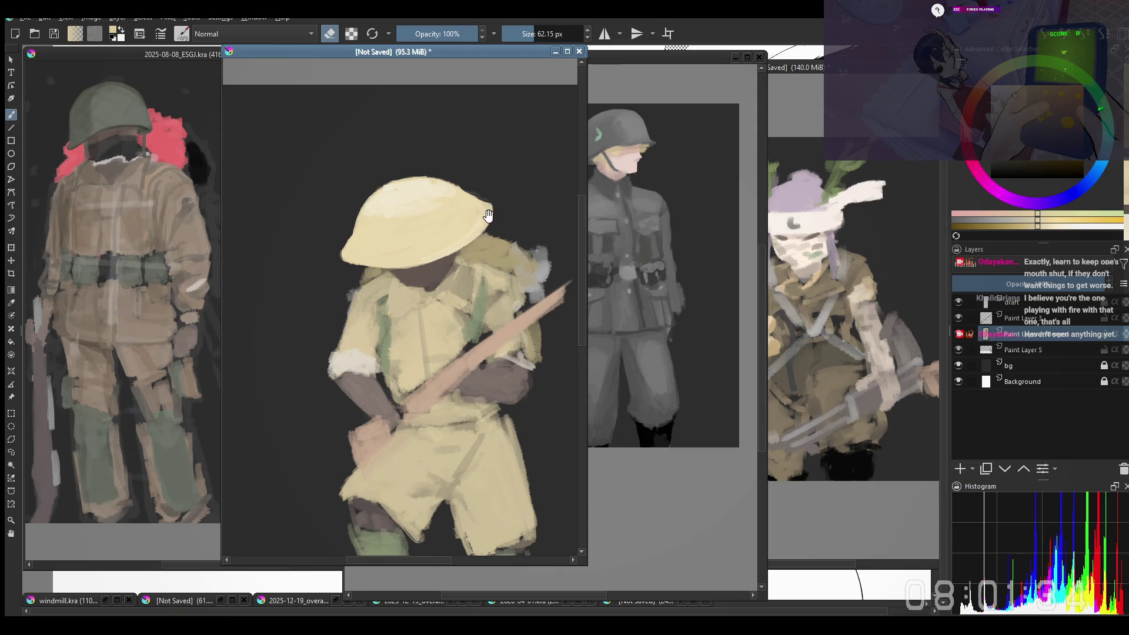
pyautogui.moveTo(400, 227); pyautogui.dragTo(408, 233)
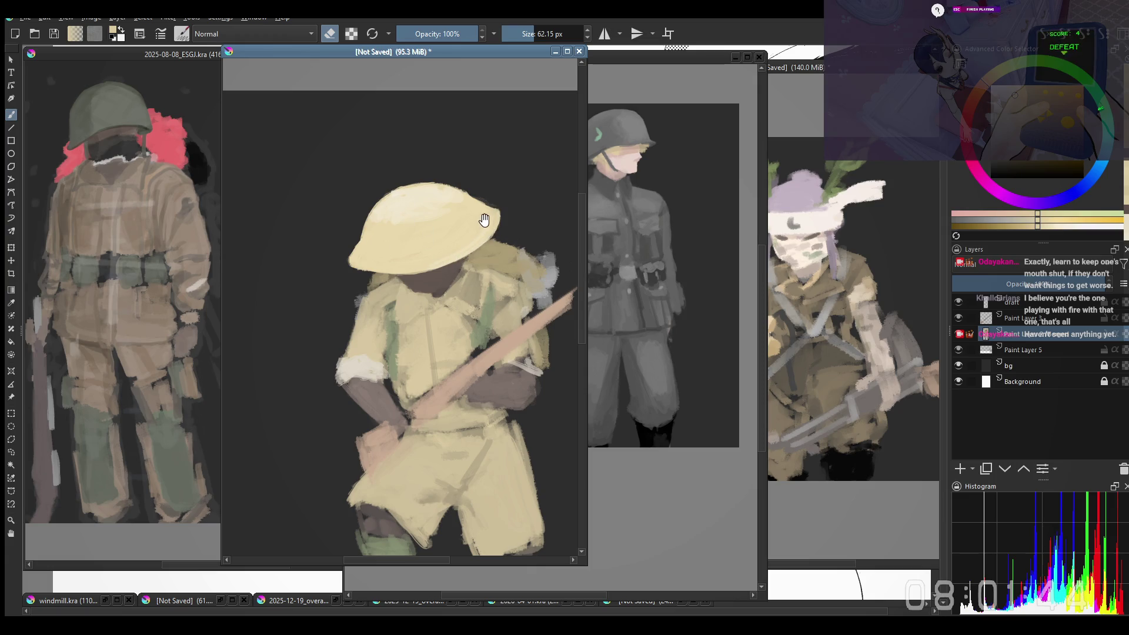
pyautogui.press('e')
pyautogui.press('e')
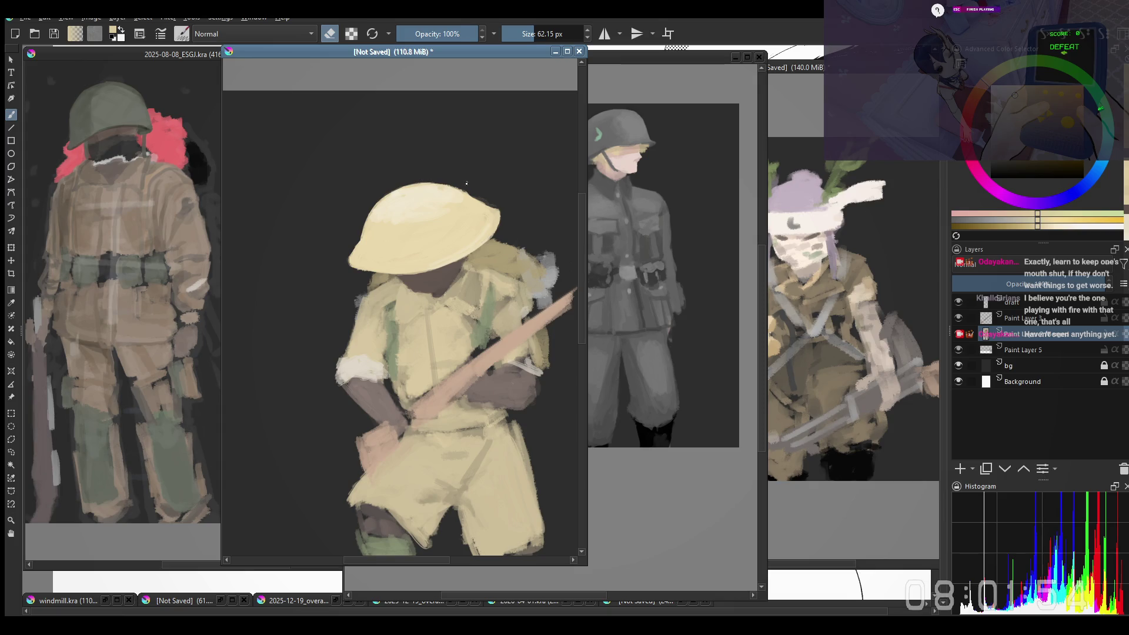
pyautogui.press('m')
pyautogui.press('e')
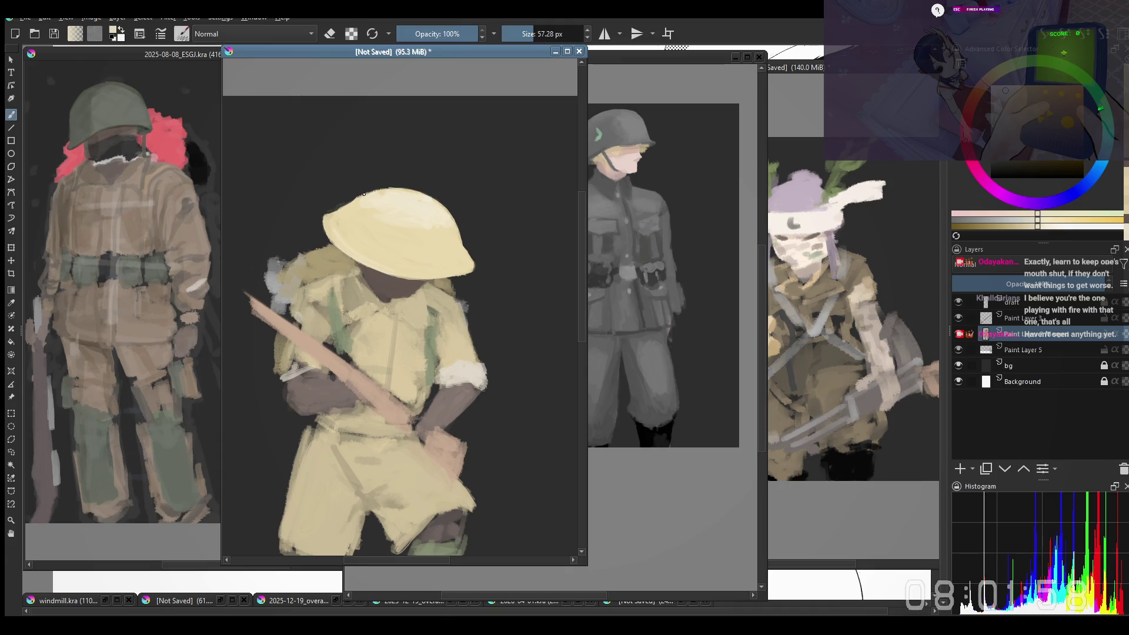
pyautogui.moveTo(350, 361); pyautogui.dragTo(353, 297)
pyautogui.press('m')
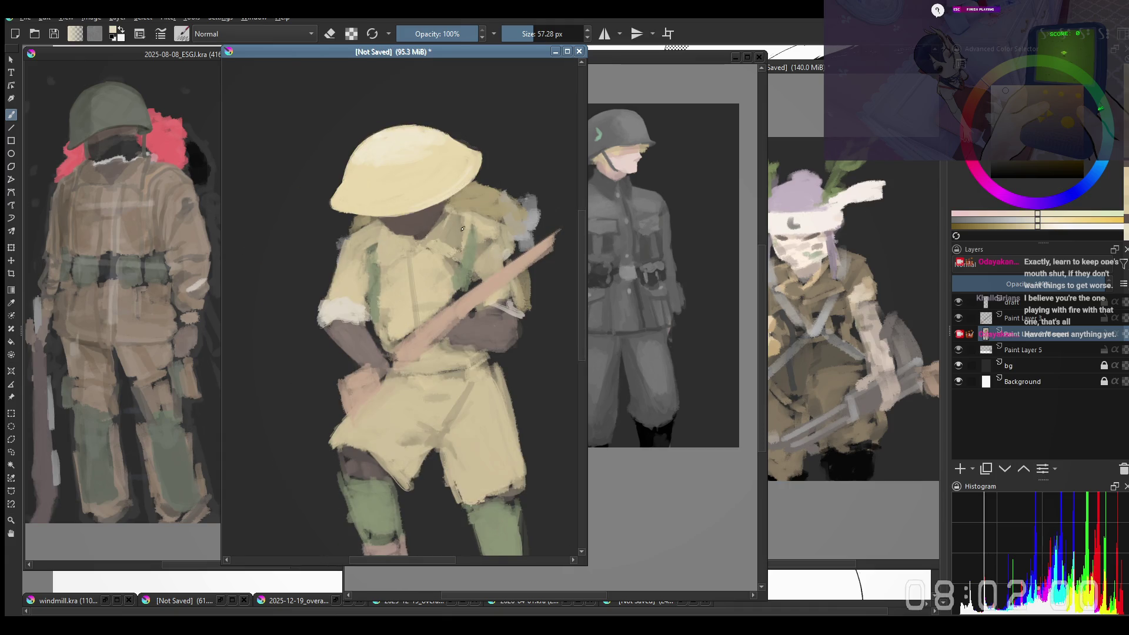
# Step: Undo the last stroke, sample the helmet-edge colour, and zoom out to see the whole figure
pyautogui.press(']')
pyautogui.press(']')
pyautogui.press(']')
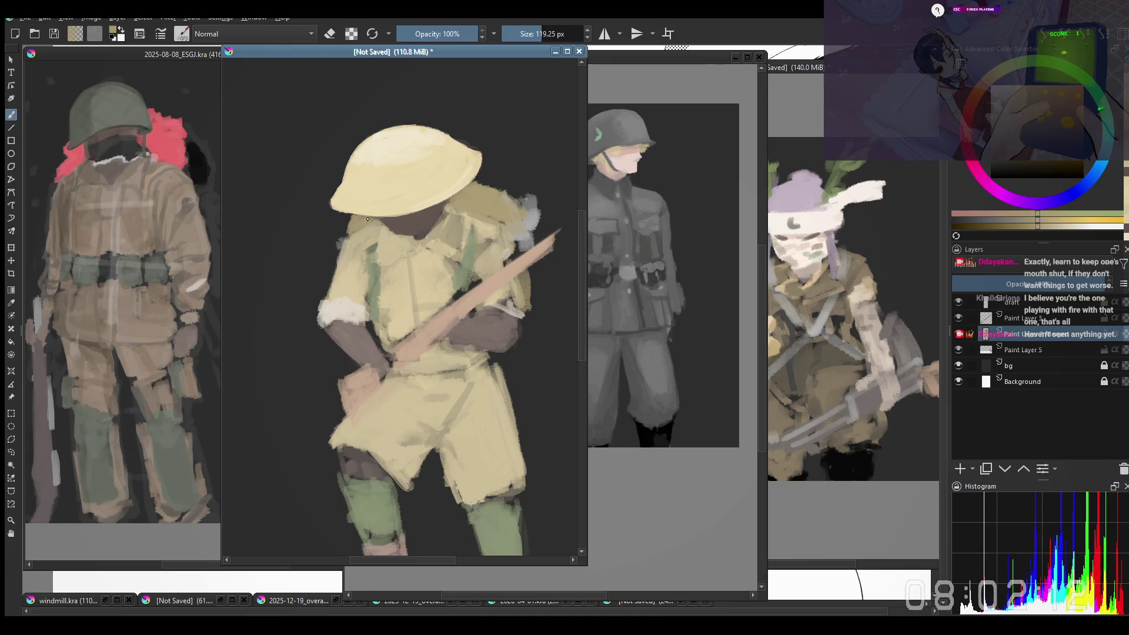
pyautogui.hotkey('ctrl', 'z')
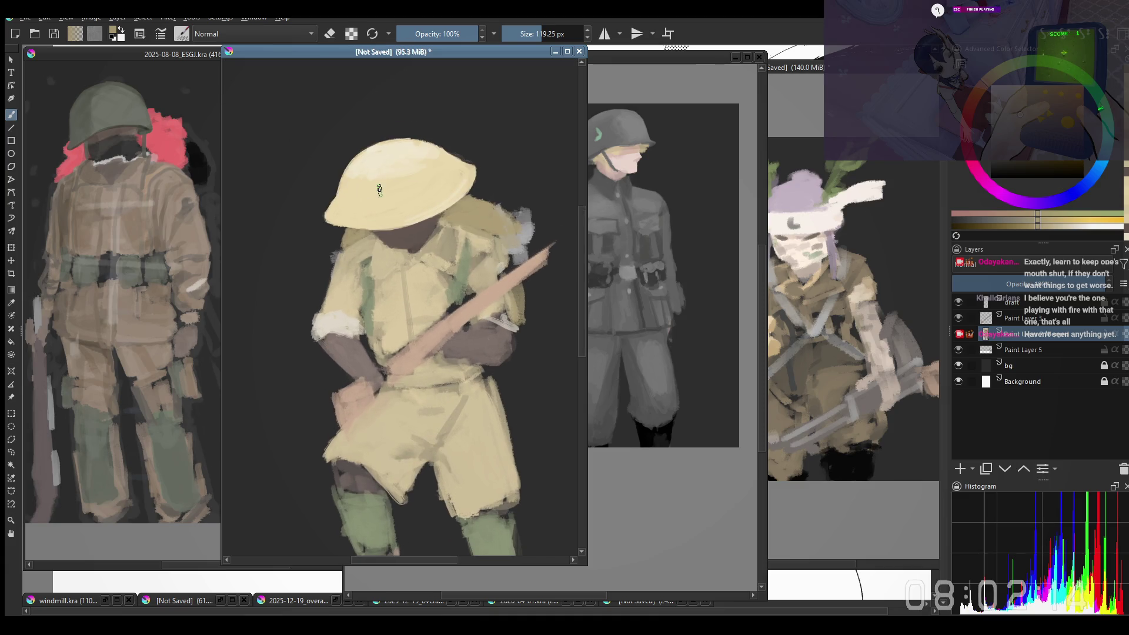
pyautogui.press('l')
pyautogui.press(']')
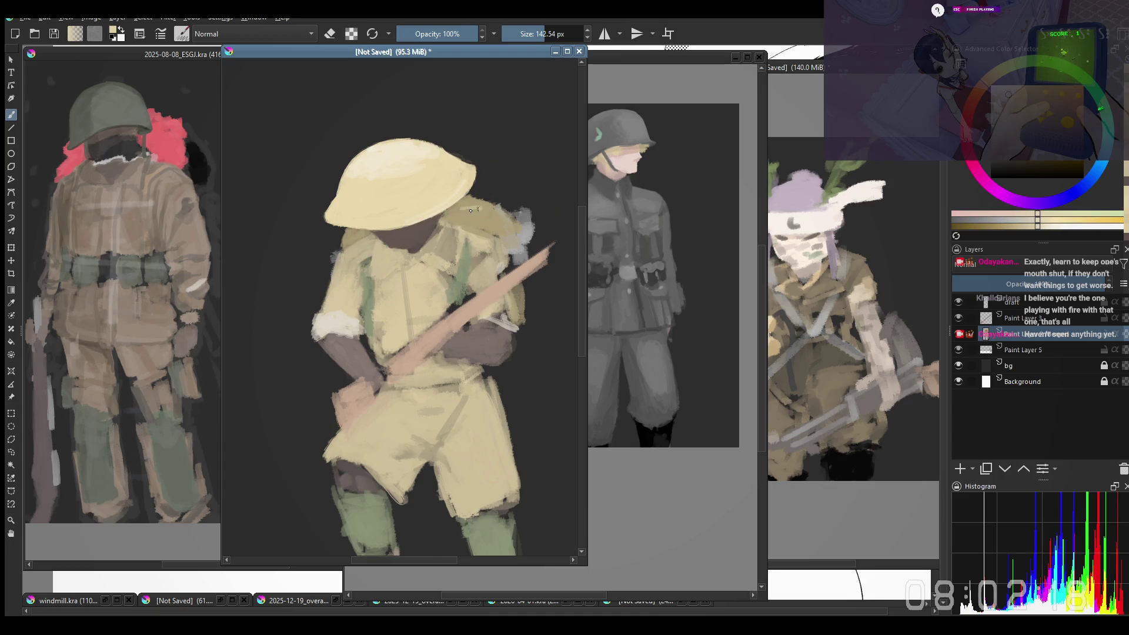
pyautogui.keyDown('ctrl'); pyautogui.click(469, 211); pyautogui.keyUp('ctrl')
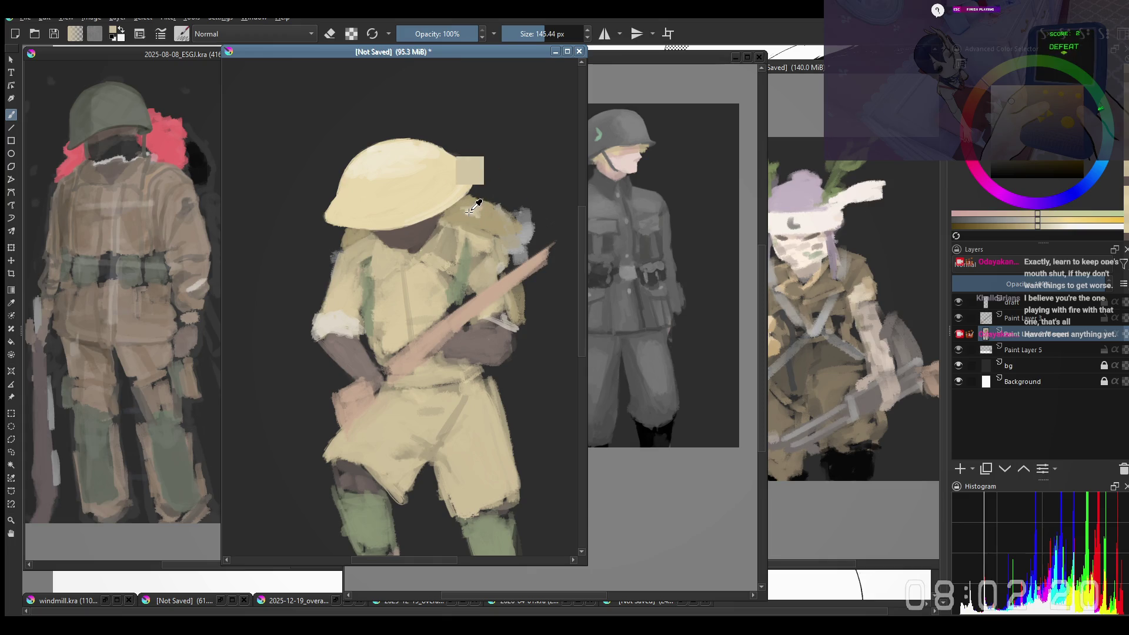
pyautogui.press('m')
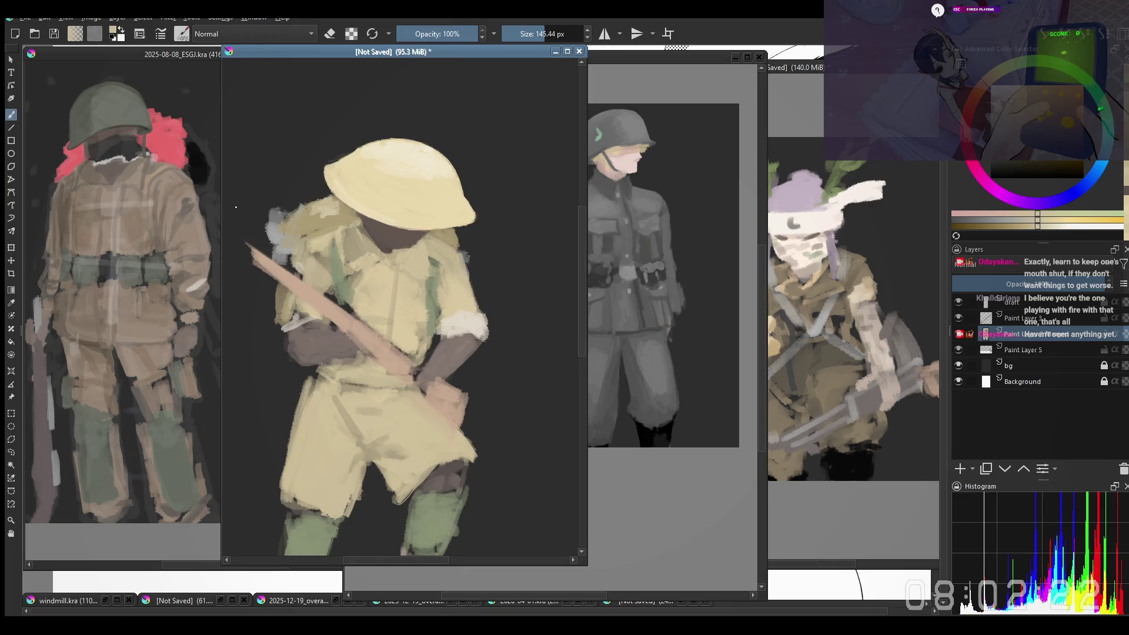
pyautogui.keyDown('ctrl'); pyautogui.click(329, 222); pyautogui.keyUp('ctrl')
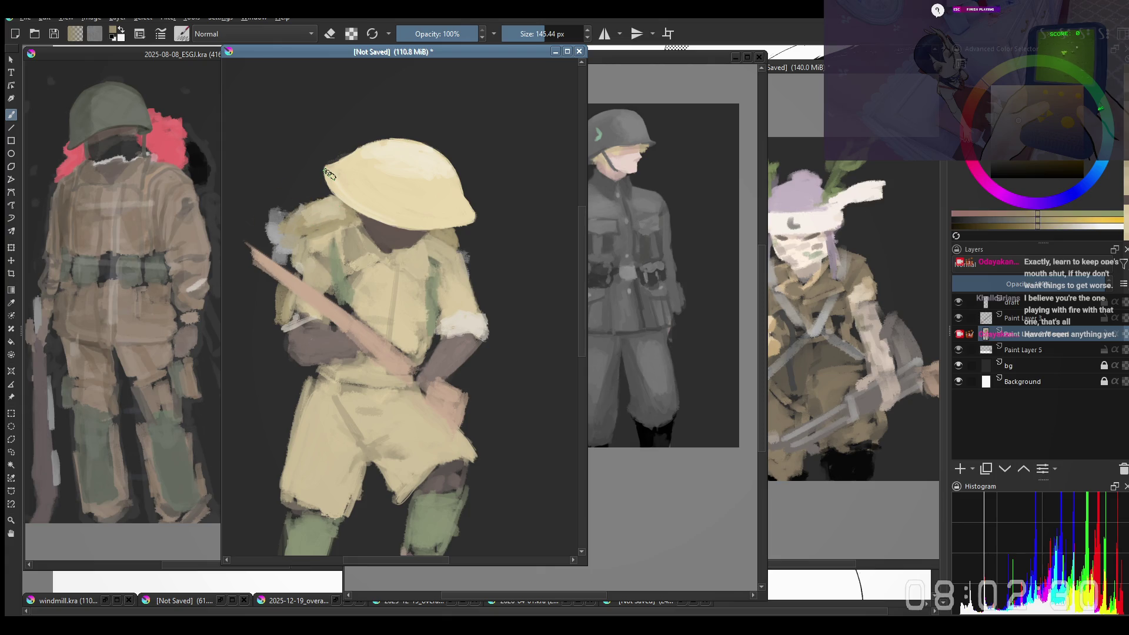
pyautogui.press('-')
pyautogui.press('/')
# Step: Make the [Not Saved] soldier painting subwindow the active canvas
pyautogui.press('m')
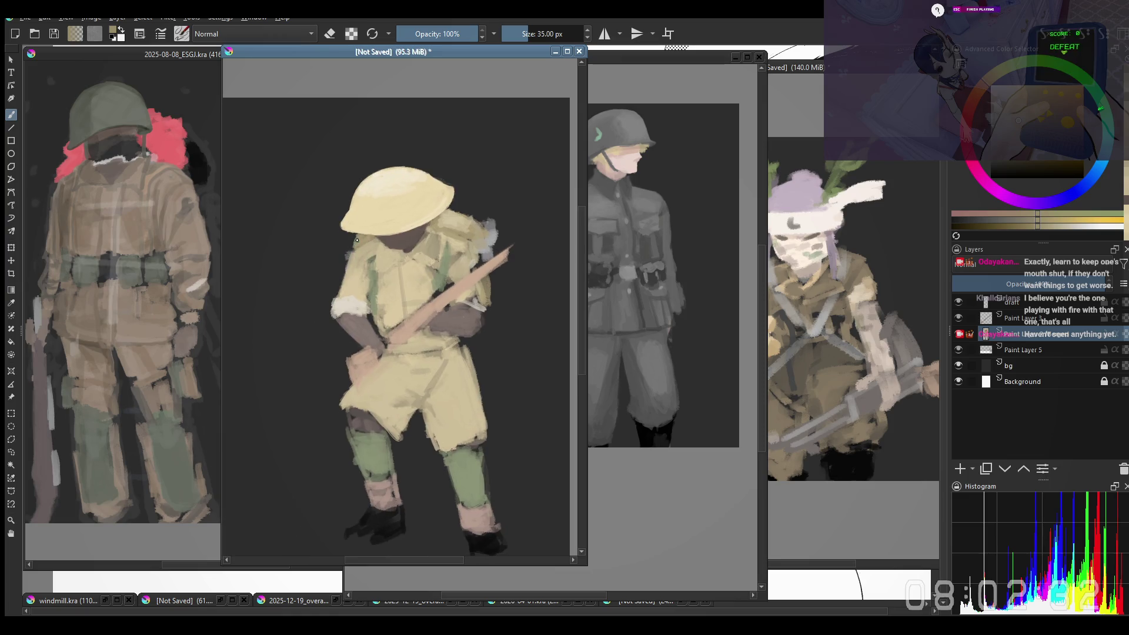
pyautogui.scroll(2, 357, 239)
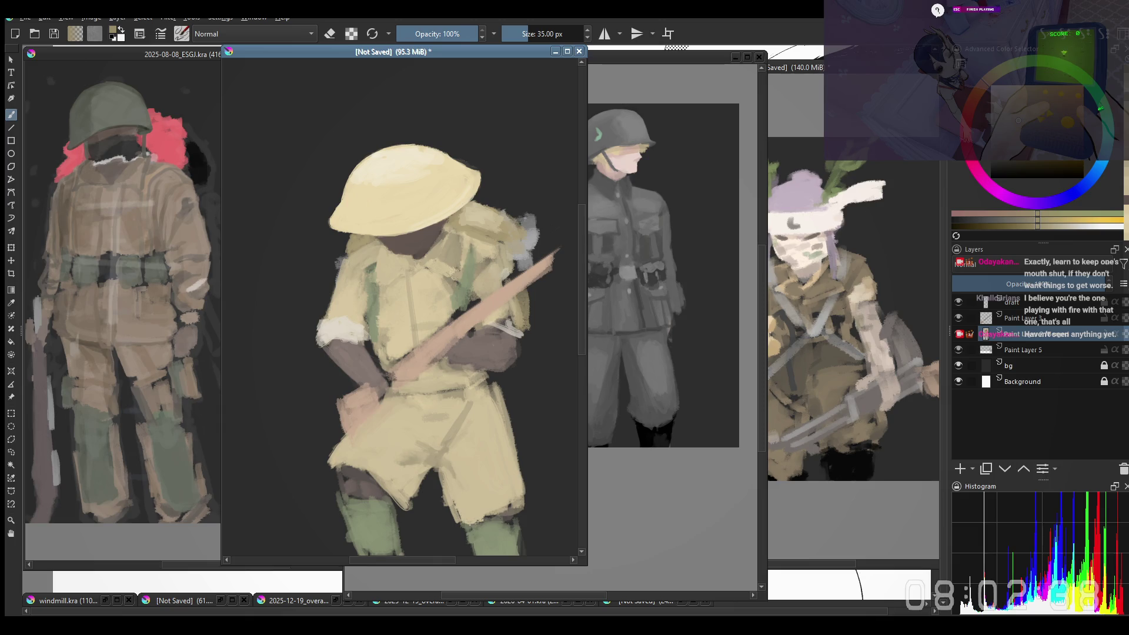
pyautogui.click(575, 227)
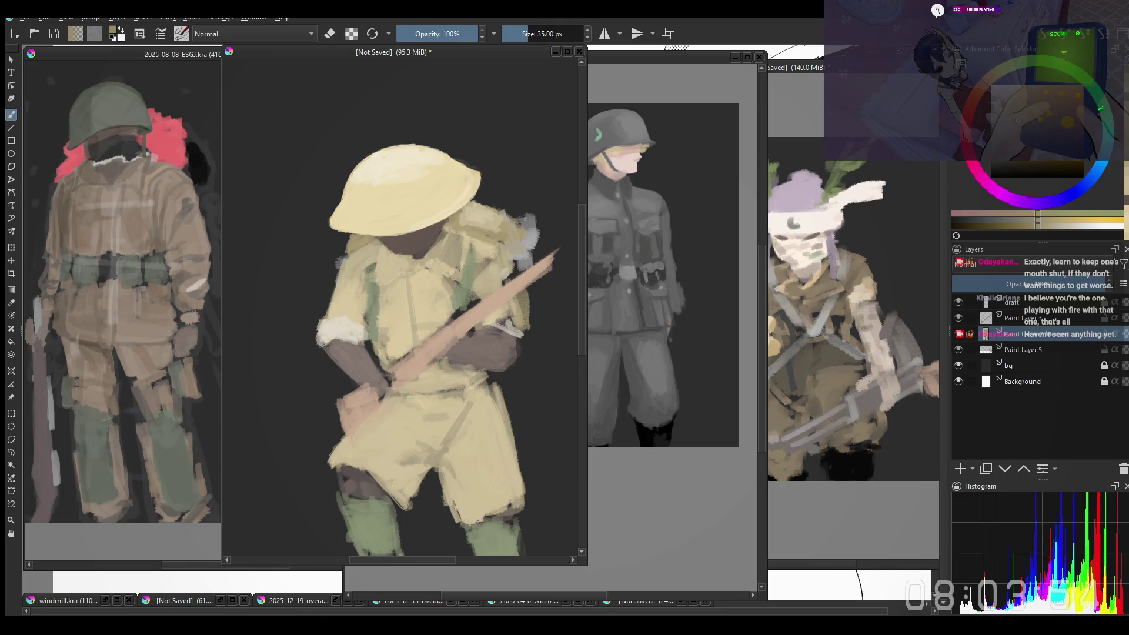
# Step: Sample the helmet's pale yellow and paint a light stroke along the brim in mirrored view
pyautogui.moveTo(386, 269); pyautogui.dragTo(379, 229)
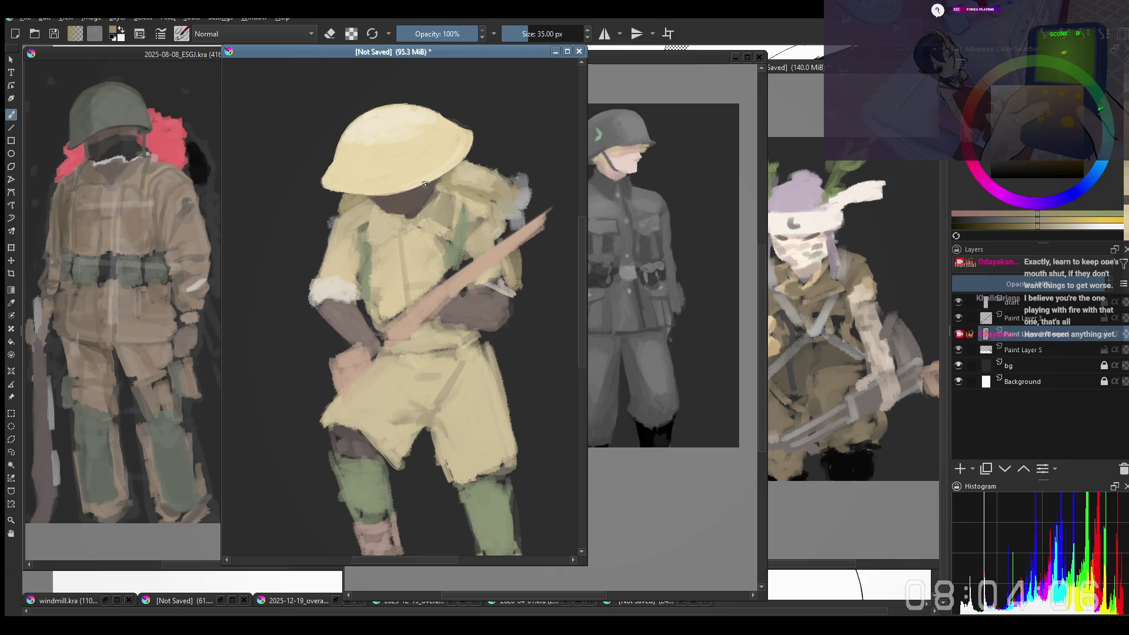
pyautogui.moveTo(282, 195); pyautogui.dragTo(289, 245)
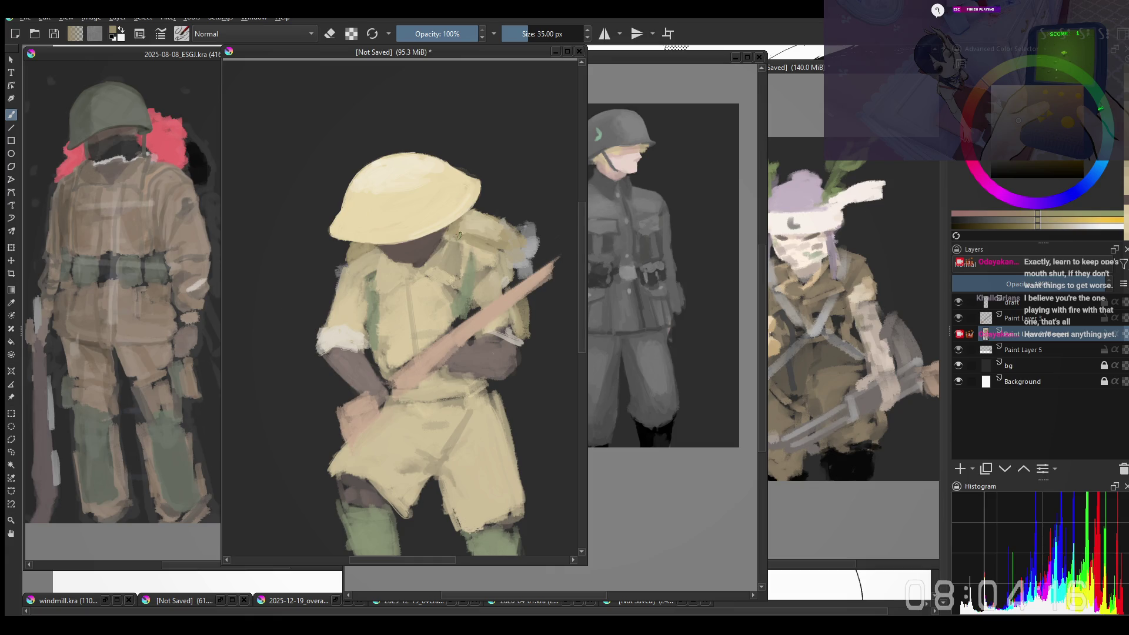
pyautogui.keyDown('ctrl'); pyautogui.click(331, 221); pyautogui.keyUp('ctrl')
pyautogui.moveTo(331, 221)
pyautogui.mouseDown()
pyautogui.moveTo(291, 242)
pyautogui.moveTo(332, 270)
pyautogui.mouseUp()
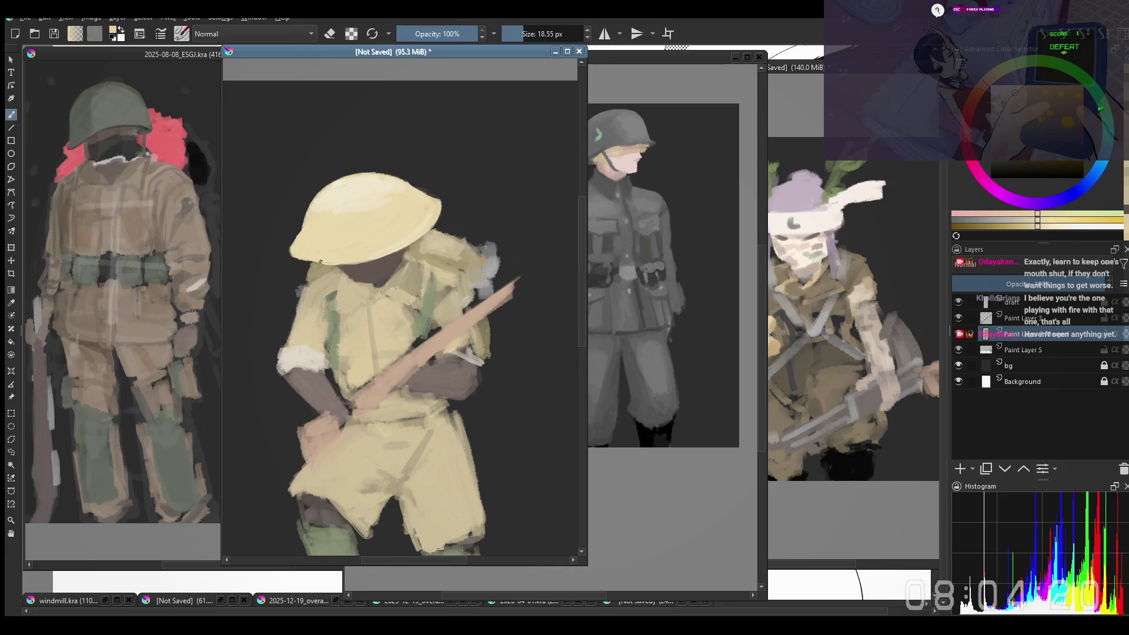
pyautogui.press('m')
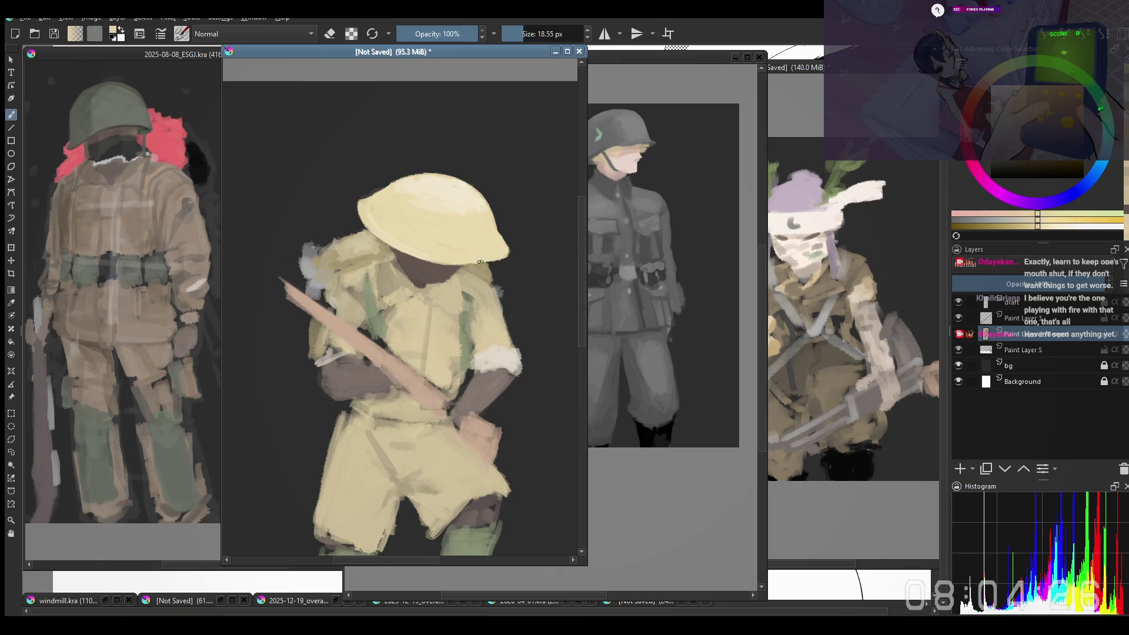
pyautogui.moveTo(449, 265); pyautogui.dragTo(500, 259)
pyautogui.press('m')
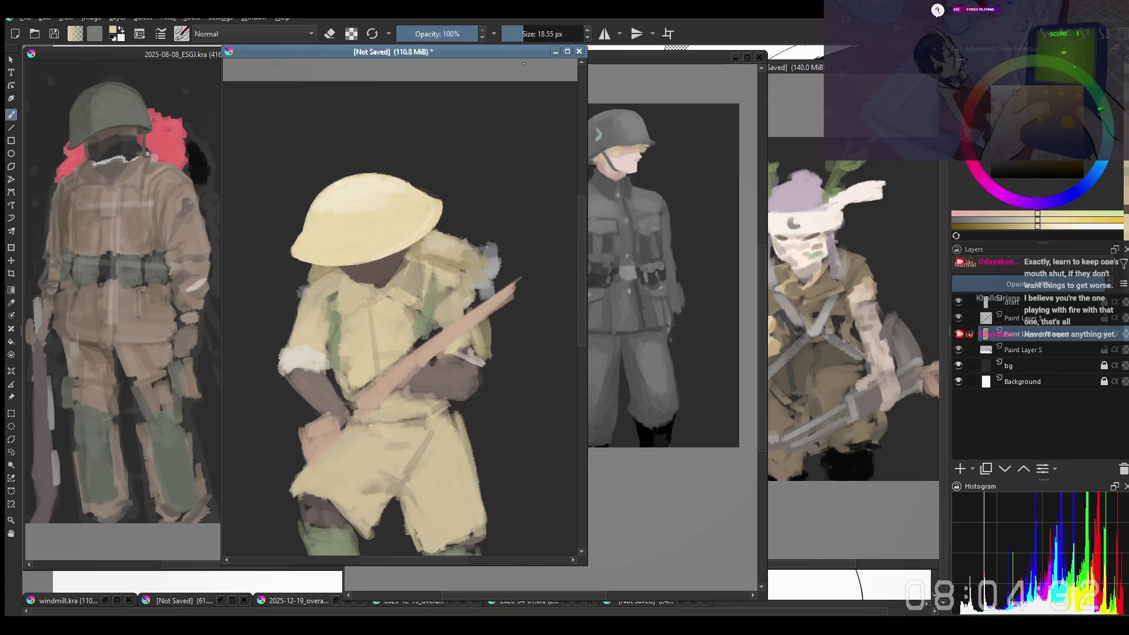
# Step: Reposition the unmirrored view and pick up the dark skin tone, returning to normal painting
pyautogui.moveTo(364, 237); pyautogui.dragTo(369, 245)
pyautogui.moveTo(302, 268); pyautogui.dragTo(308, 274)
pyautogui.press('e')
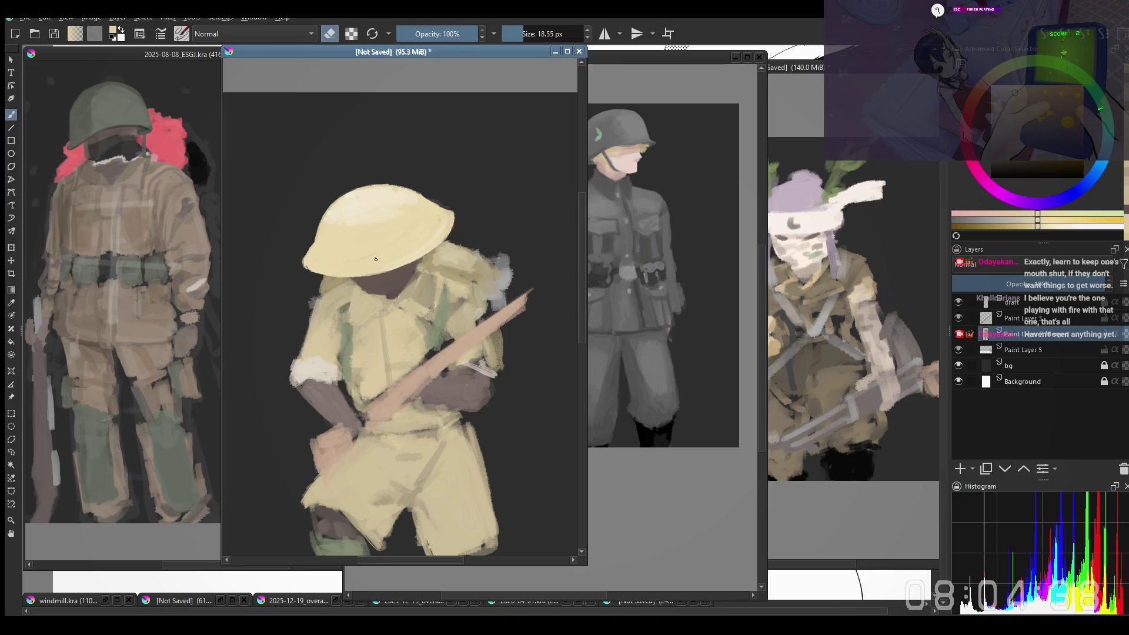
pyautogui.keyDown('ctrl'); pyautogui.click(379, 281); pyautogui.keyUp('ctrl')
pyautogui.press('e')
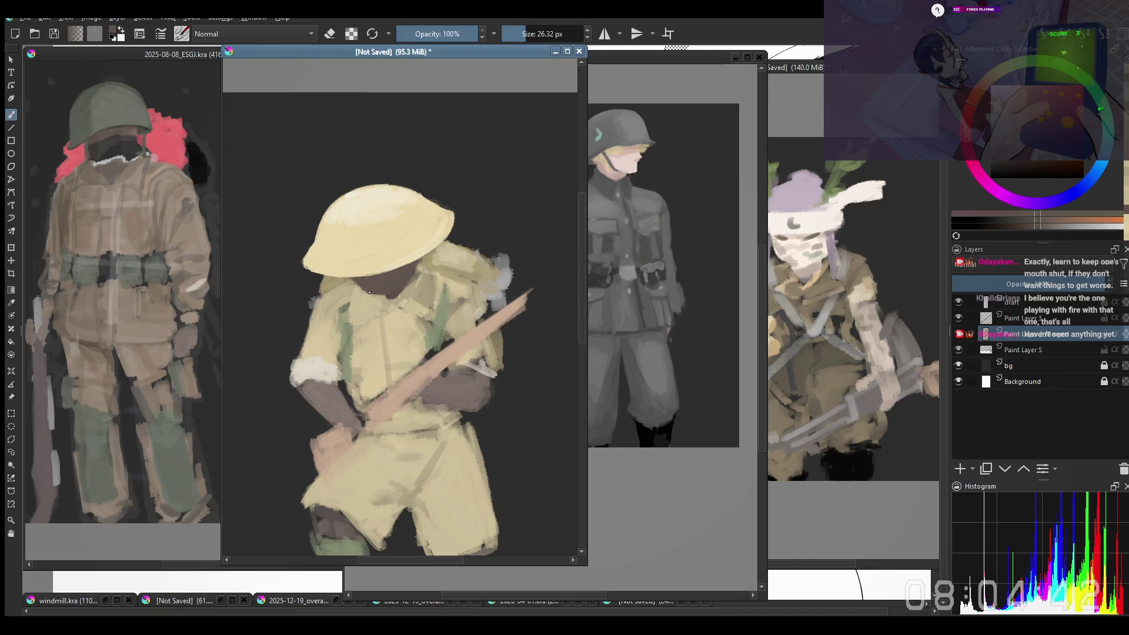
# Step: Sample the face's dark brown and brush it over the shadowed face beneath the helmet brim
pyautogui.keyDown('ctrl'); pyautogui.click(360, 297); pyautogui.keyUp('ctrl')
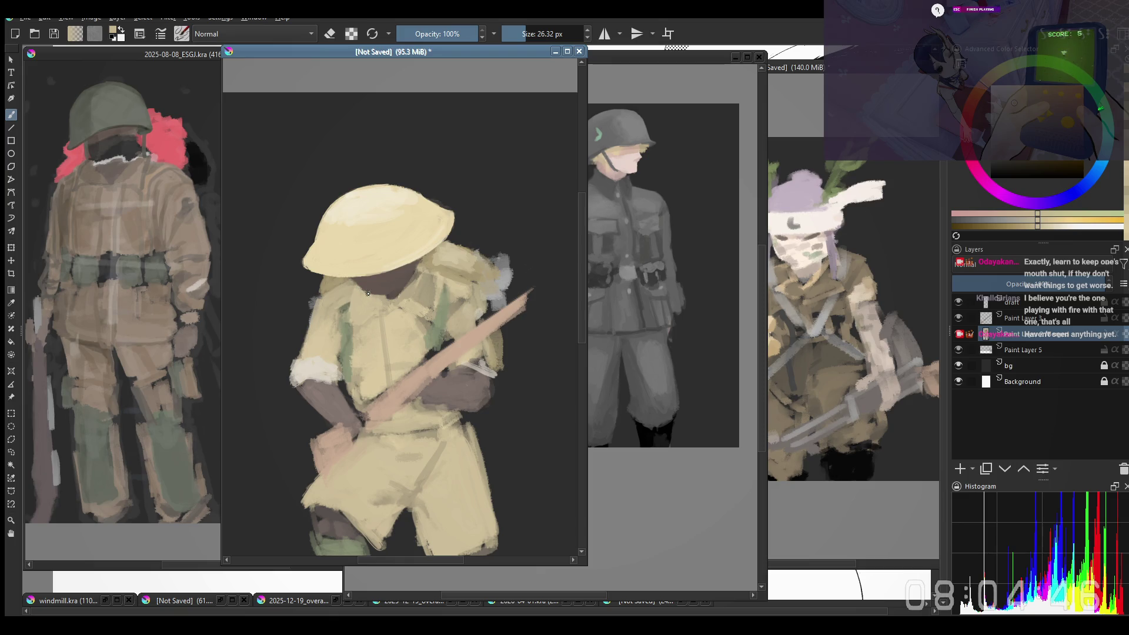
pyautogui.keyDown('ctrl'); pyautogui.click(370, 288); pyautogui.keyUp('ctrl')
pyautogui.moveTo(374, 294); pyautogui.dragTo(403, 272)
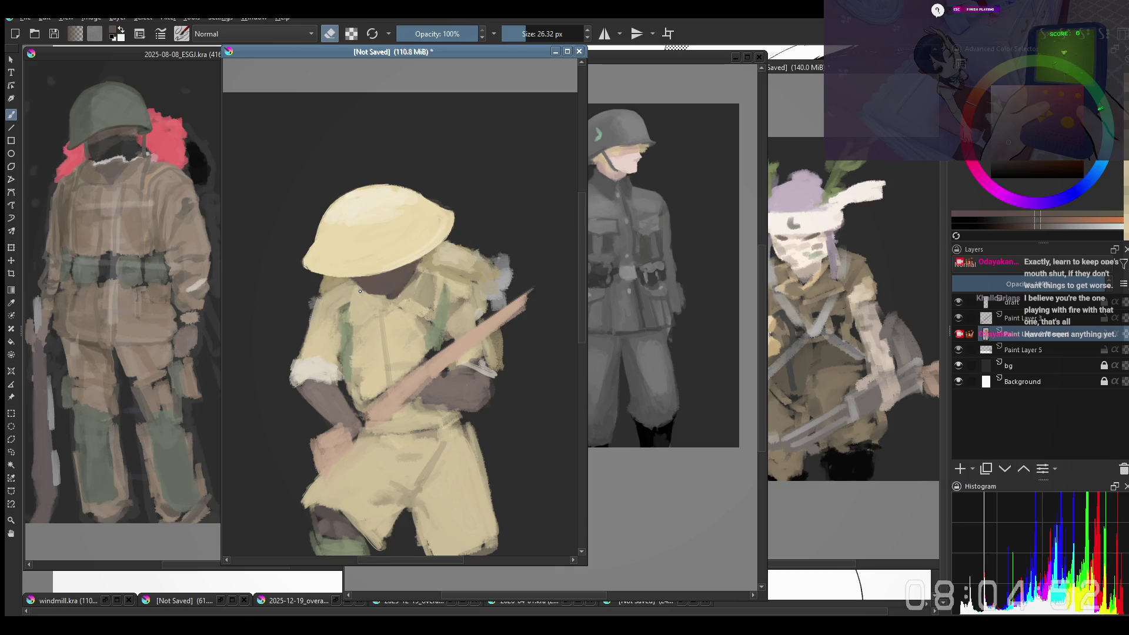
pyautogui.keyDown('ctrl'); pyautogui.click(361, 292); pyautogui.keyUp('ctrl')
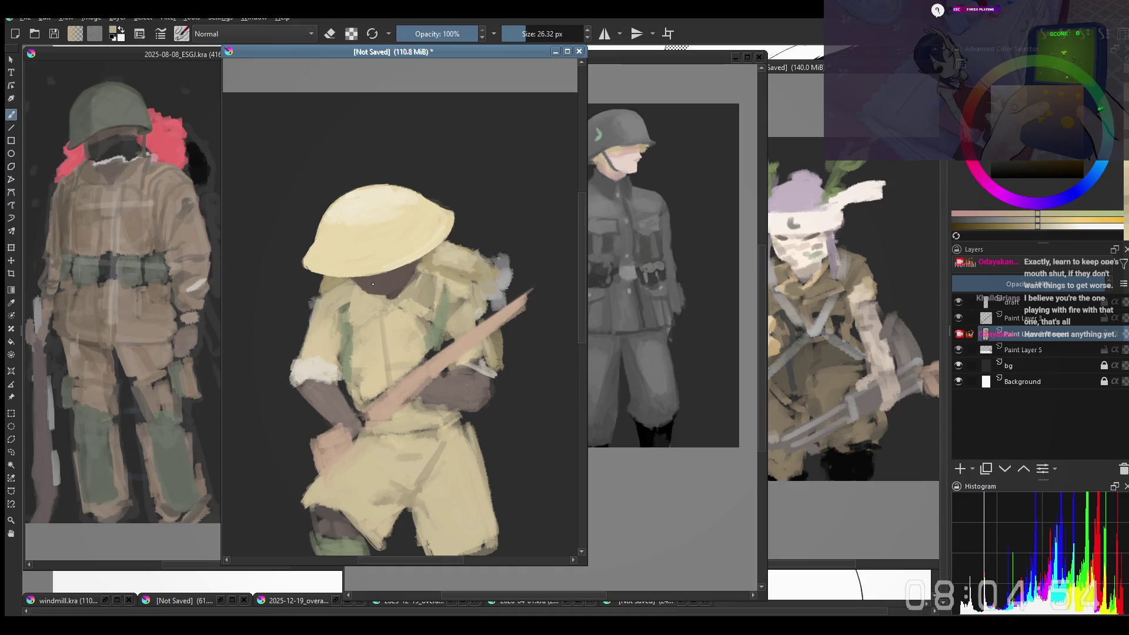
pyautogui.keyDown('ctrl'); pyautogui.click(373, 284); pyautogui.keyUp('ctrl')
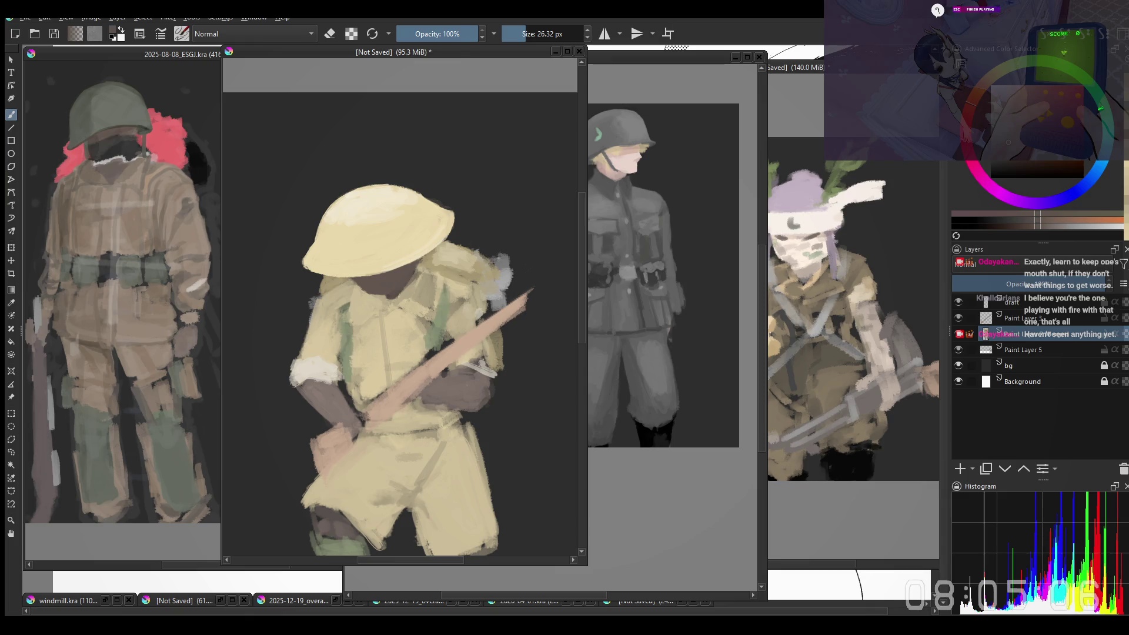
pyautogui.moveTo(431, 230); pyautogui.dragTo(433, 221)
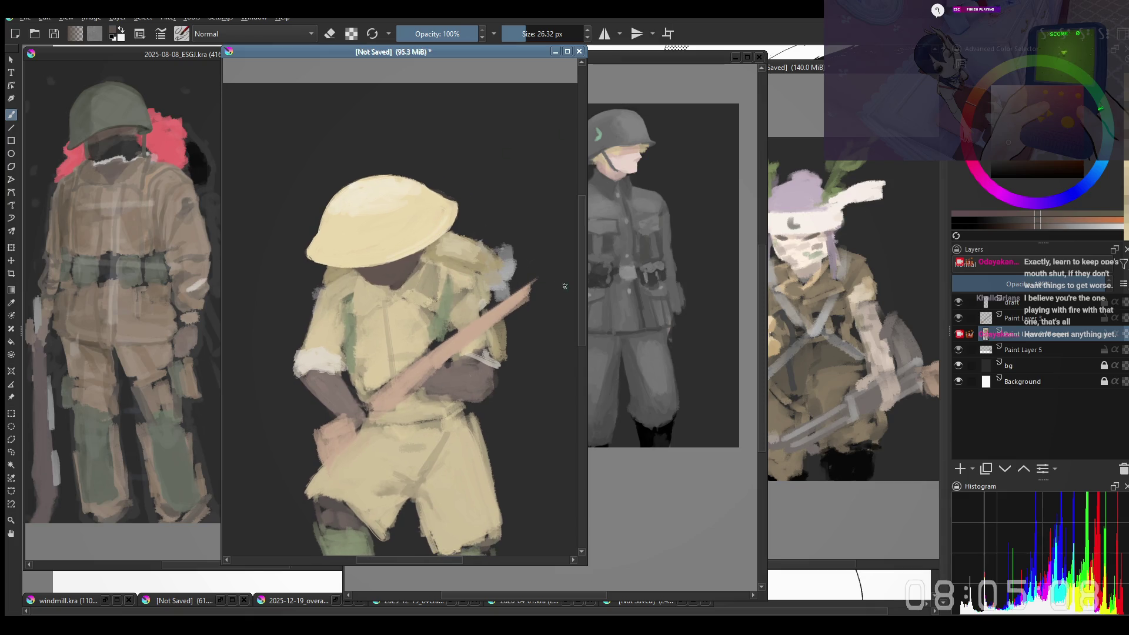
# Step: Choose a darker orange-brown and paint a belt across the waist above the shorts
pyautogui.moveTo(407, 432); pyautogui.dragTo(431, 369)
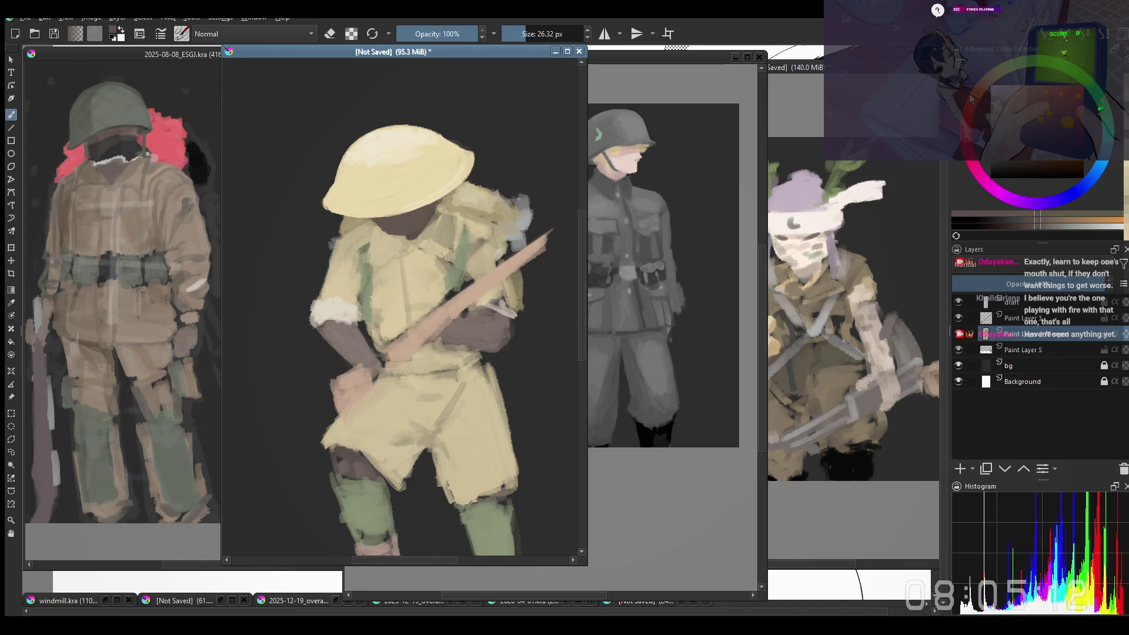
pyautogui.keyDown('ctrl'); pyautogui.click(401, 394); pyautogui.keyUp('ctrl')
pyautogui.keyDown('ctrl'); pyautogui.click(441, 387); pyautogui.keyUp('ctrl')
pyautogui.click(979, 100)
pyautogui.click(1017, 114)
pyautogui.press(']')
pyautogui.press(']')
pyautogui.press(']')
pyautogui.hotkey('ctrl', 'z')
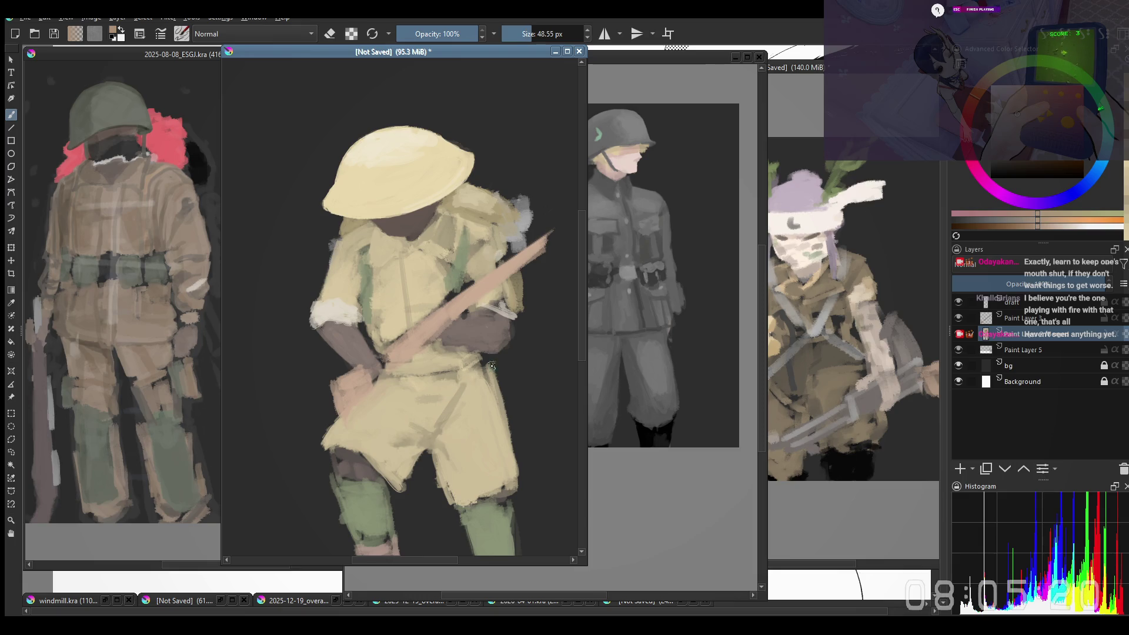
pyautogui.press(']')
pyautogui.moveTo(467, 358)
pyautogui.mouseDown()
pyautogui.moveTo(432, 370)
pyautogui.moveTo(473, 365)
pyautogui.moveTo(461, 374)
pyautogui.mouseUp()
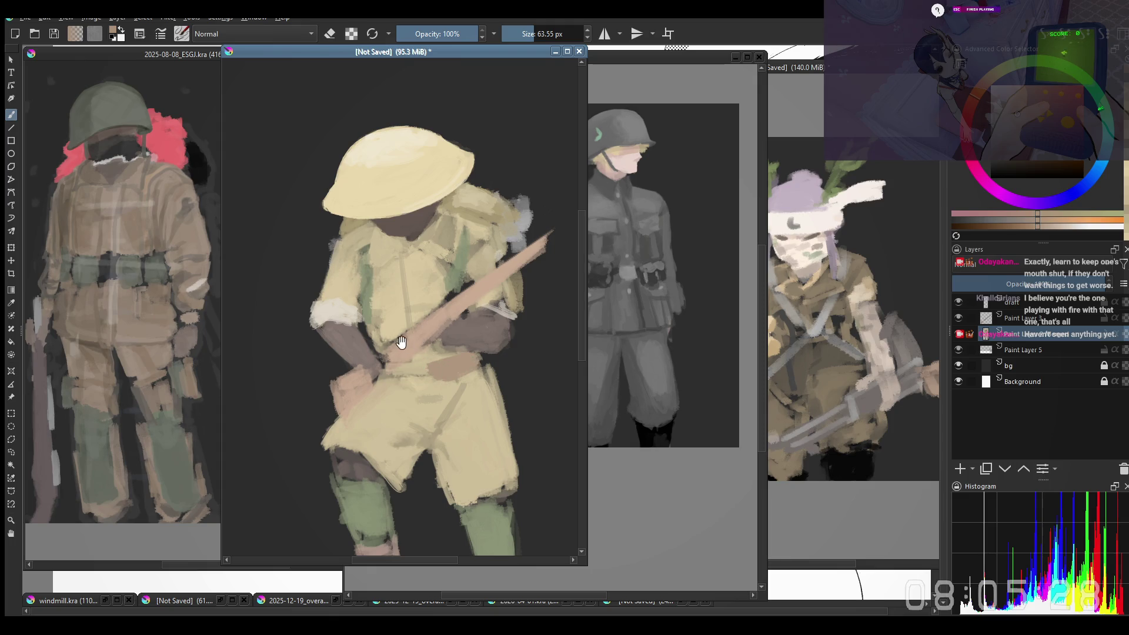
# Step: Add a tan strap mark down the shirt front and sample the shirt and strap colours
pyautogui.moveTo(393, 243); pyautogui.dragTo(359, 270)
pyautogui.moveTo(360, 249)
pyautogui.mouseDown()
pyautogui.moveTo(360, 238)
pyautogui.moveTo(362, 276)
pyautogui.moveTo(364, 243)
pyautogui.mouseUp()
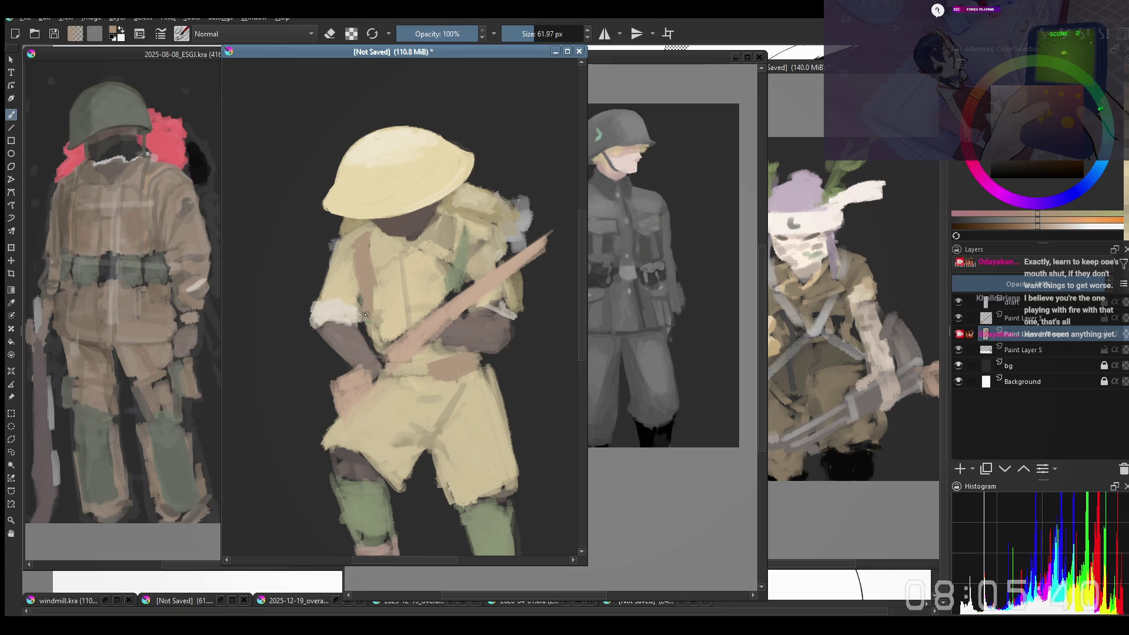
pyautogui.keyDown('ctrl'); pyautogui.click(382, 288); pyautogui.keyUp('ctrl')
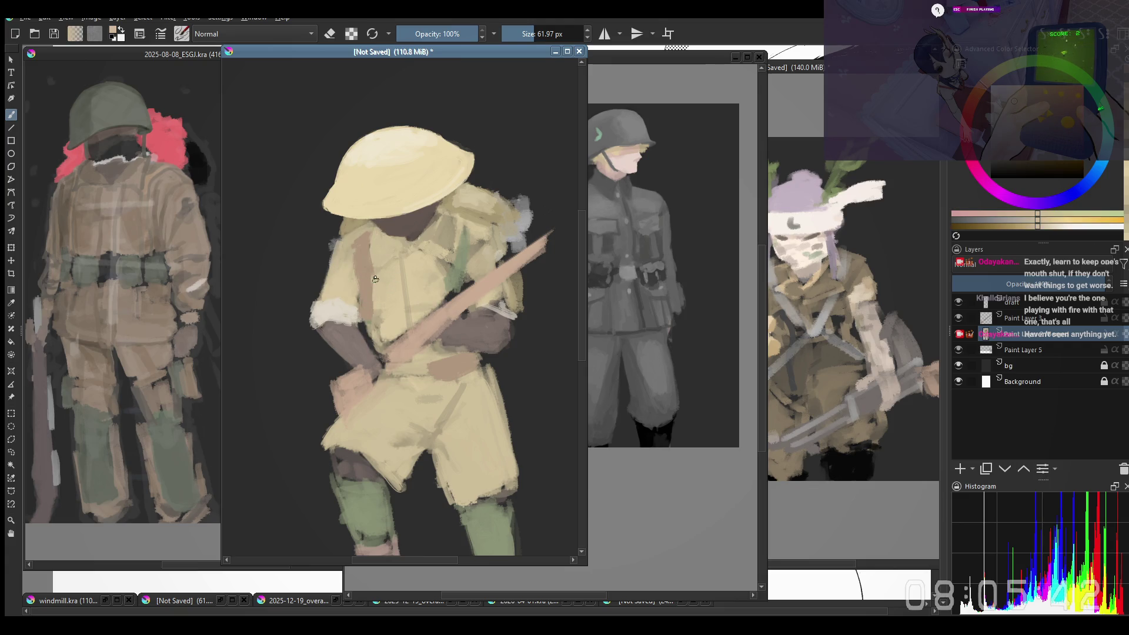
pyautogui.keyDown('ctrl'); pyautogui.click(362, 271); pyautogui.keyUp('ctrl')
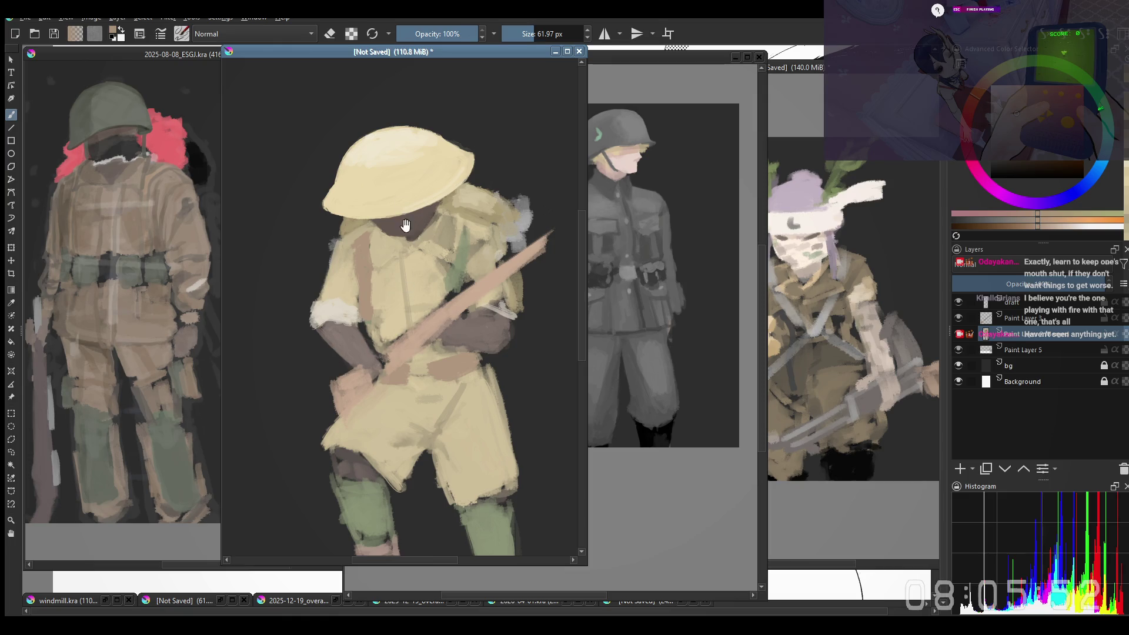
# Step: Sample the tan of the rifle and shorts, try a faint stroke on the shorts, then undo it
pyautogui.keyDown('ctrl'); pyautogui.click(413, 370); pyautogui.keyUp('ctrl')
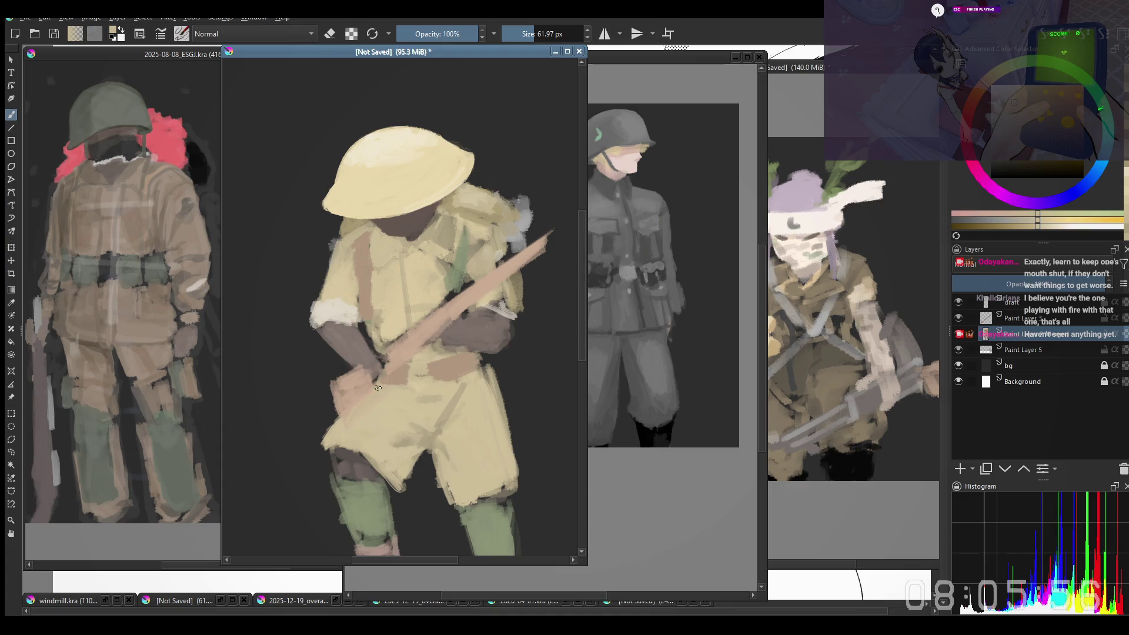
pyautogui.moveTo(380, 387); pyautogui.dragTo(406, 395)
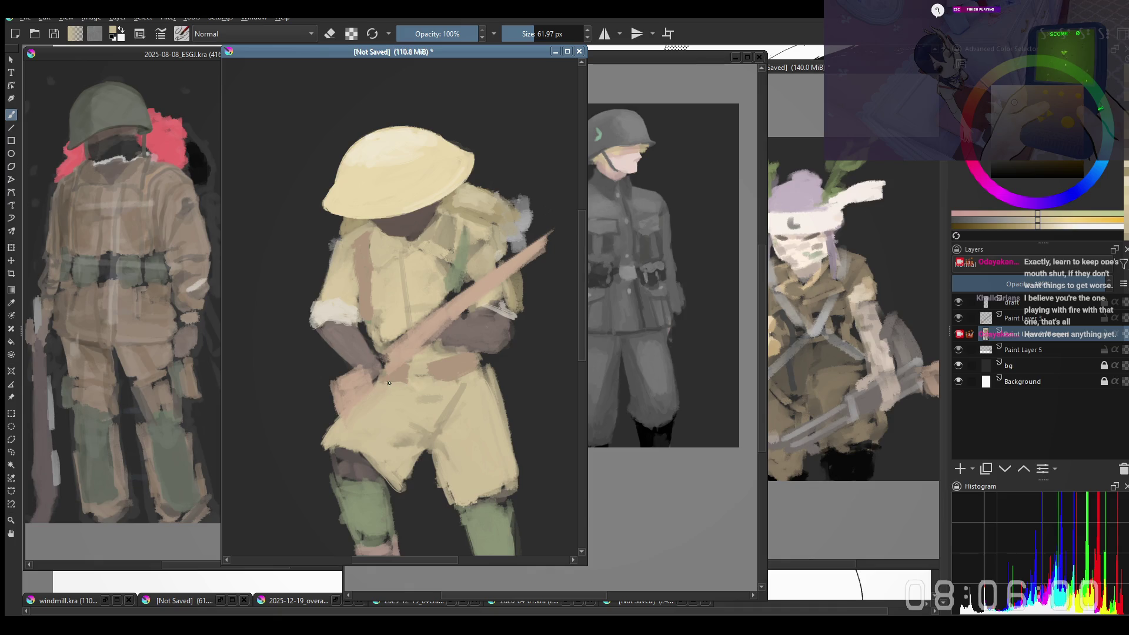
pyautogui.hotkey('ctrl', 'z')
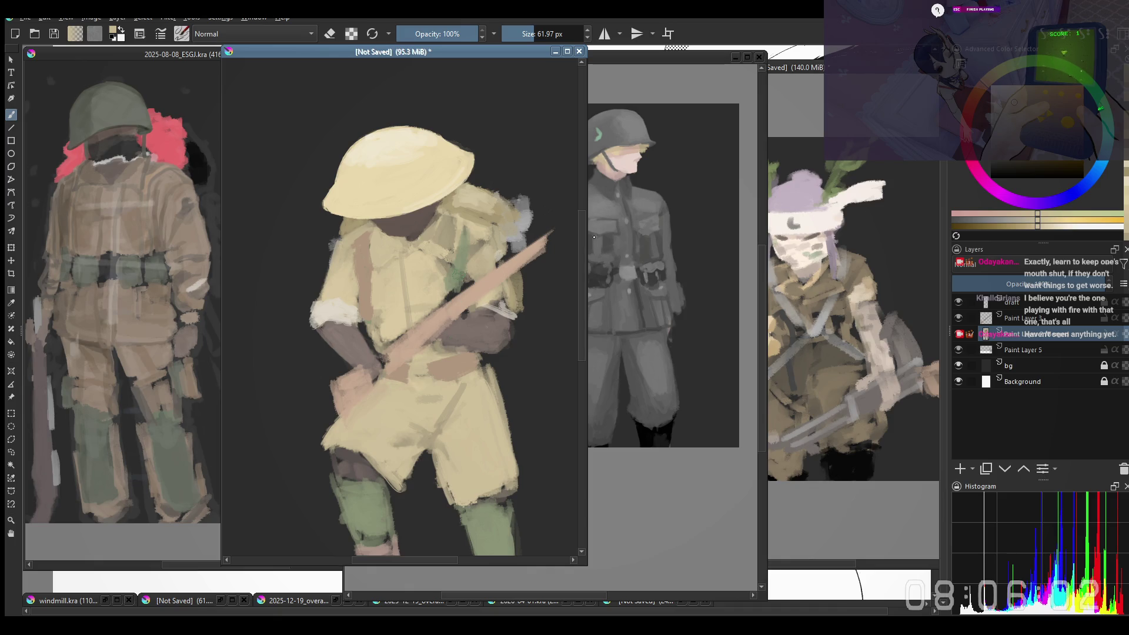
# Step: Resample the shorts' tan and adjust the brush size down, then back up considerably
pyautogui.keyDown('ctrl'); pyautogui.click(454, 367); pyautogui.keyUp('ctrl')
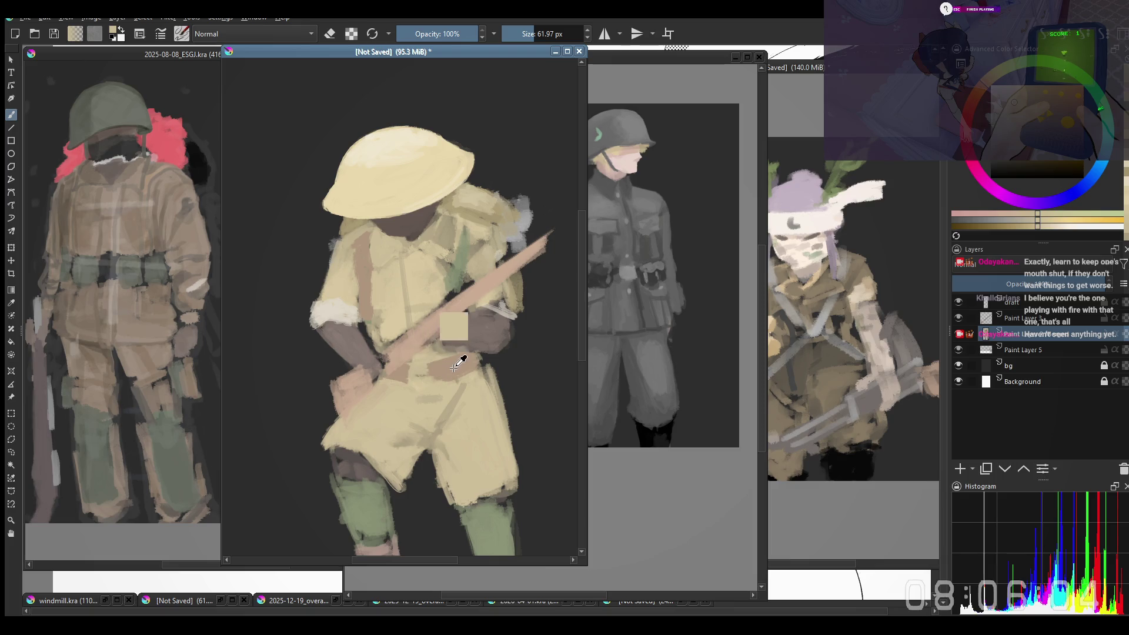
pyautogui.press('[')
pyautogui.press('[')
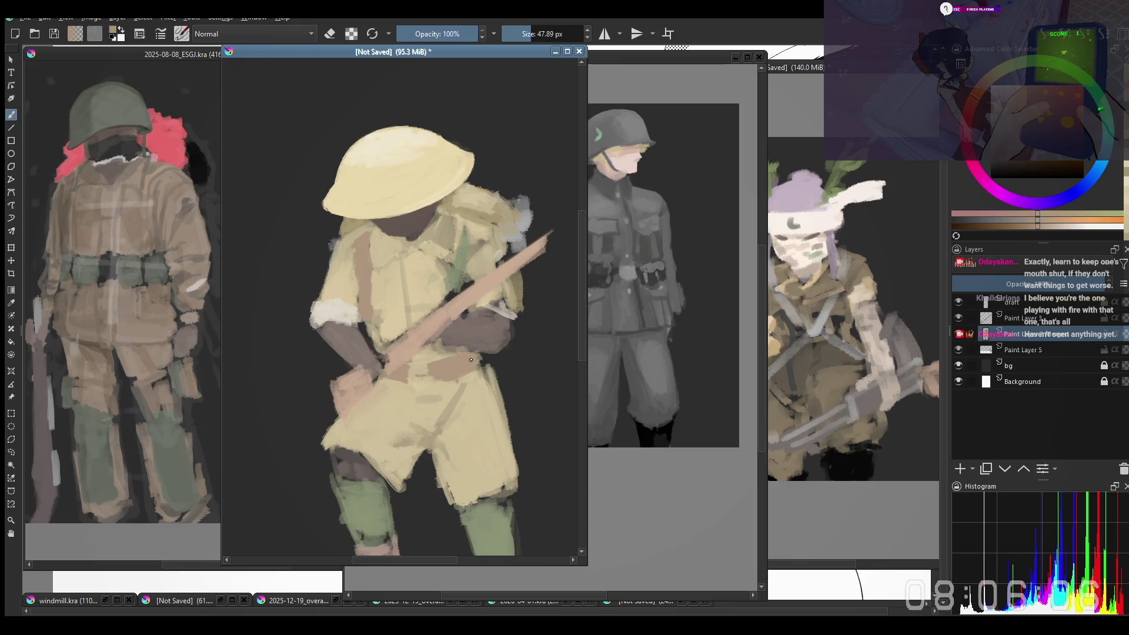
pyautogui.press('[')
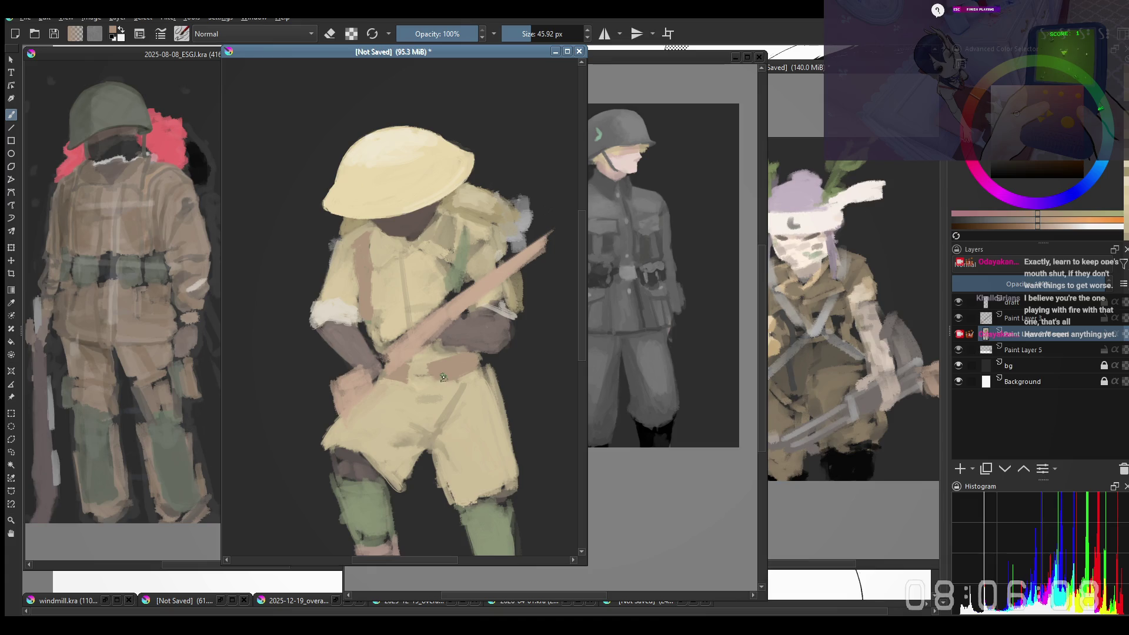
pyautogui.keyDown('ctrl'); pyautogui.click(447, 372); pyautogui.keyUp('ctrl')
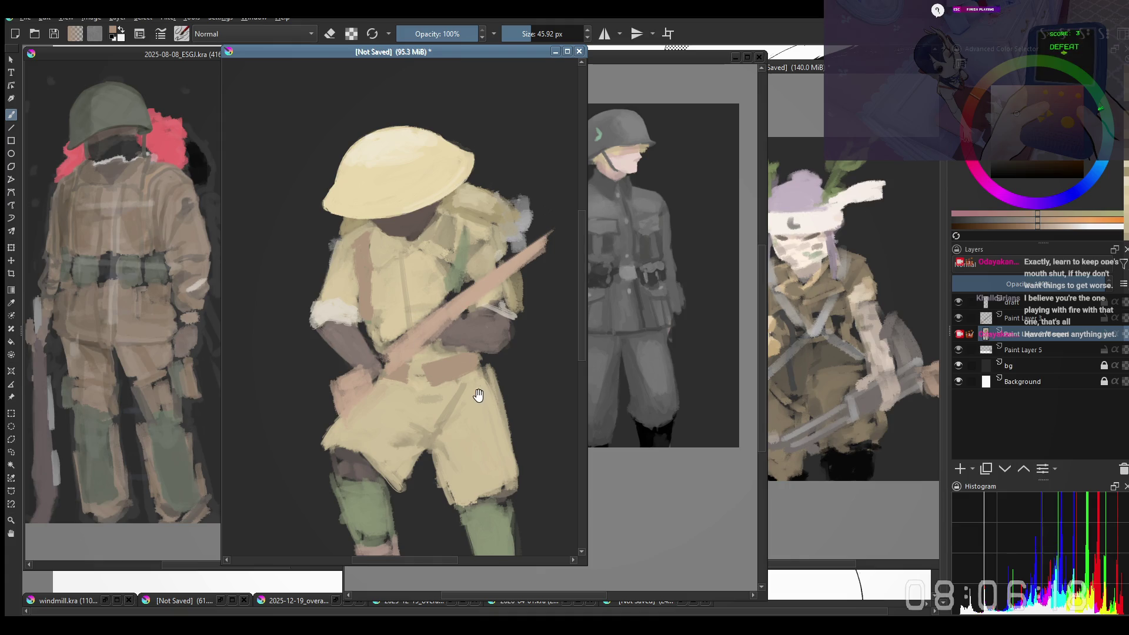
pyautogui.keyDown('ctrl'); pyautogui.click(428, 362); pyautogui.keyUp('ctrl')
pyautogui.press('[')
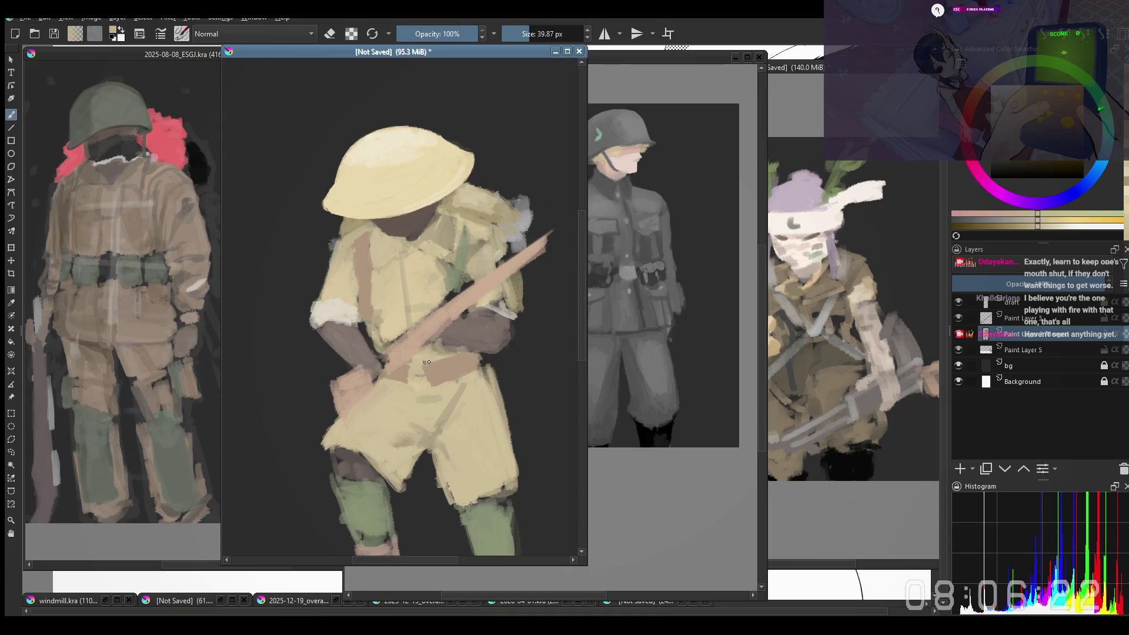
pyautogui.press(']')
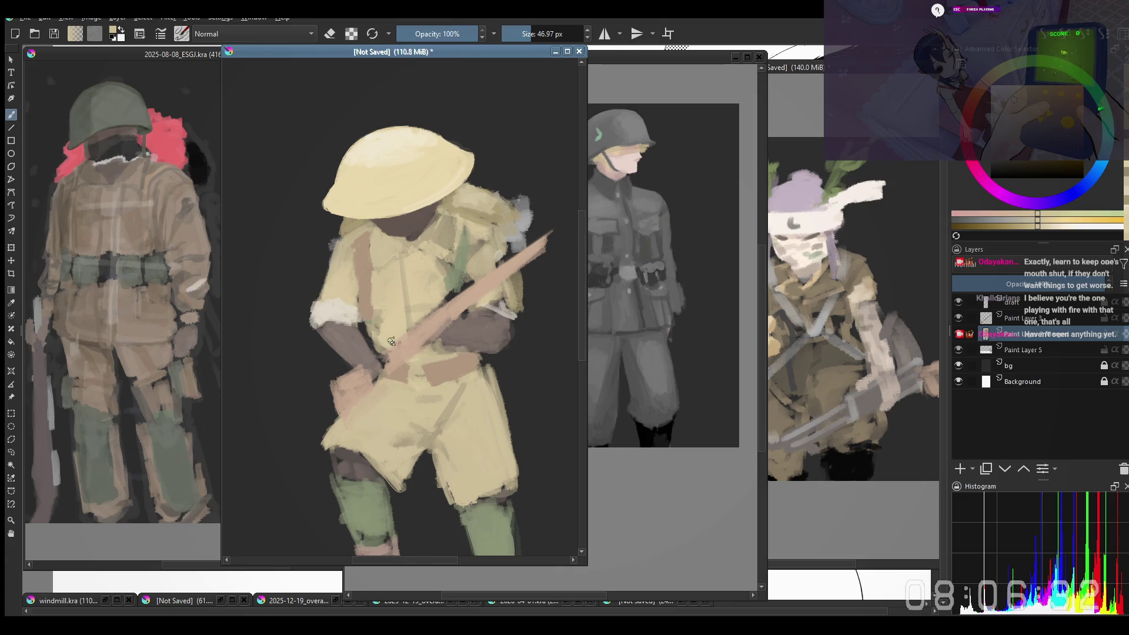
pyautogui.press(']')
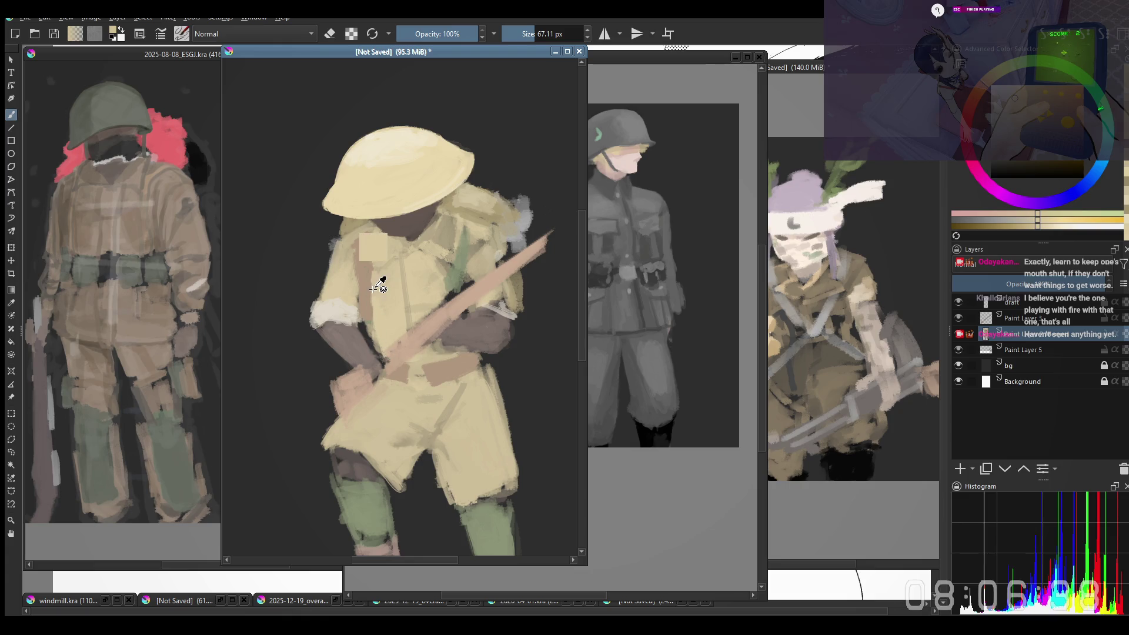
# Step: Sample the strap brown, enlarge the brush, and paint a chest strap stroke, undoing the stray one
pyautogui.keyDown('ctrl'); pyautogui.click(363, 290); pyautogui.keyUp('ctrl')
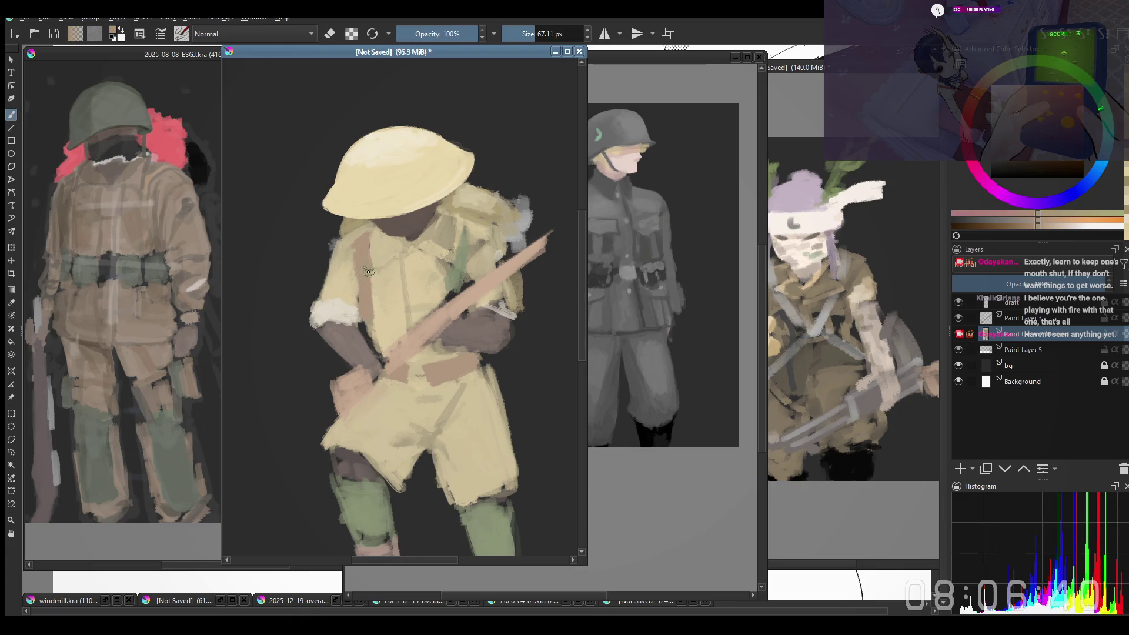
pyautogui.keyDown('ctrl'); pyautogui.click(394, 323); pyautogui.keyUp('ctrl')
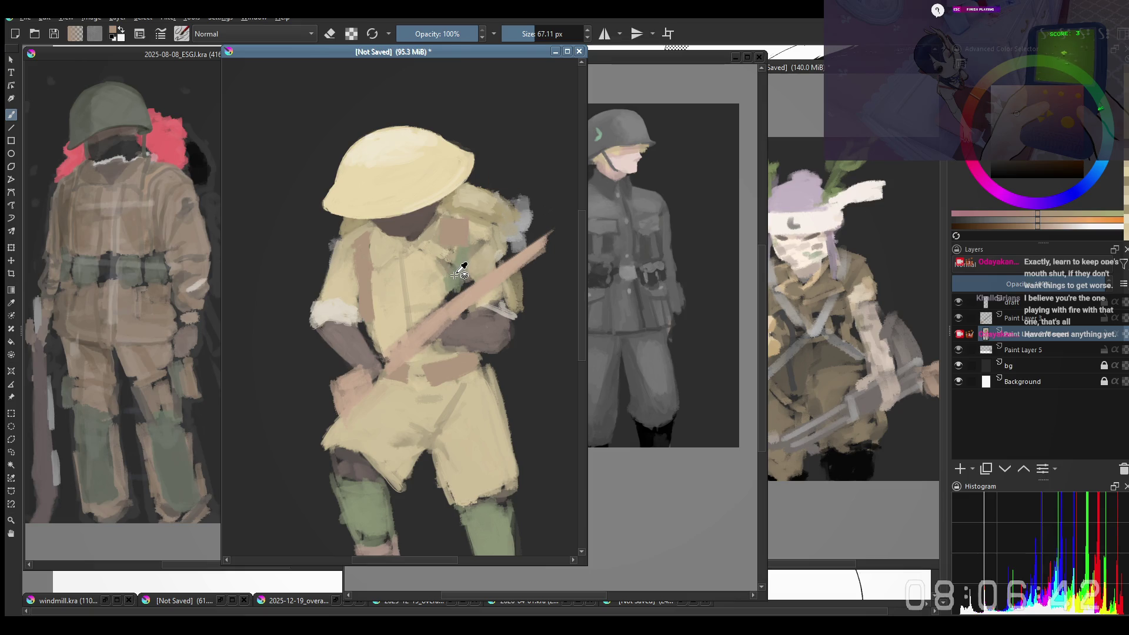
pyautogui.keyDown('ctrl'); pyautogui.click(363, 278); pyautogui.keyUp('ctrl')
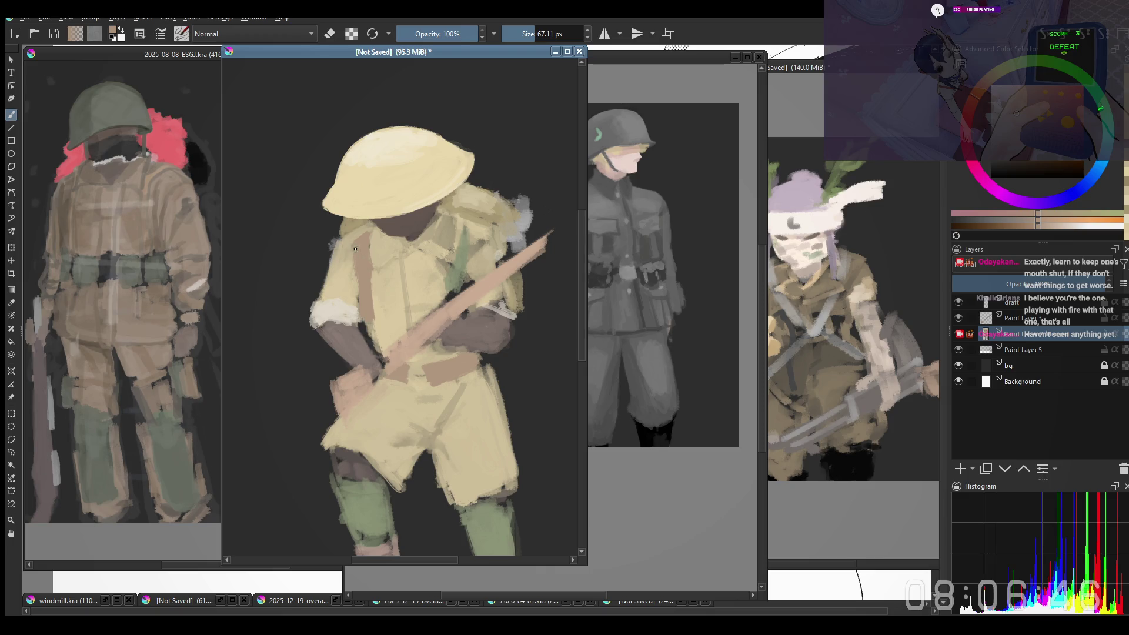
pyautogui.press(']')
pyautogui.moveTo(450, 294); pyautogui.dragTo(458, 235)
pyautogui.hotkey('ctrl', 'z')
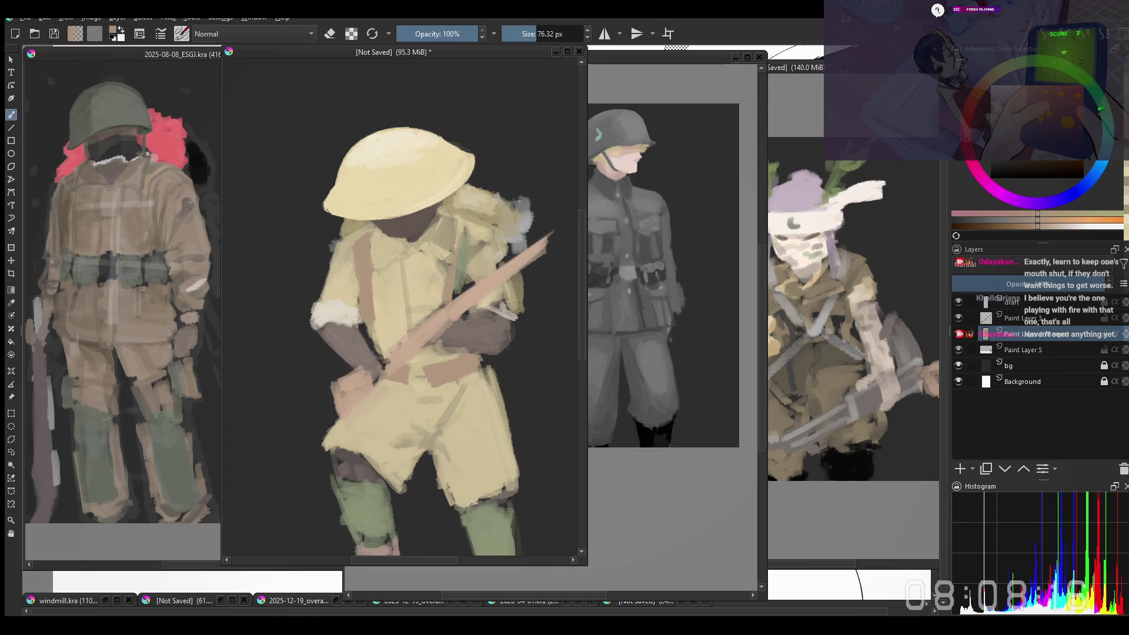
# Step: Undo the last change to the figure and eyedrop the beige of the shorts
pyautogui.click(382, 375)
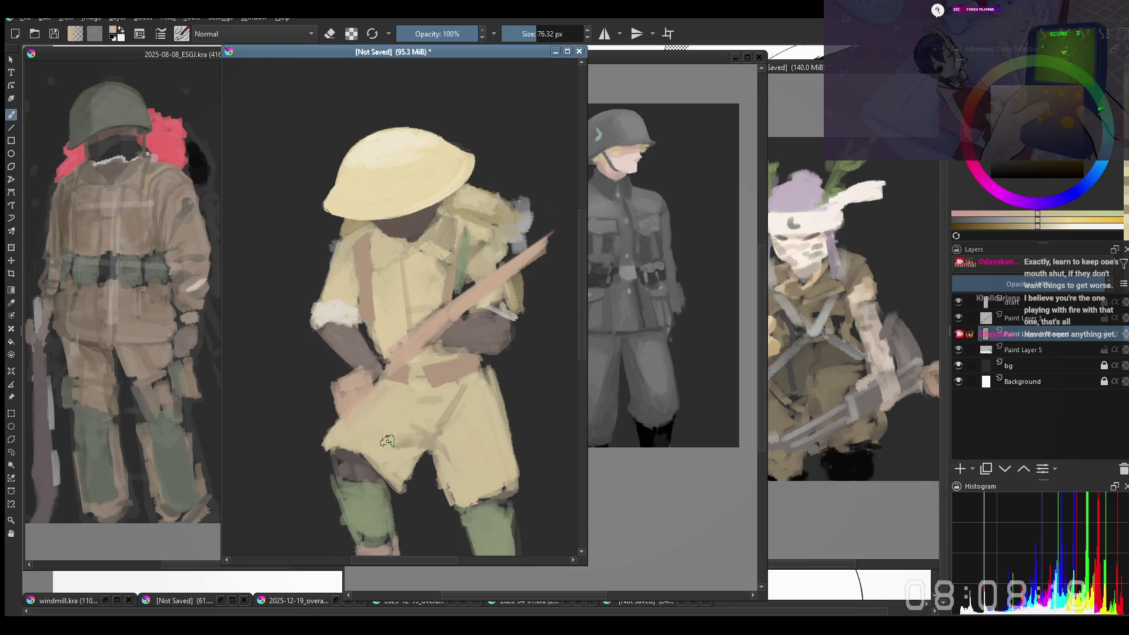
pyautogui.keyDown('ctrl'); pyautogui.click(339, 456); pyautogui.keyUp('ctrl')
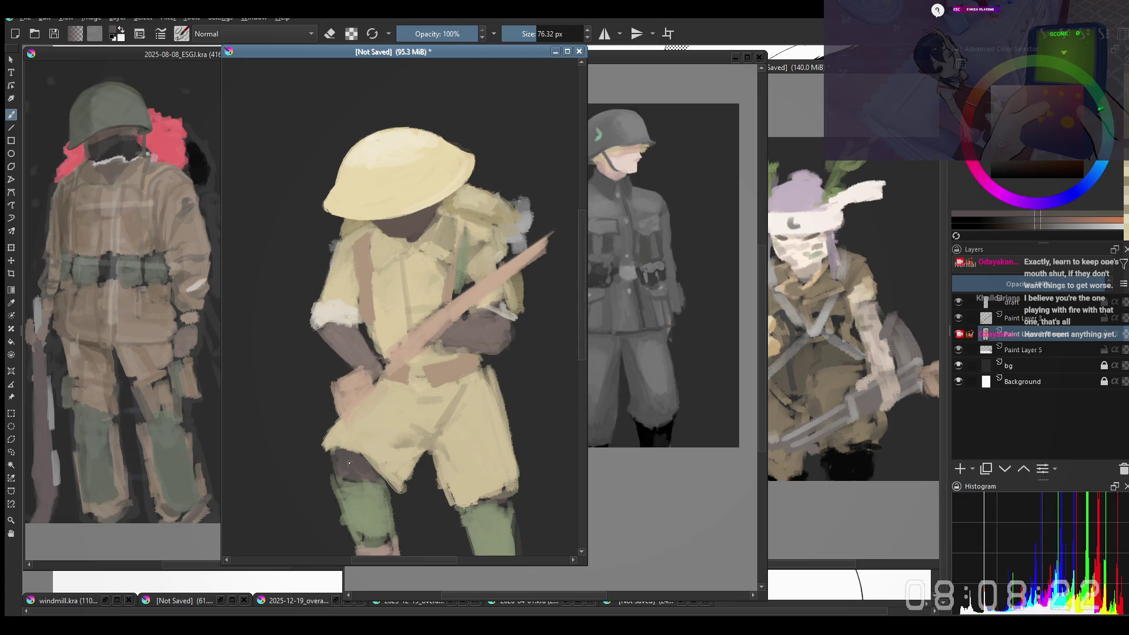
pyautogui.hotkey('ctrl', 'z')
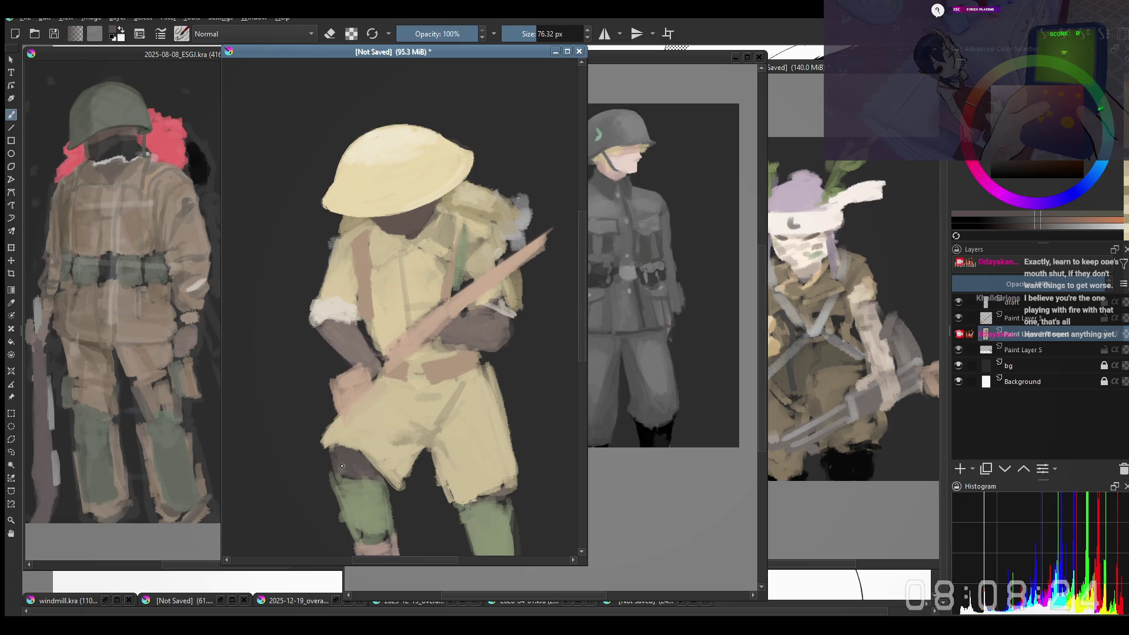
pyautogui.scroll(-2, 364, 472)
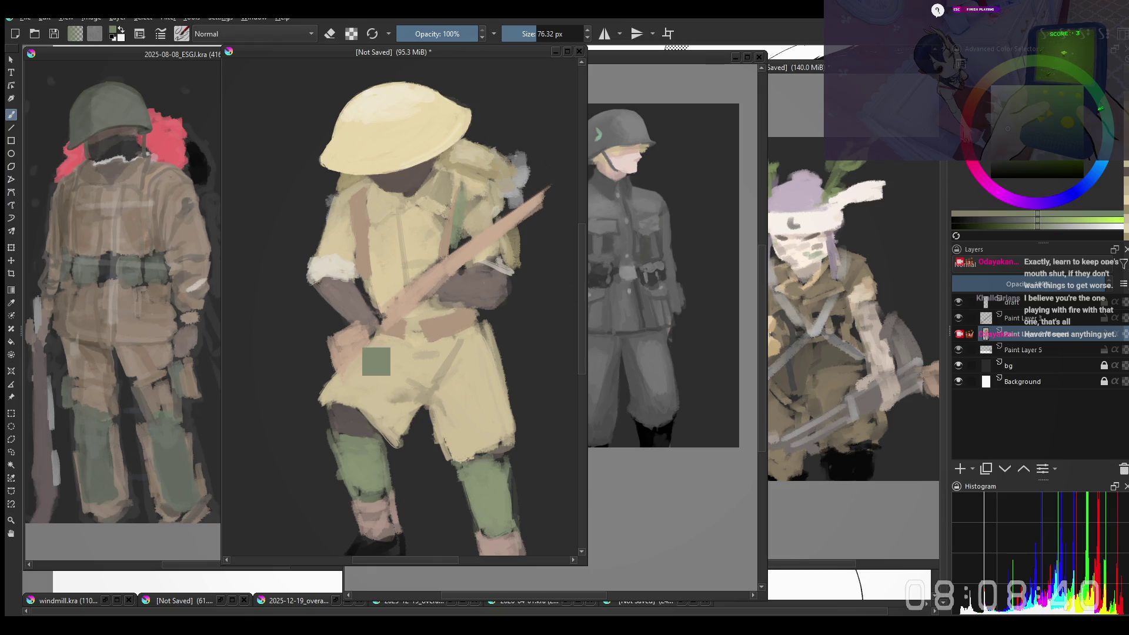
pyautogui.keyDown('ctrl'); pyautogui.click(380, 393); pyautogui.keyUp('ctrl')
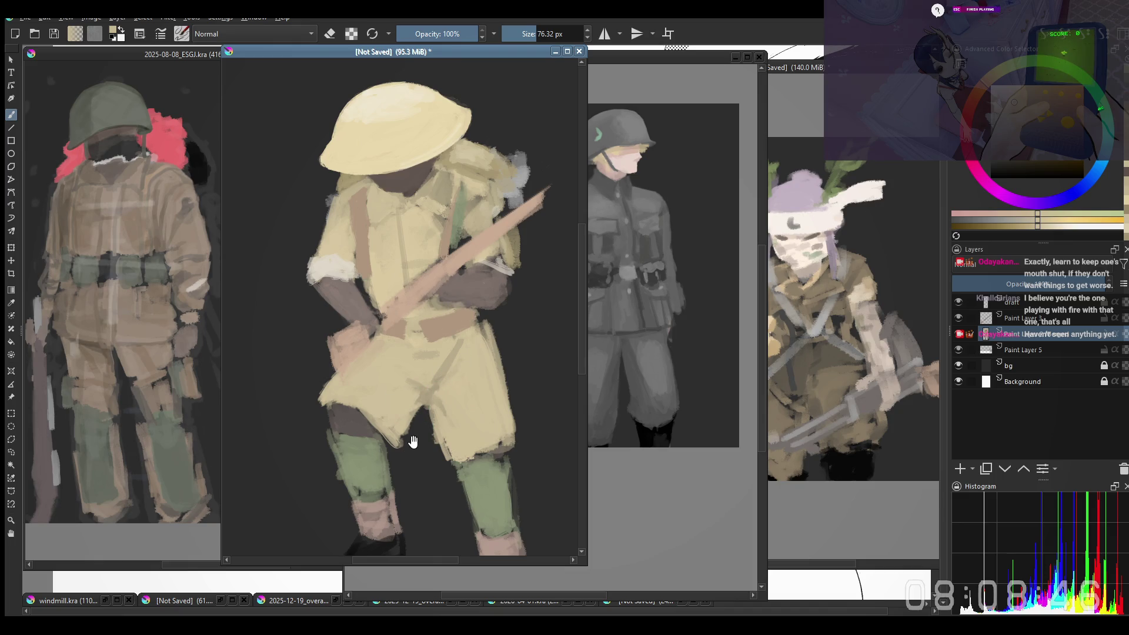
pyautogui.keyDown('ctrl'); pyautogui.click(424, 388); pyautogui.keyUp('ctrl')
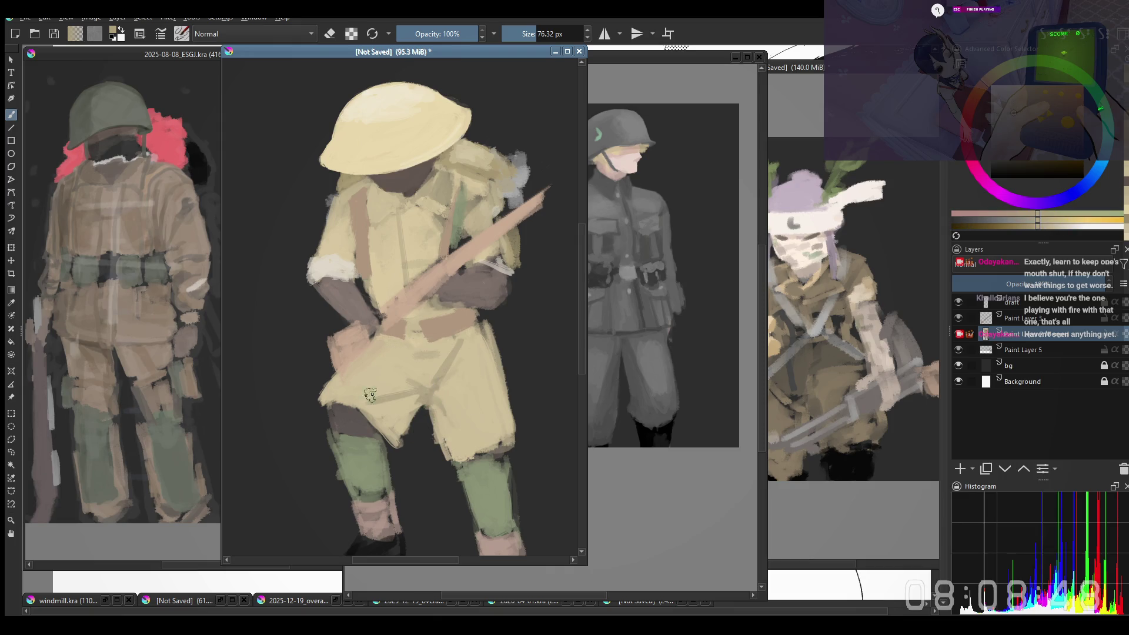
# Step: With the canvas mirrored, paint short beige fold strokes on the shorts, then flip the view back
pyautogui.press('m')
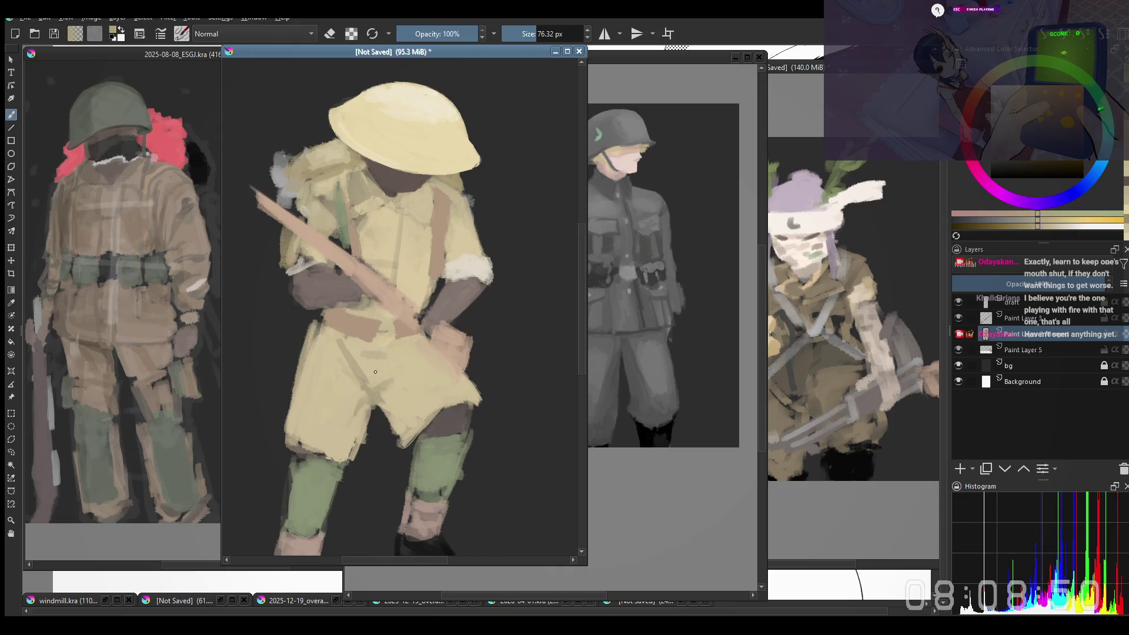
pyautogui.keyDown('ctrl'); pyautogui.click(375, 371); pyautogui.keyUp('ctrl')
pyautogui.moveTo(365, 355)
pyautogui.mouseDown()
pyautogui.moveTo(386, 355)
pyautogui.moveTo(385, 388)
pyautogui.mouseUp()
pyautogui.keyDown('ctrl'); pyautogui.click(378, 379); pyautogui.keyUp('ctrl')
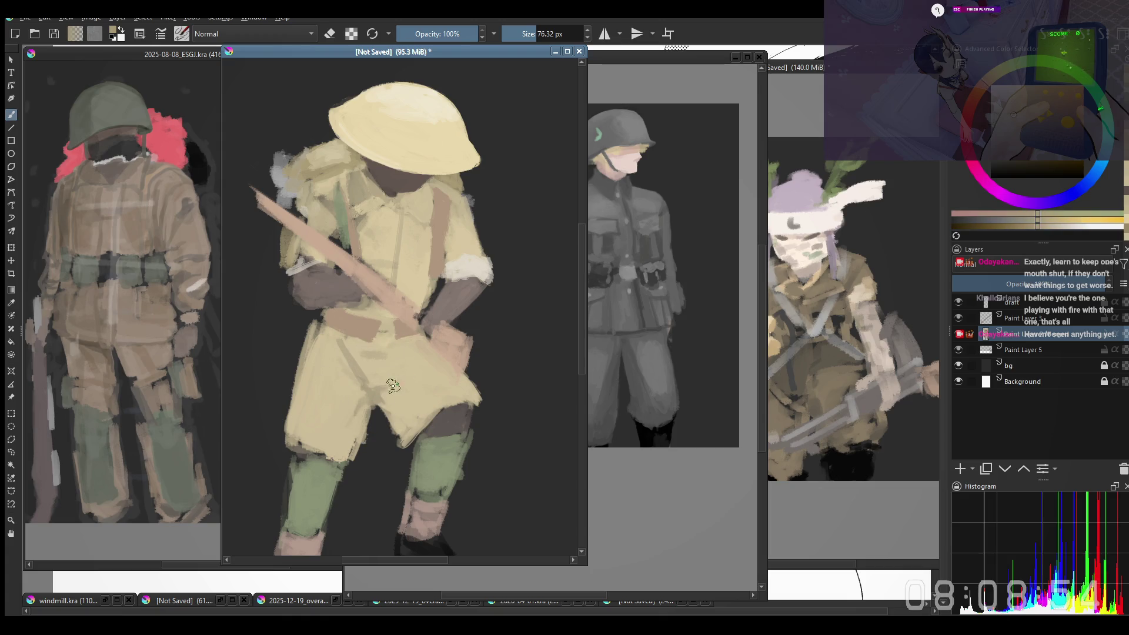
pyautogui.press('e')
pyautogui.press('e')
pyautogui.keyDown('ctrl'); pyautogui.click(340, 383); pyautogui.keyUp('ctrl')
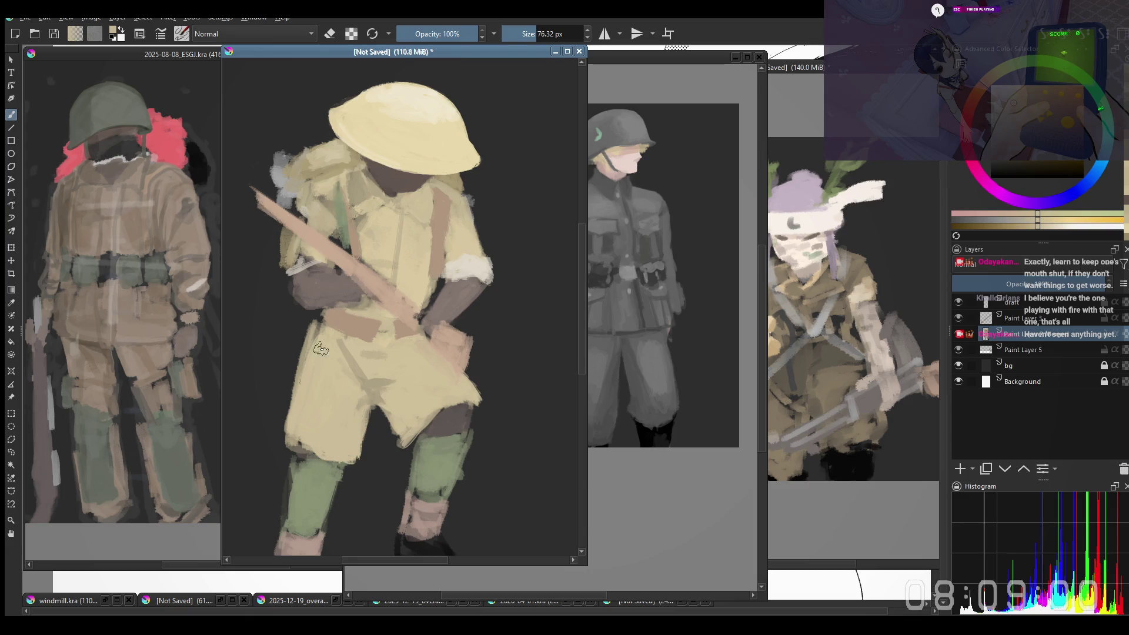
pyautogui.press('m')
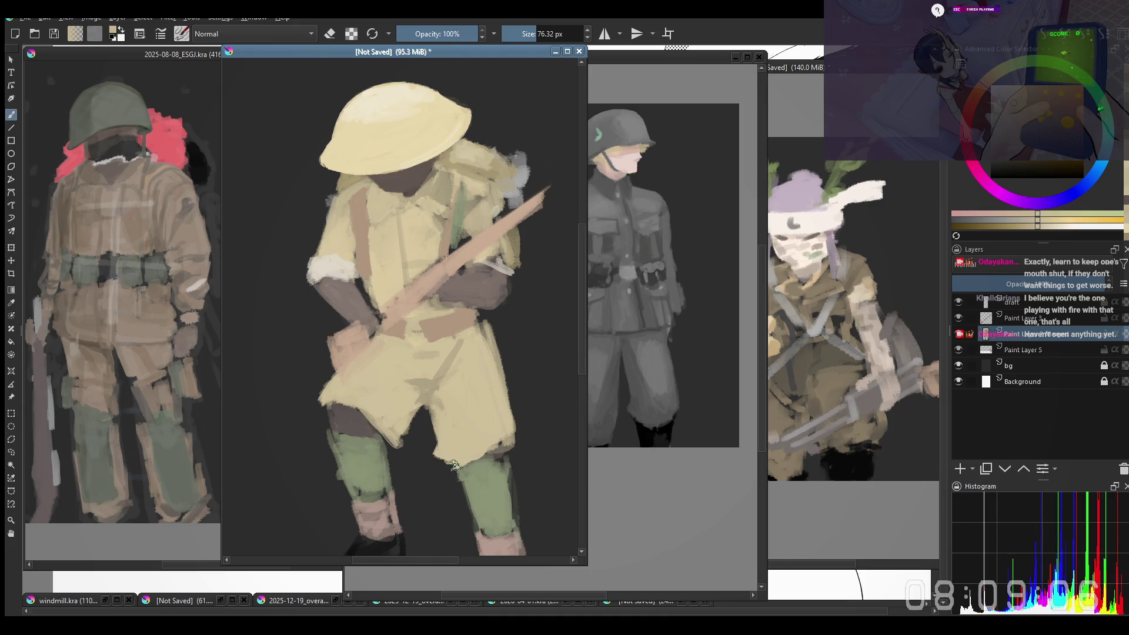
# Step: Sample the strap brown, repaint the chest strap unbroken from the shoulder, and shrink the brush to 40 px
pyautogui.hotkey('ctrl', 'z')
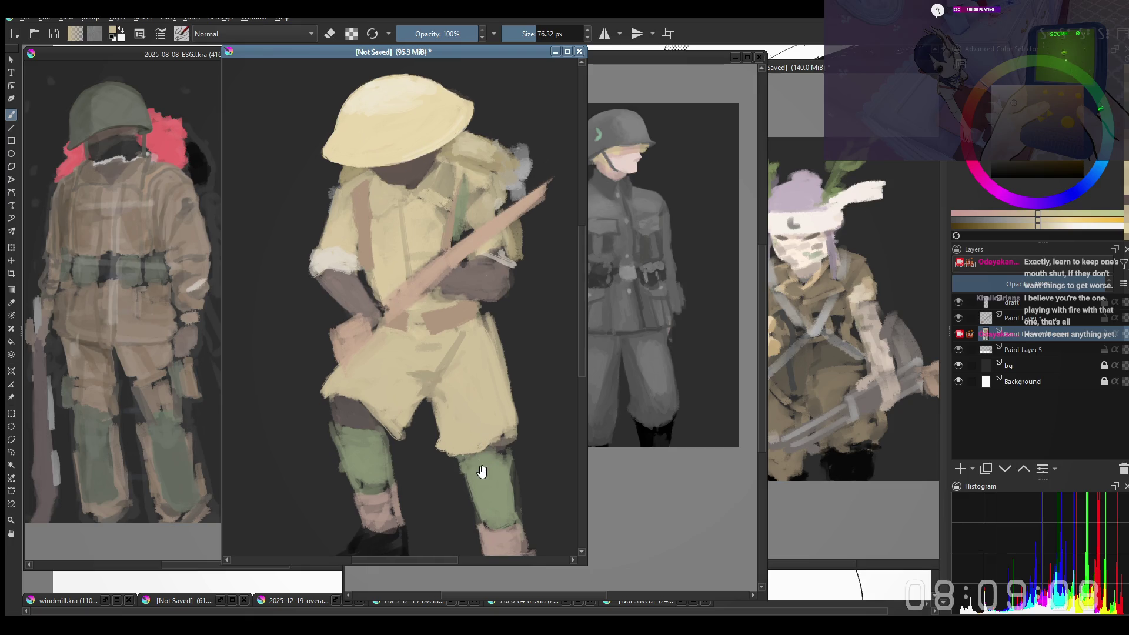
pyautogui.hotkey('ctrl', 'shift', 'z')
pyautogui.click(366, 207)
pyautogui.moveTo(358, 190); pyautogui.dragTo(366, 227)
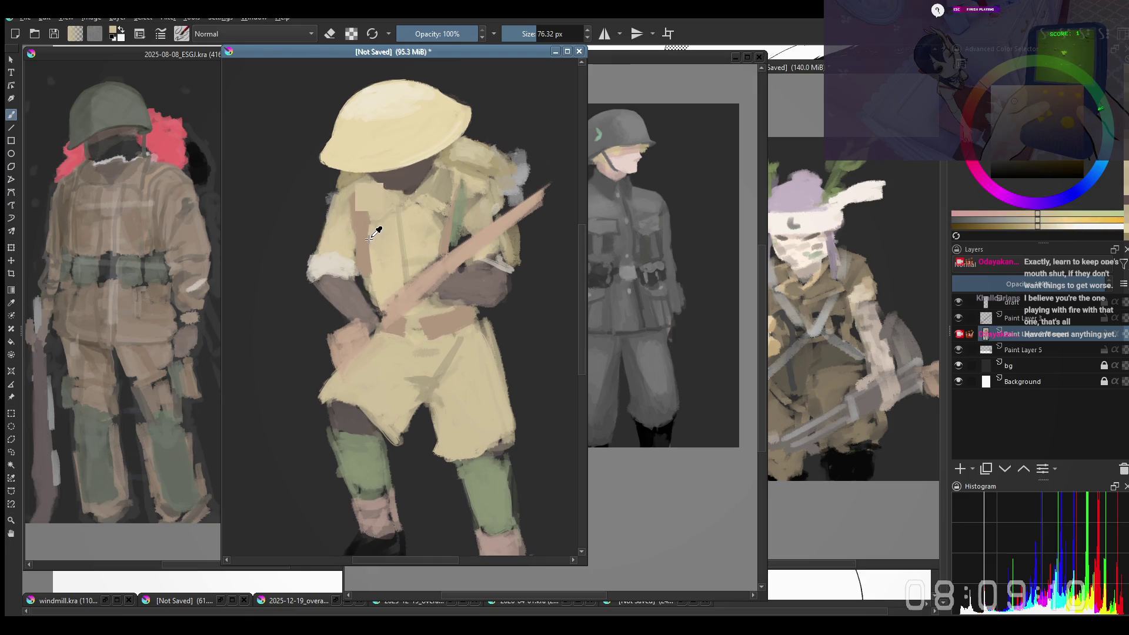
pyautogui.moveTo(382, 265); pyautogui.dragTo(385, 283)
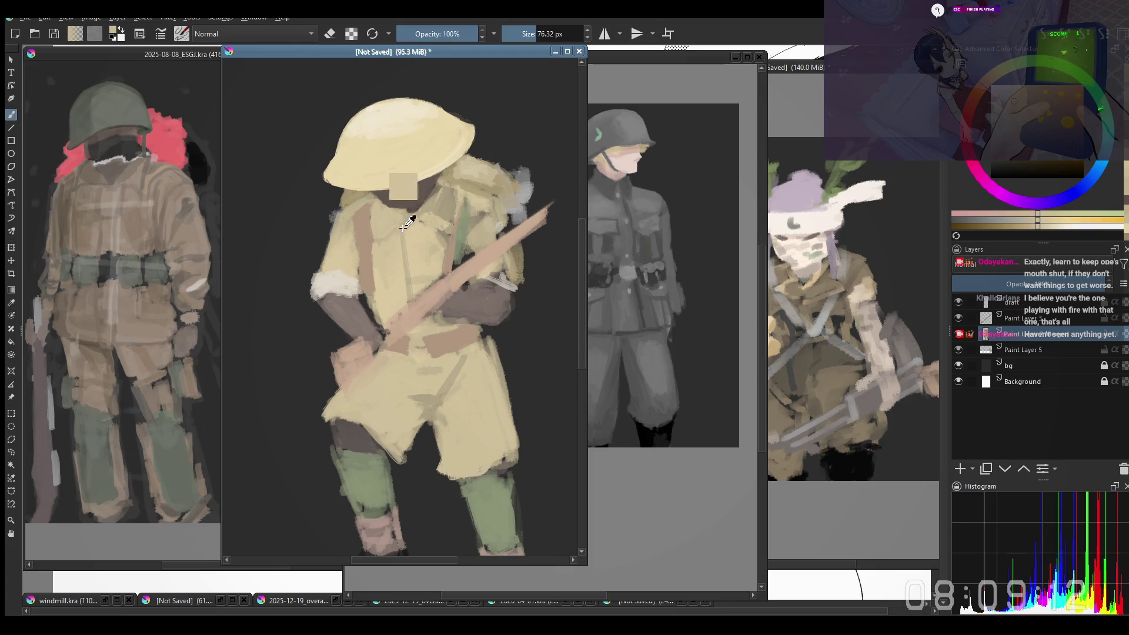
pyautogui.keyDown('ctrl'); pyautogui.click(404, 246); pyautogui.keyUp('ctrl')
pyautogui.press('[')
pyautogui.press('[')
pyautogui.press('[')
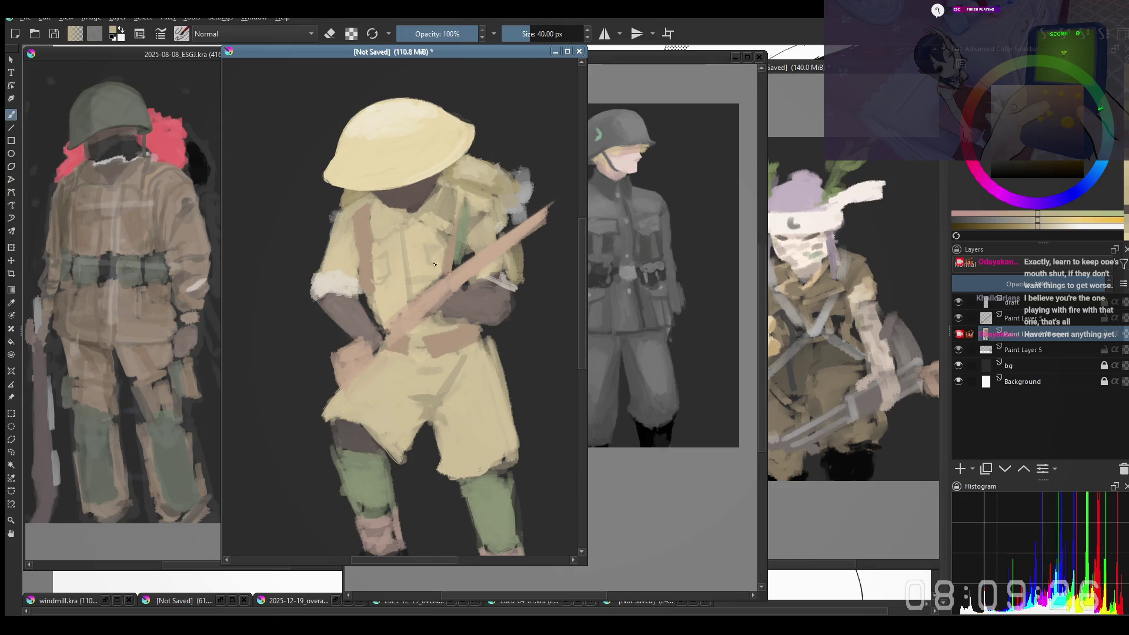
pyautogui.press('m')
pyautogui.press(']')
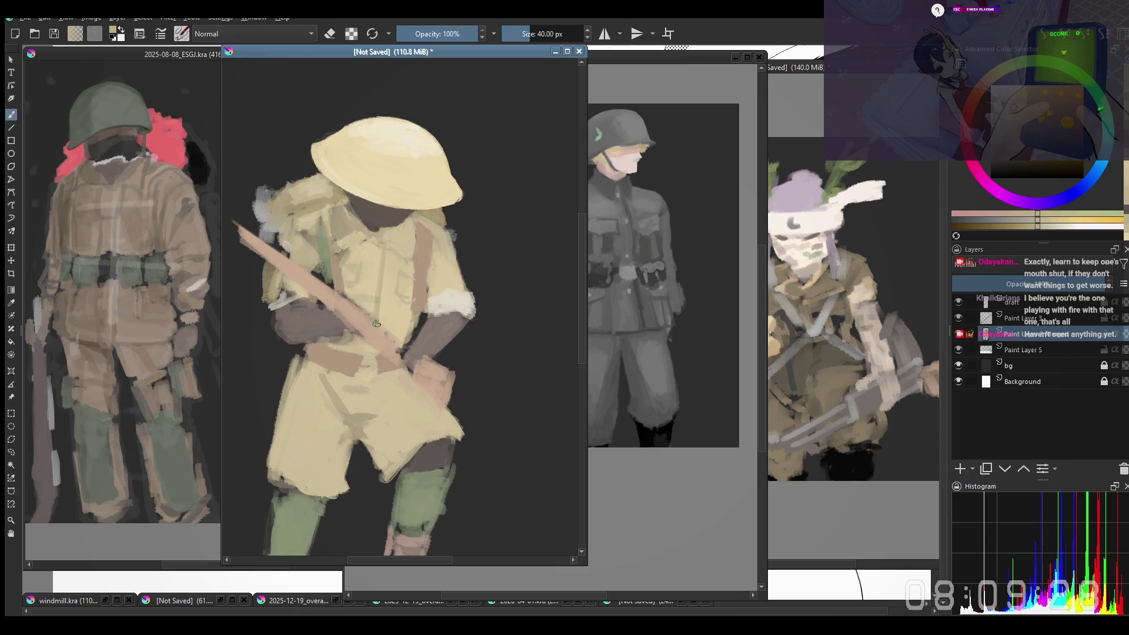
pyautogui.moveTo(379, 298); pyautogui.dragTo(375, 300)
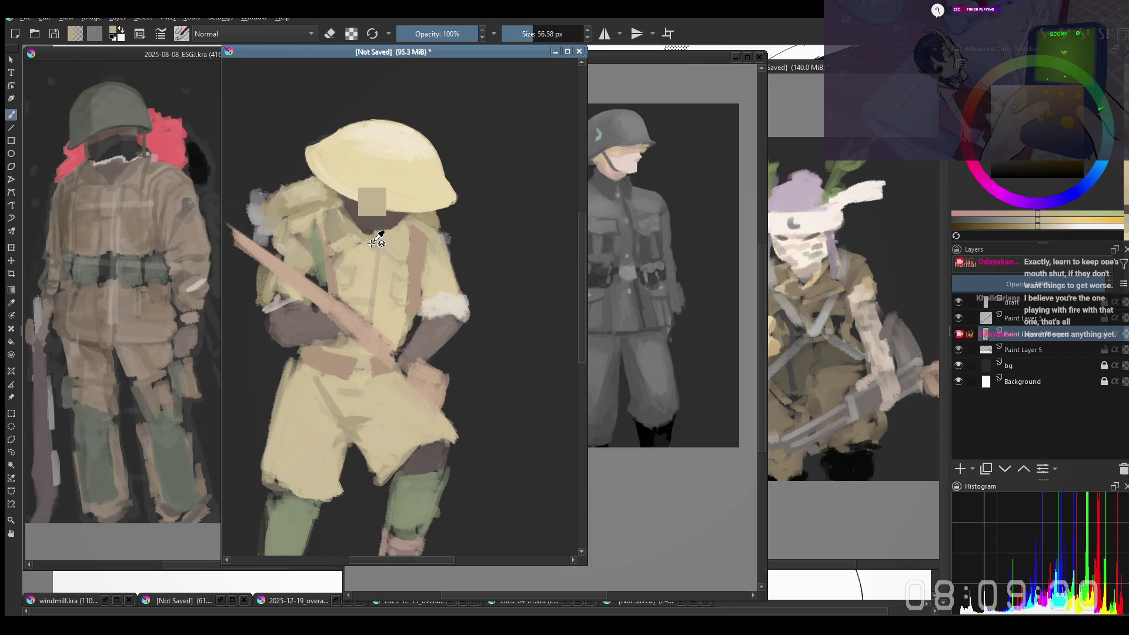
pyautogui.keyDown('ctrl'); pyautogui.click(344, 220); pyautogui.keyUp('ctrl')
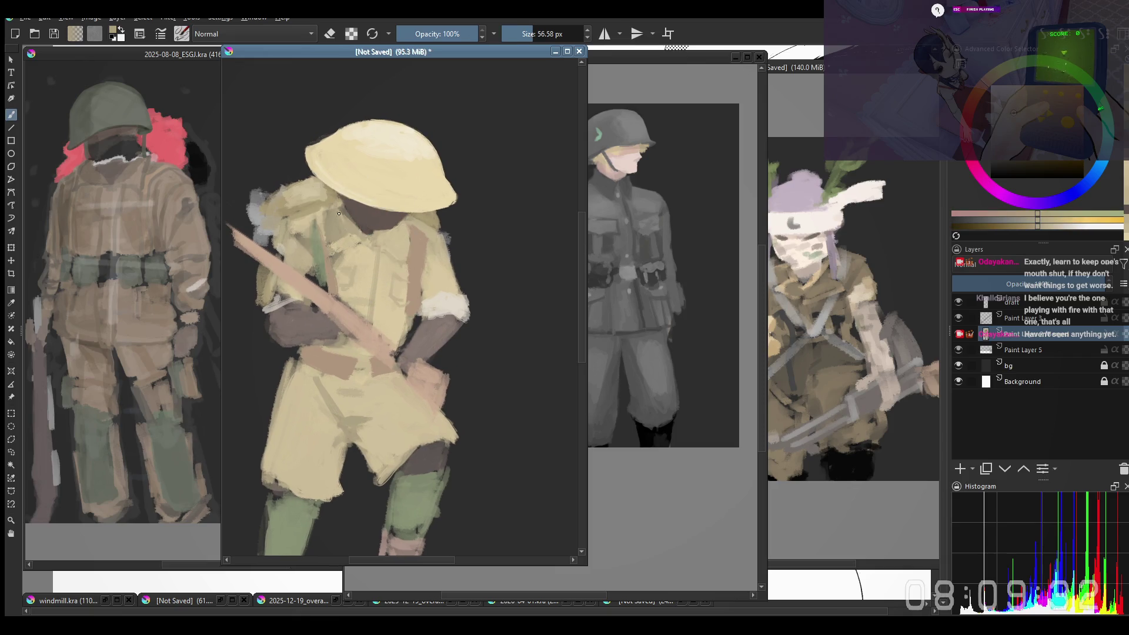
pyautogui.keyDown('ctrl'); pyautogui.click(334, 219); pyautogui.keyUp('ctrl')
pyautogui.keyDown('ctrl'); pyautogui.click(324, 220); pyautogui.keyUp('ctrl')
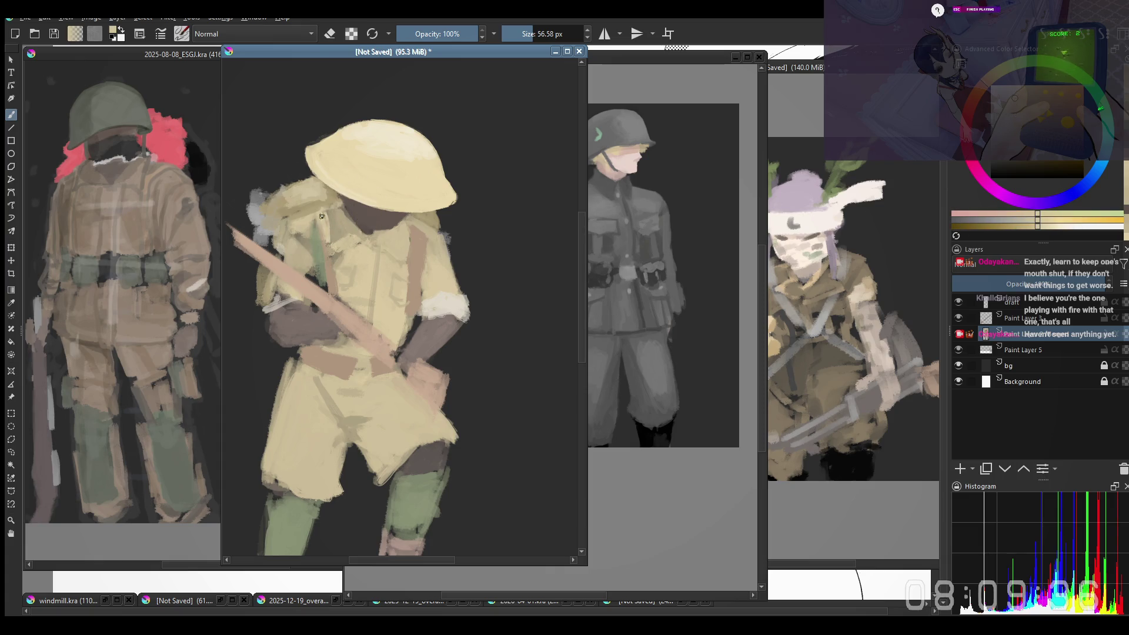
pyautogui.keyDown('ctrl'); pyautogui.click(332, 218); pyautogui.keyUp('ctrl')
pyautogui.keyDown('ctrl'); pyautogui.click(331, 221); pyautogui.keyUp('ctrl')
pyautogui.keyDown('ctrl'); pyautogui.click(334, 221); pyautogui.keyUp('ctrl')
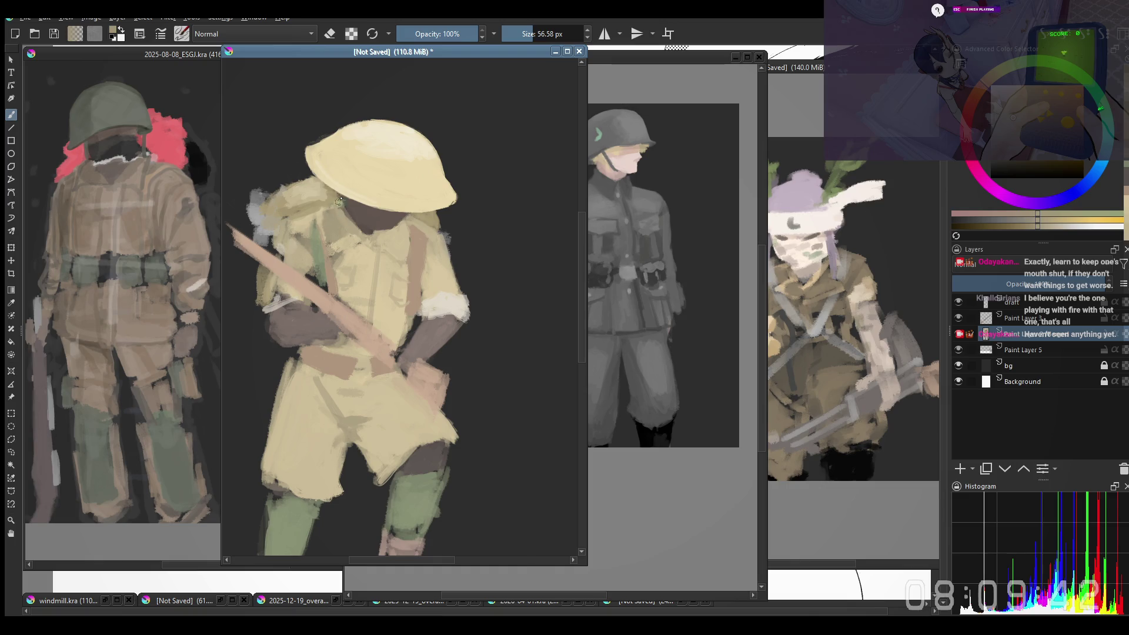
pyautogui.press('m')
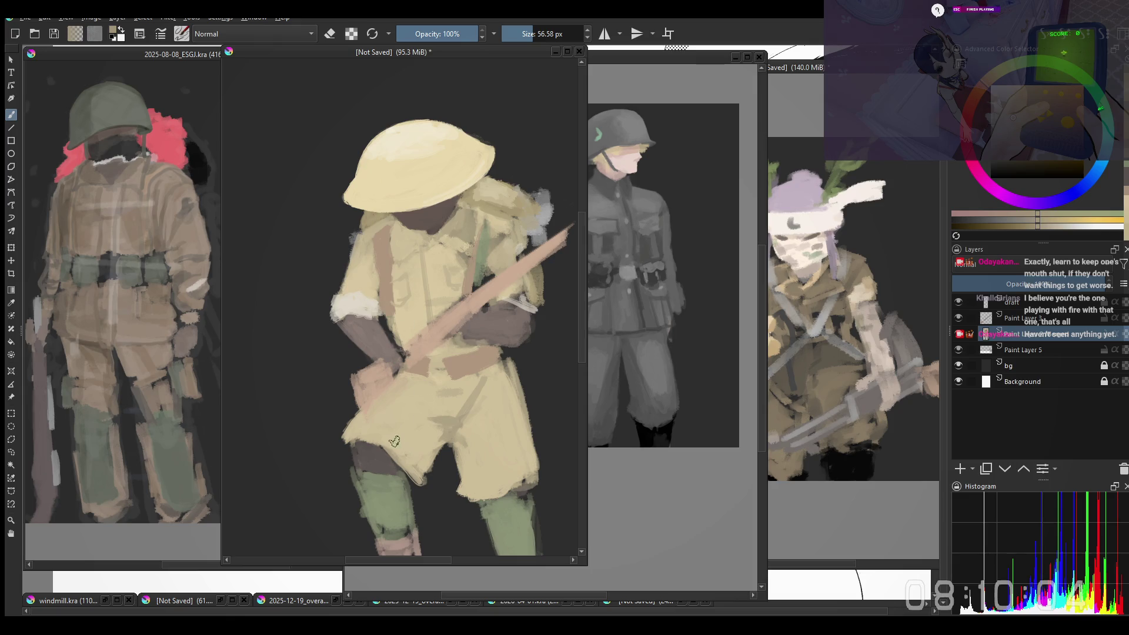
# Step: Recentre the whole soldier in view and switch the active layer to Paint Layer 3
pyautogui.rightClick(347, 416)
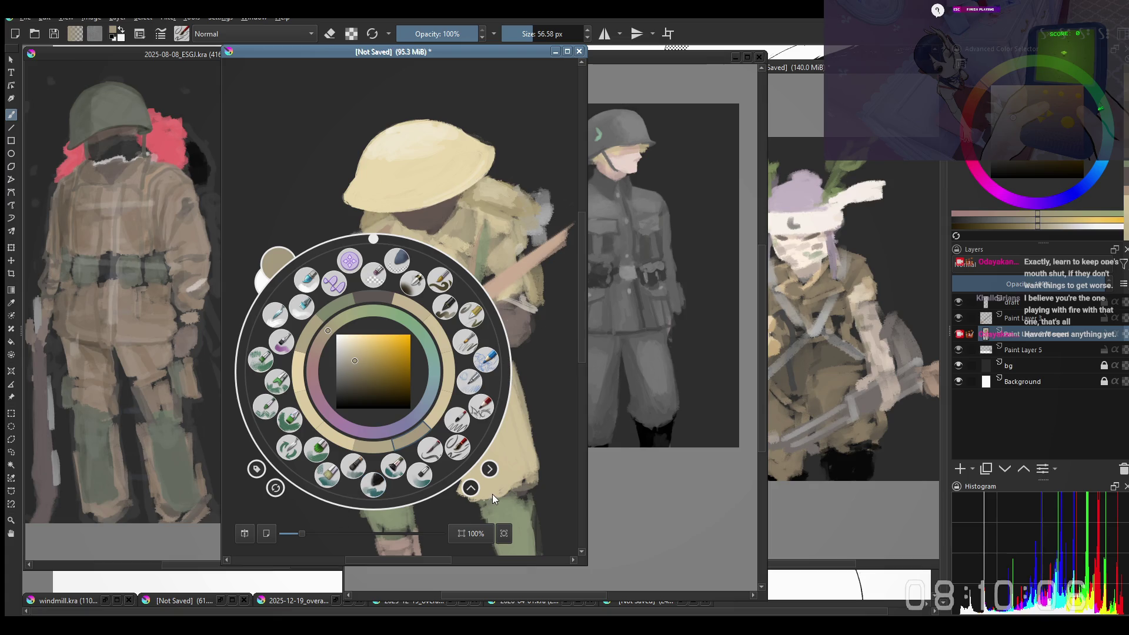
pyautogui.click(525, 435)
pyautogui.moveTo(526, 435); pyautogui.dragTo(502, 344)
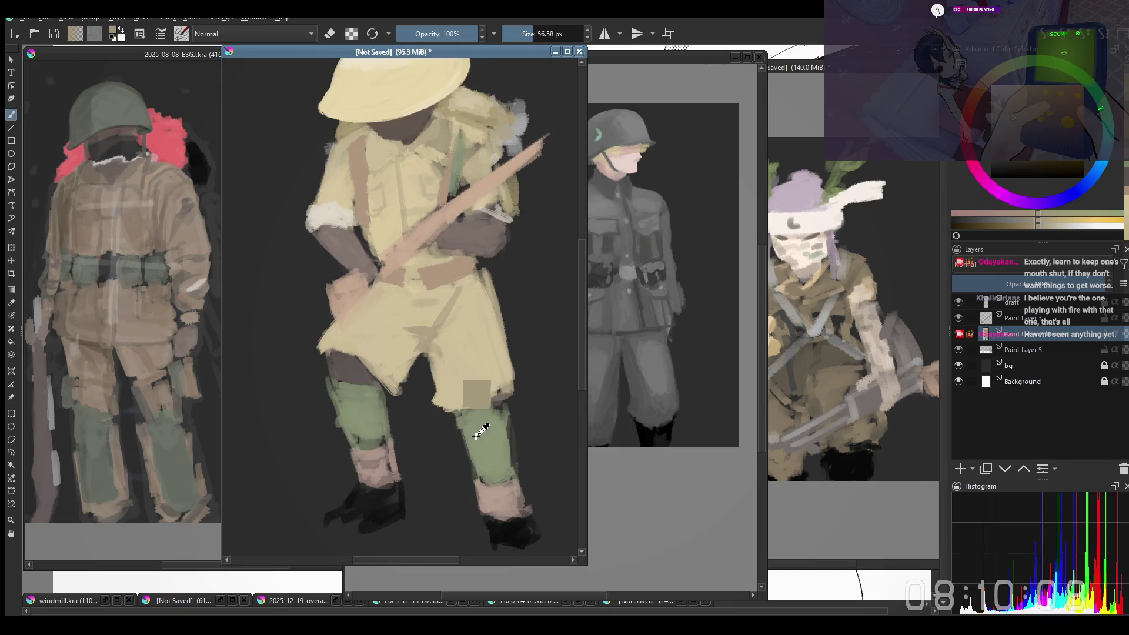
pyautogui.moveTo(442, 362); pyautogui.dragTo(445, 400)
pyautogui.moveTo(440, 476); pyautogui.dragTo(448, 514)
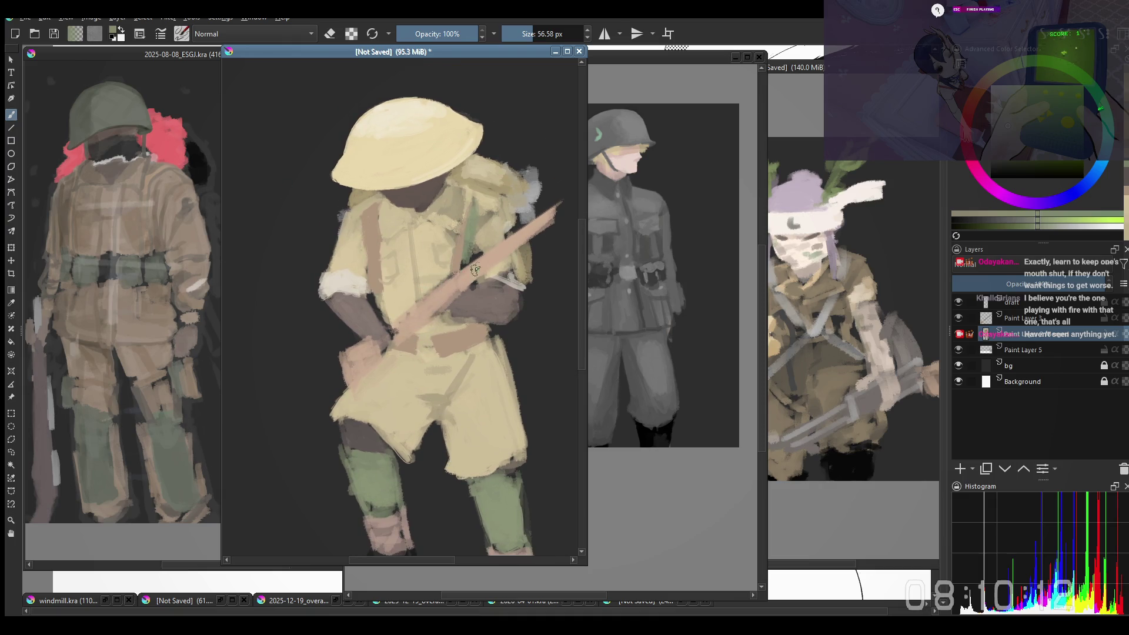
pyautogui.press('pageup')
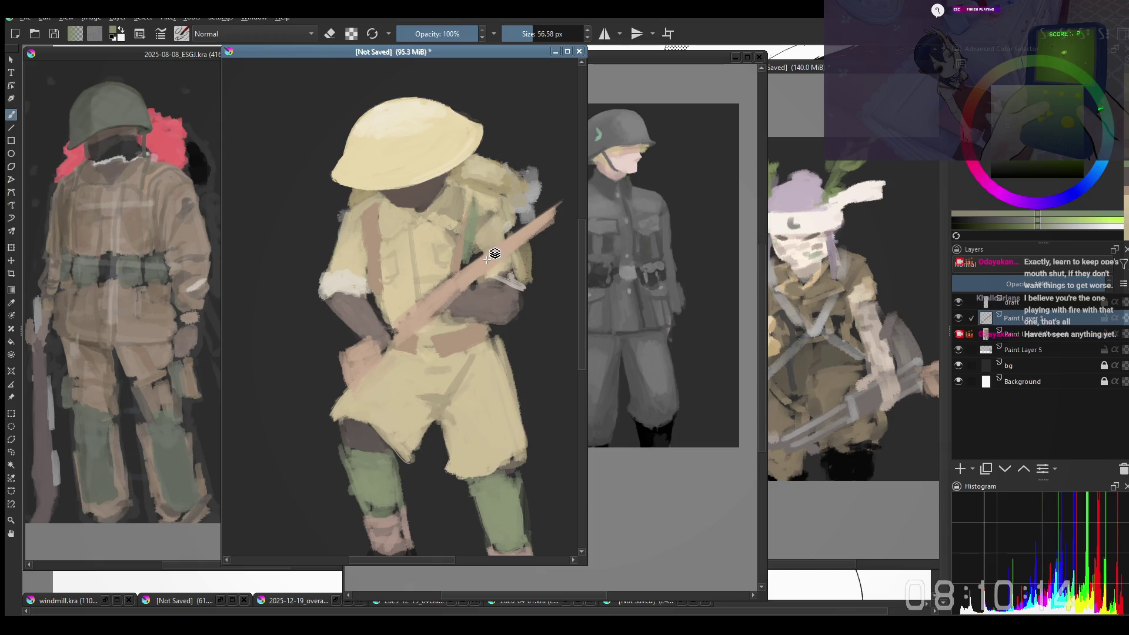